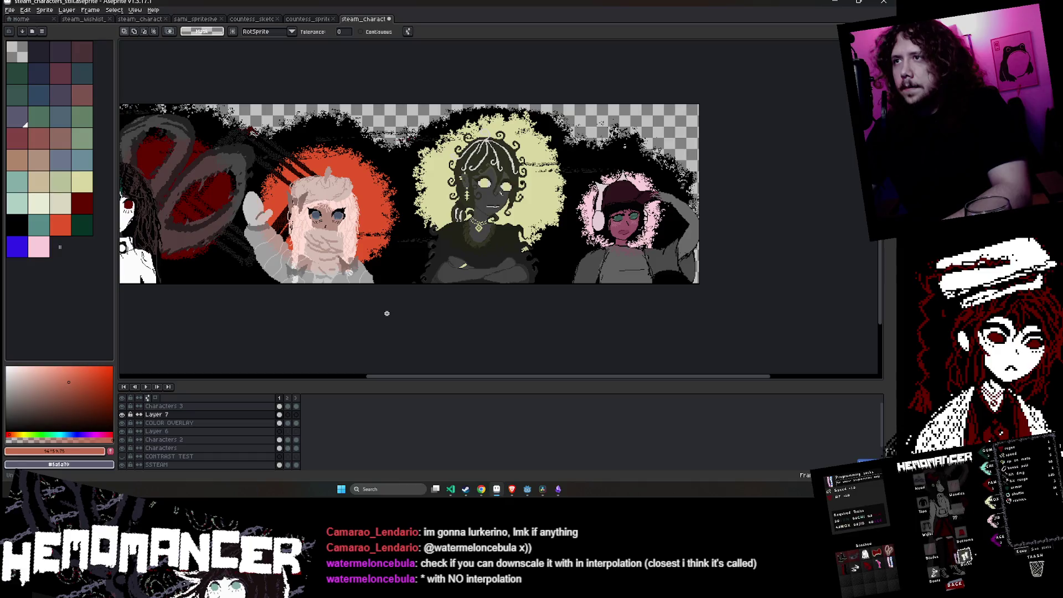
- Drop the middle character's selection, bring the whole banner into view, and play its animation
key("Return")
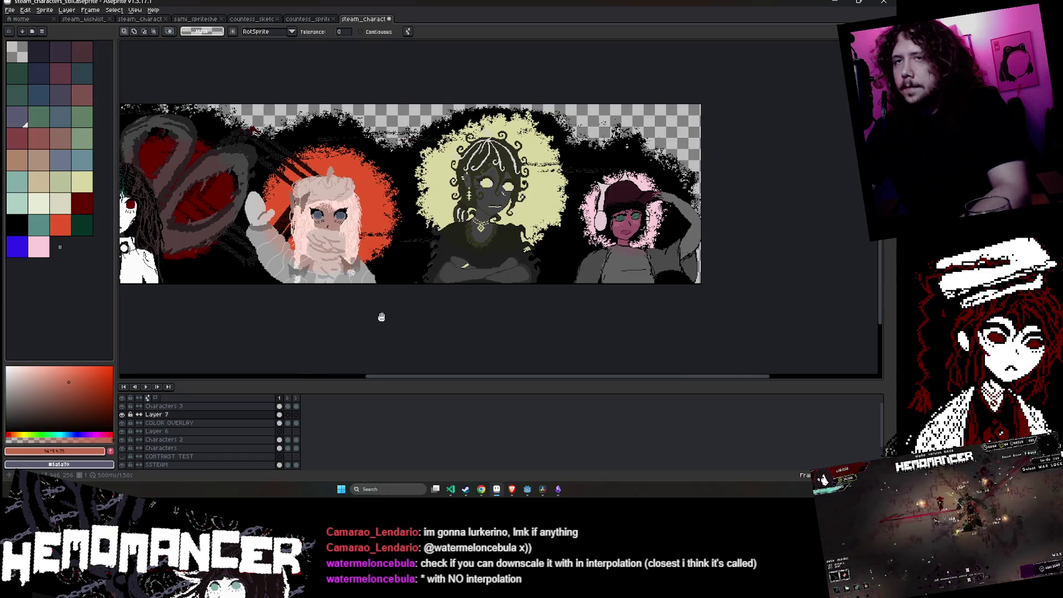
left_click_drag(387, 314, 496, 318)
key("Return")
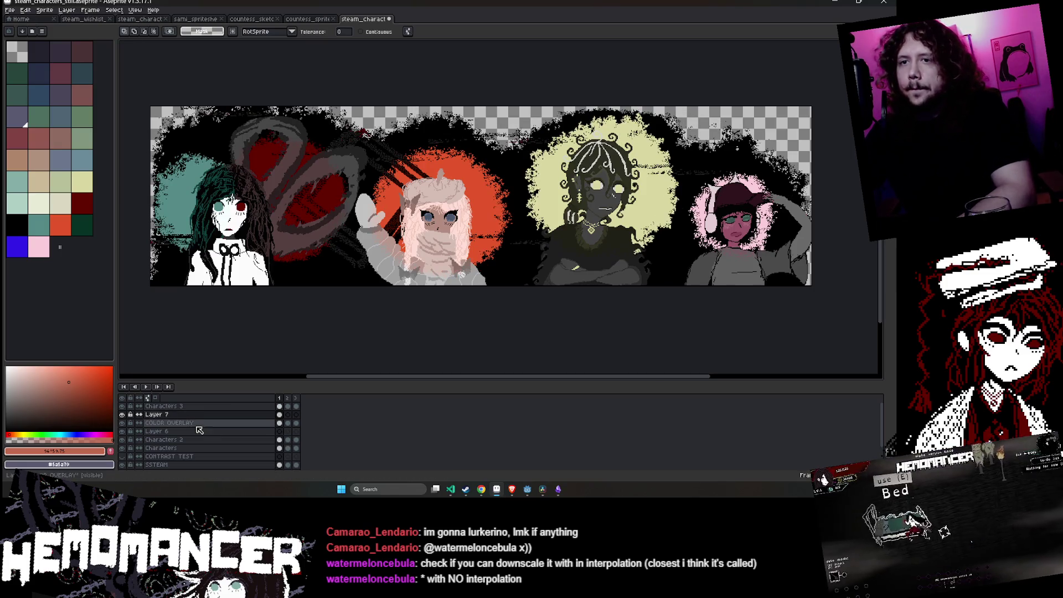
- Set Layer 7 to Difference blend mode and scale its overlay up around the left character
double_click(161, 414)
left_click(398, 349)
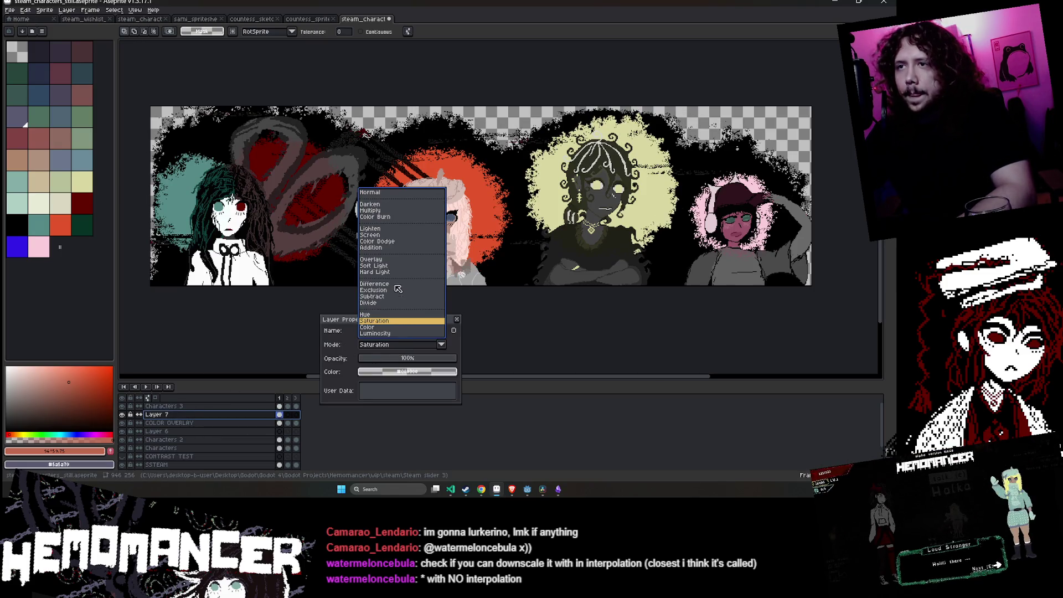
left_click(395, 284)
left_click(391, 345)
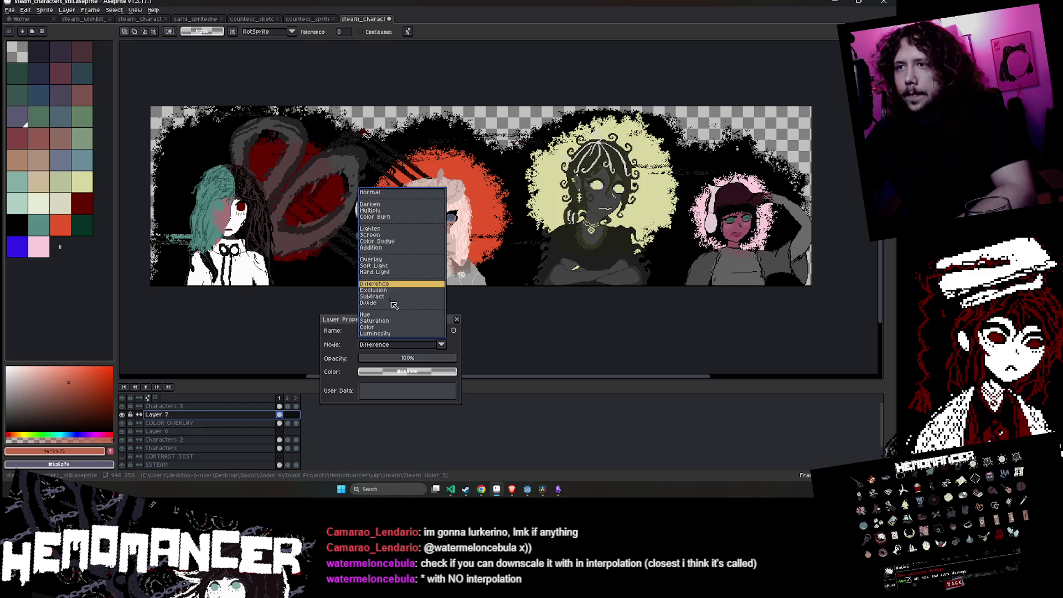
left_click(394, 284)
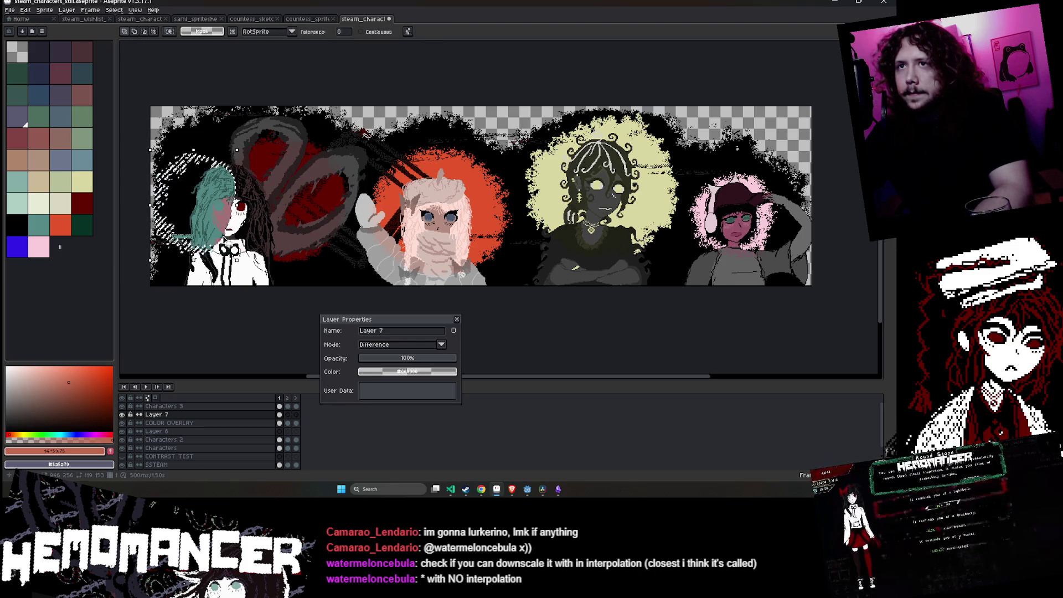
mouse_move(236, 261)
left_mouse_down()
mouse_move(300, 326)
mouse_move(290, 327)
left_mouse_up()
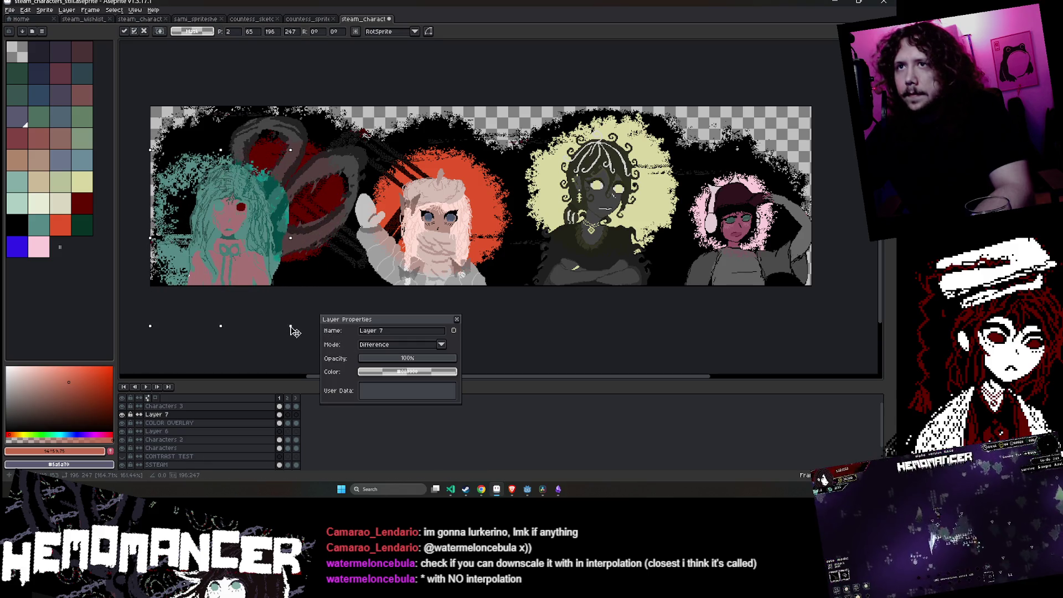
- Commit the enlarged overlay, then undo it twice to restore the left character's colors
left_click(457, 319)
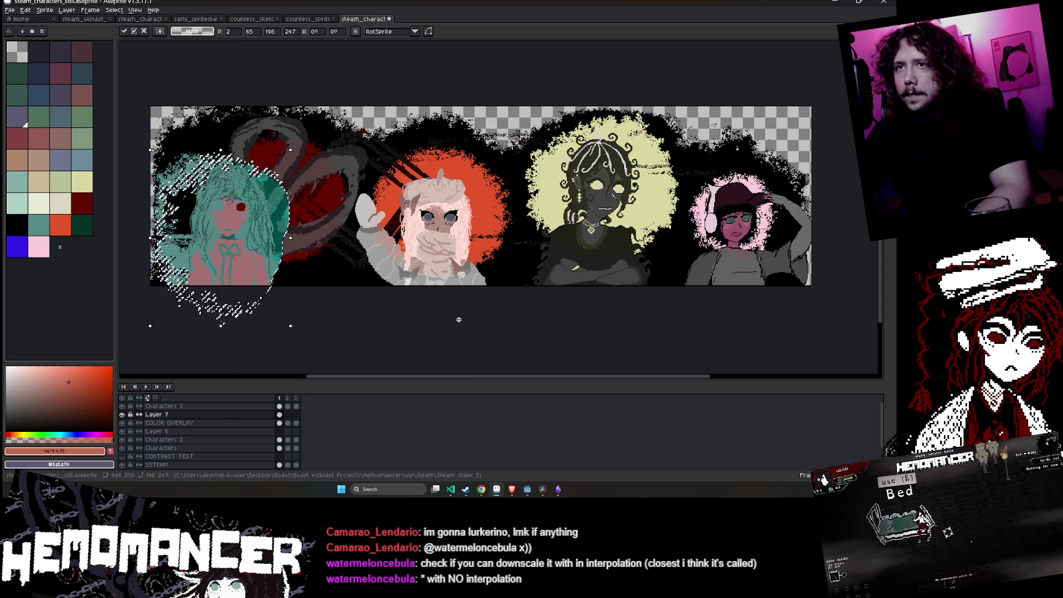
key("Return")
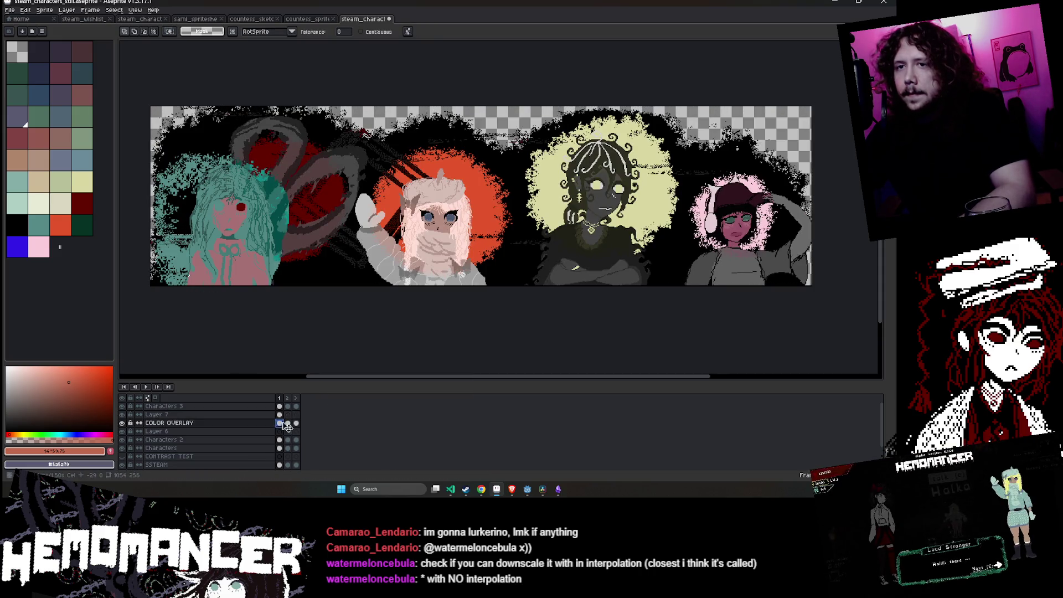
key("ctrl+z")
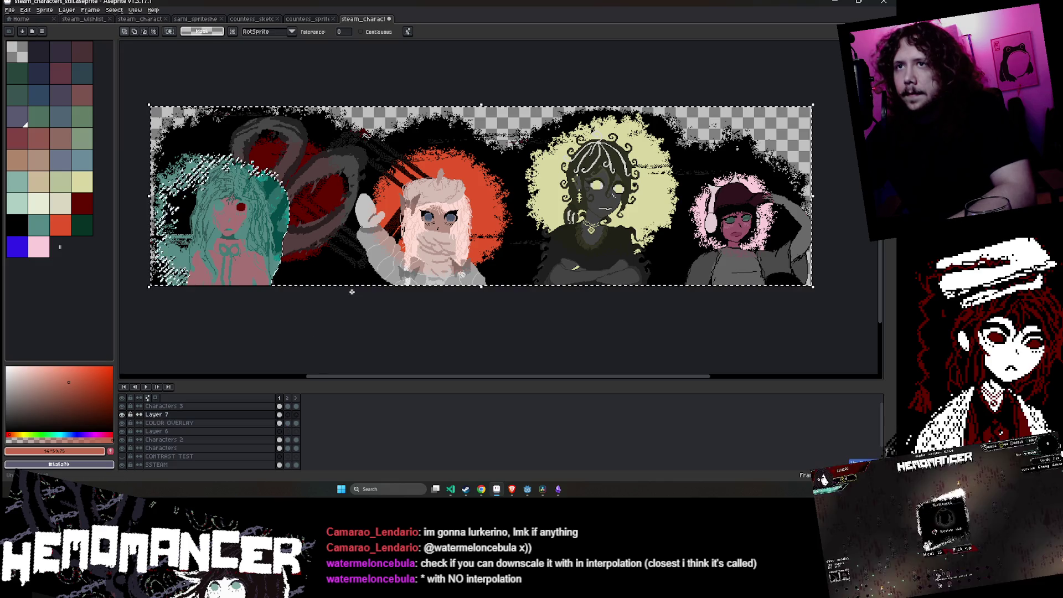
key("ctrl+z")
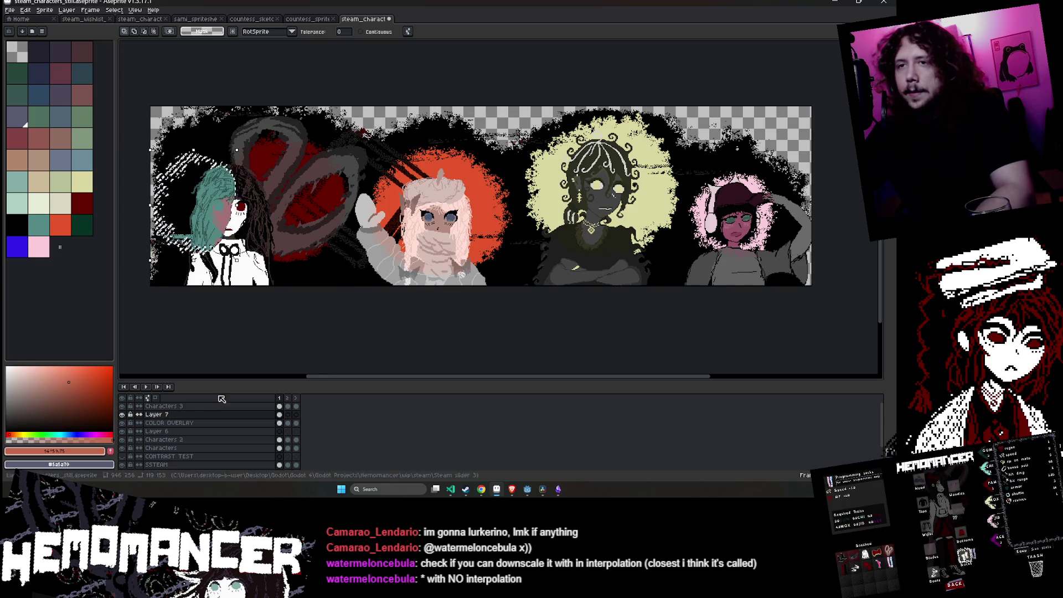
double_click(157, 415)
- Try Overlay and Lighten on Layer 7, then settle on Color Burn blending
left_click(411, 344)
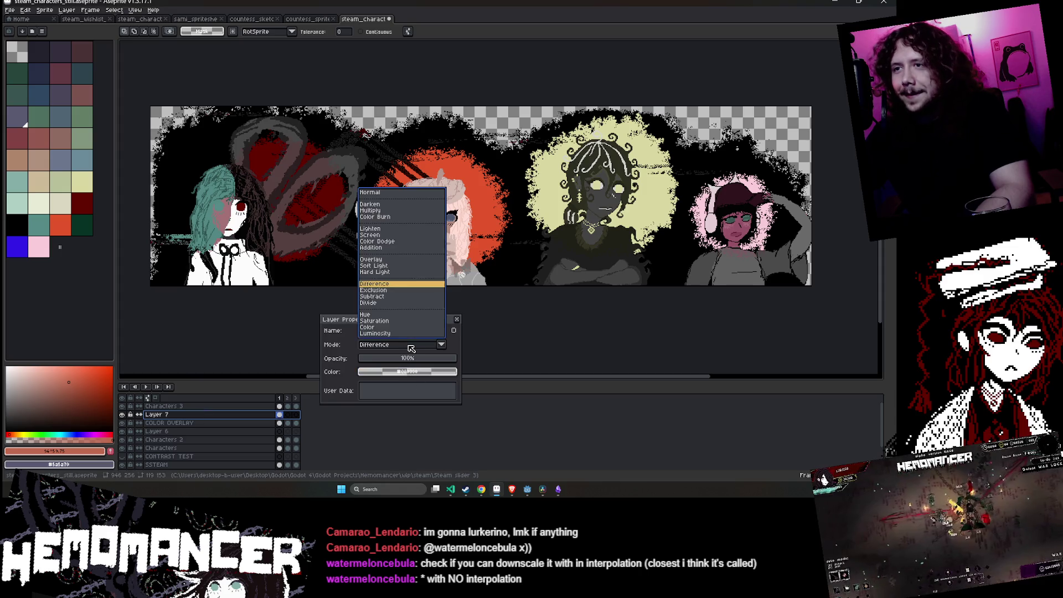
left_click(400, 268)
left_click(399, 345)
left_click(371, 259)
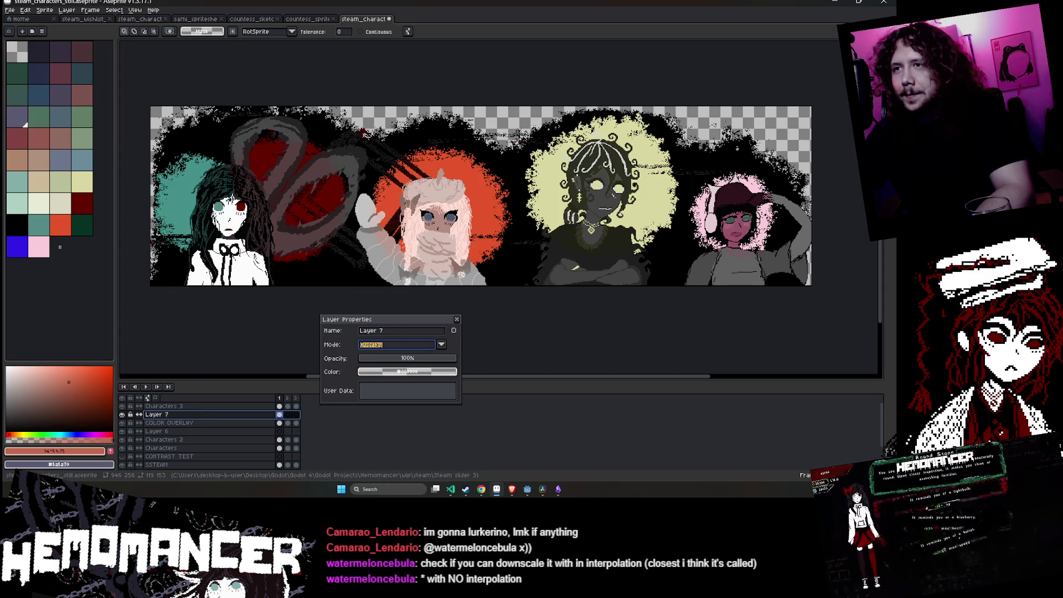
scroll(176, 227, "up", 2)
left_click(412, 346)
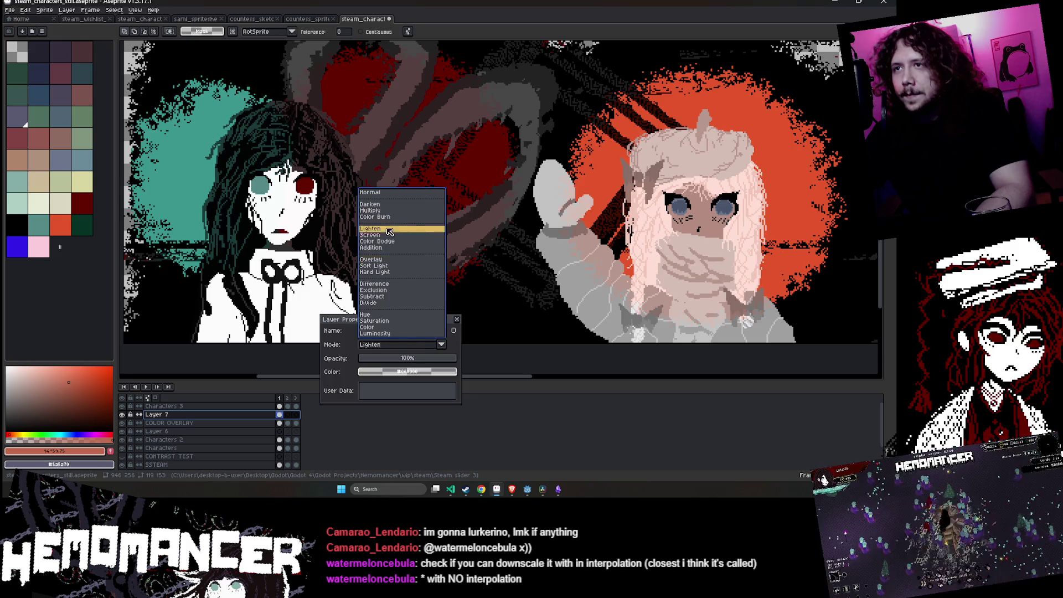
left_click(390, 228)
left_click(419, 346)
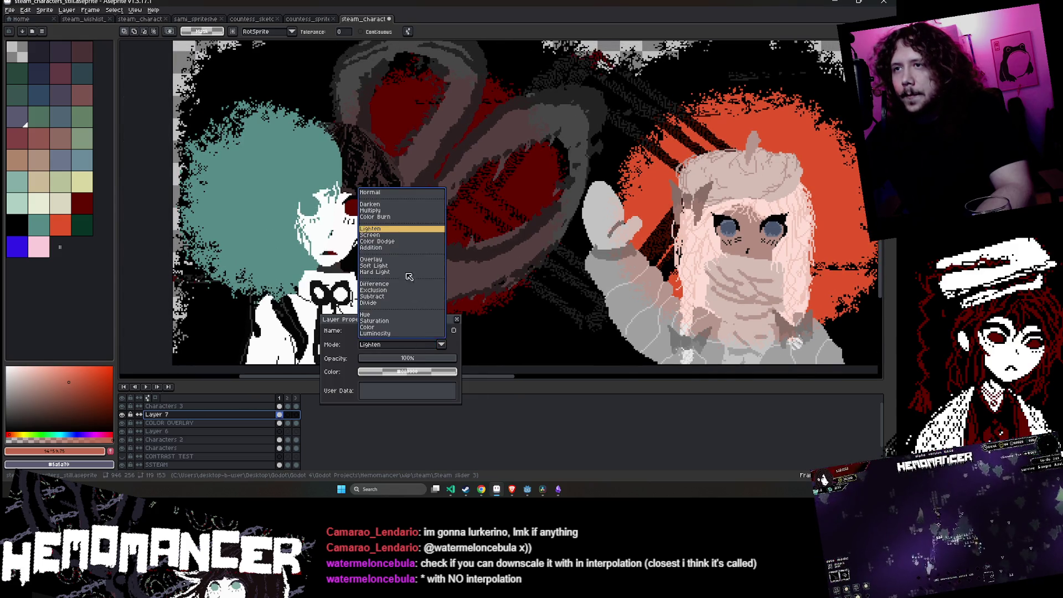
left_click(383, 217)
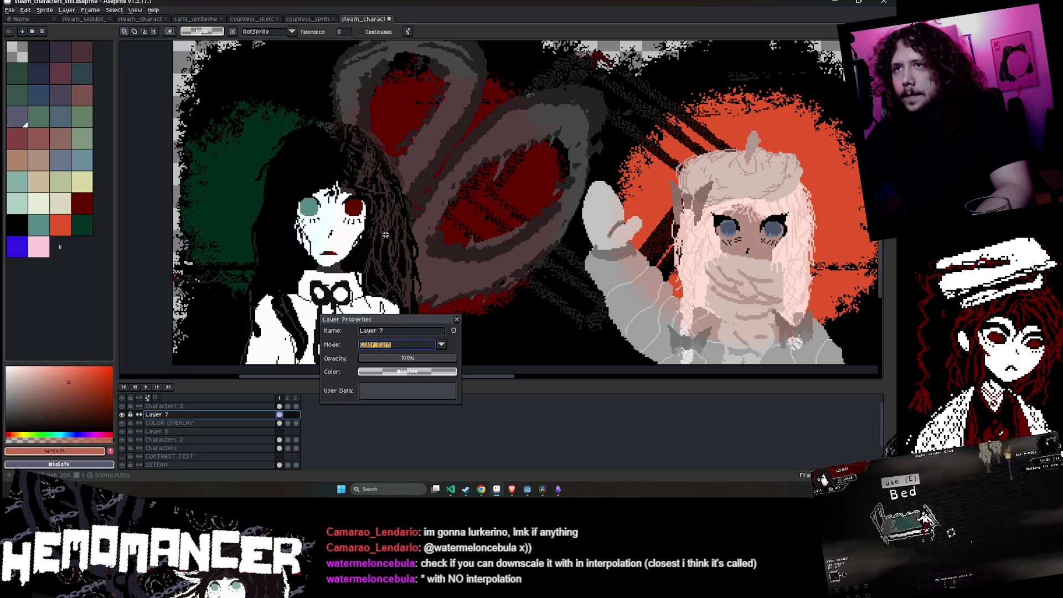
left_click(456, 320)
mouse_move(414, 302)
left_mouse_down()
mouse_move(342, 208)
mouse_move(326, 209)
mouse_move(427, 269)
mouse_move(270, 269)
left_mouse_up()
- Scale, stretch and move Layer 7's dotted ring around the left character, then commit and deselect
scroll(325, 209, "down", 3)
scroll(326, 210, "up", 4)
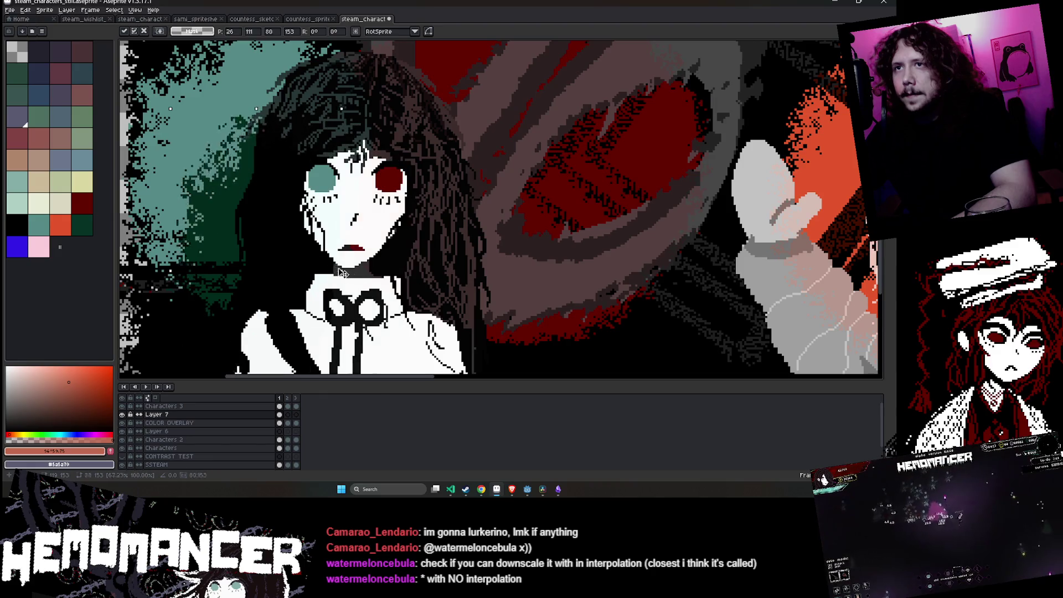
left_click_drag(262, 211, 382, 210)
scroll(359, 210, "down", 2)
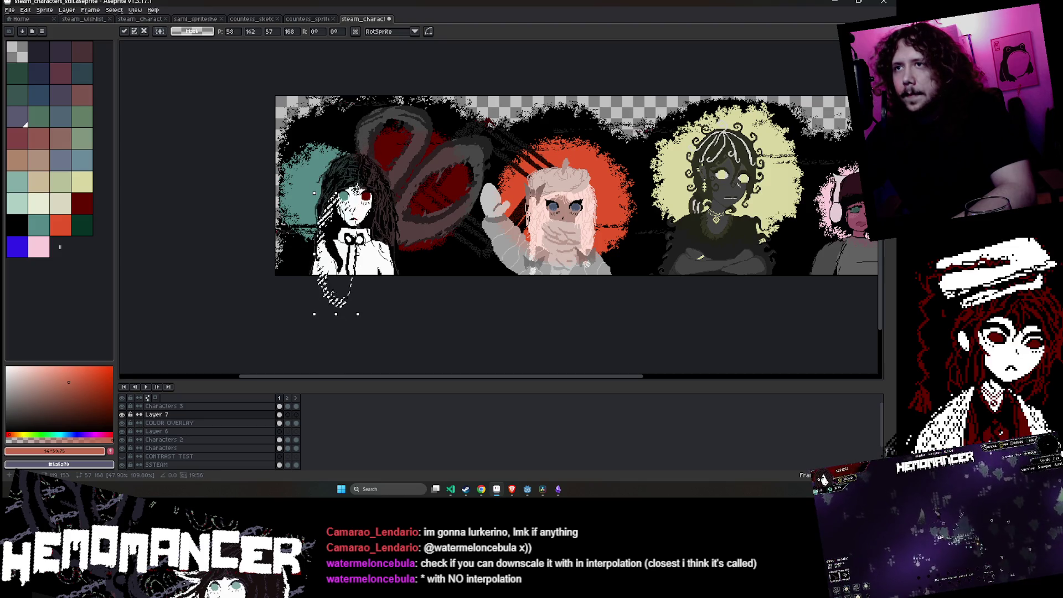
left_click_drag(358, 192, 372, 154)
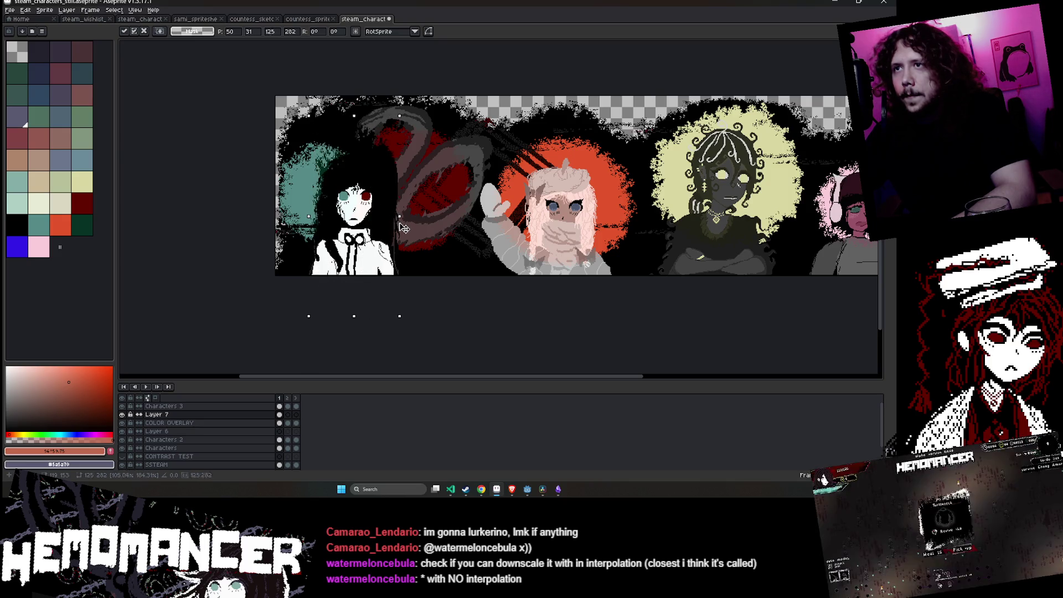
left_click_drag(397, 222, 374, 249)
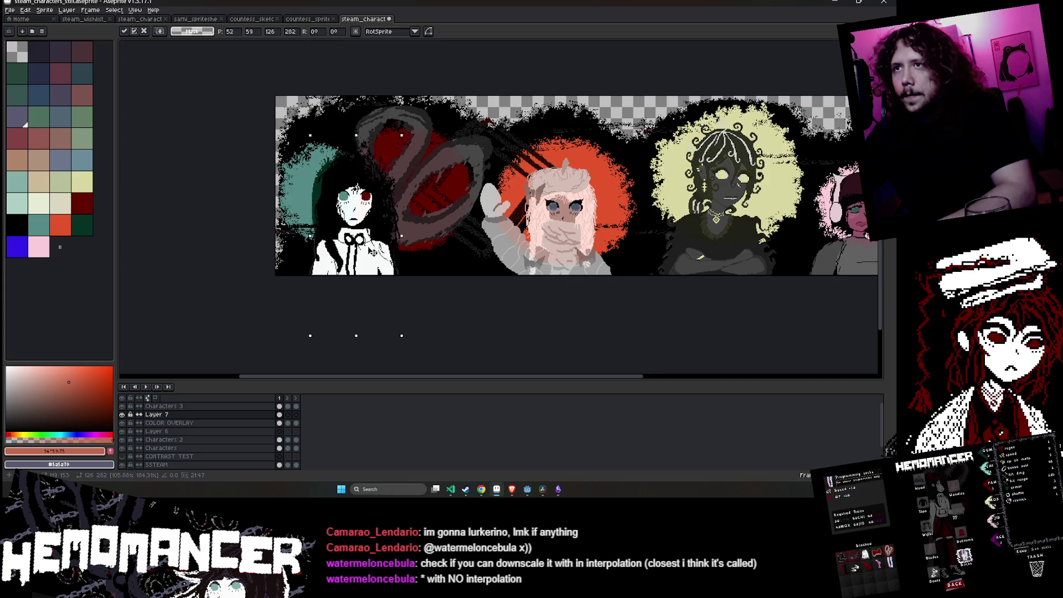
left_click_drag(372, 252, 376, 242)
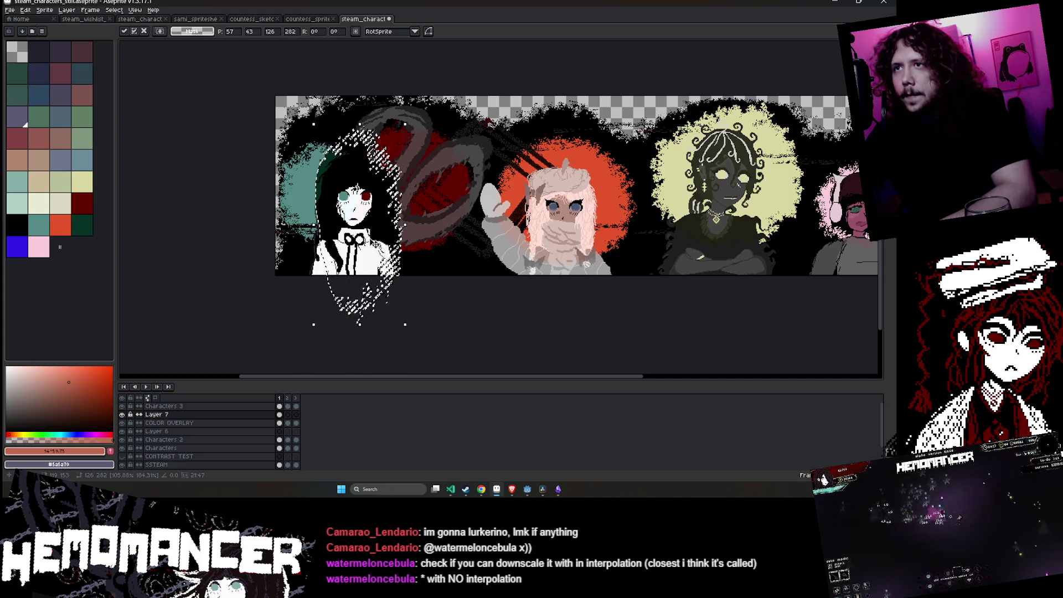
left_click_drag(313, 224, 304, 224)
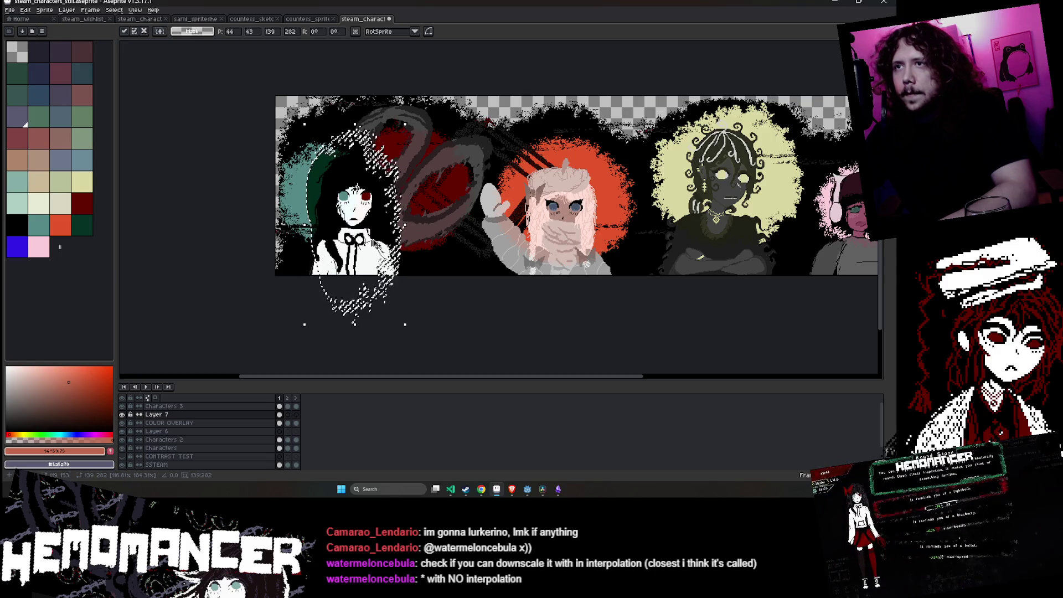
key("Return")
key("Return")
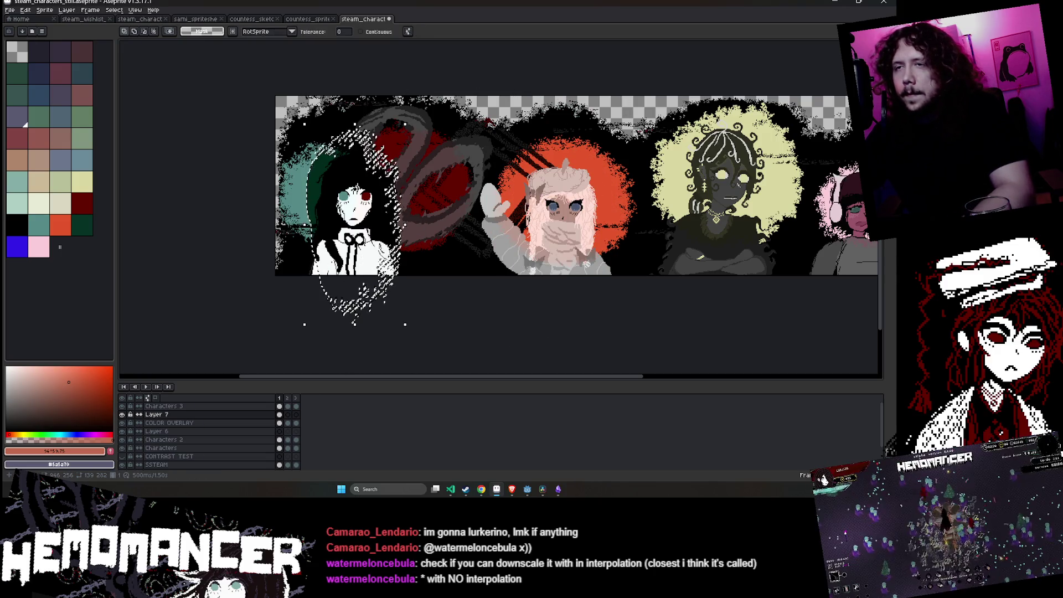
key("ctrl+d")
left_click(284, 425, "ctrl")
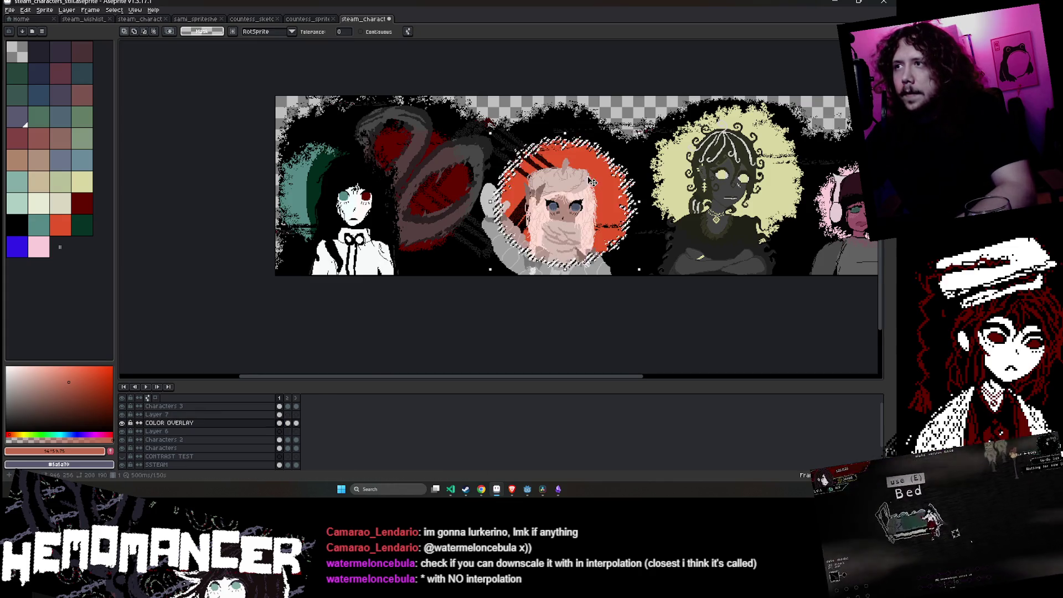
- Paste the orange halo onto Layer 7 as a tall oval, then discard it
key("ctrl+d")
left_click(280, 415)
key("ctrl+v")
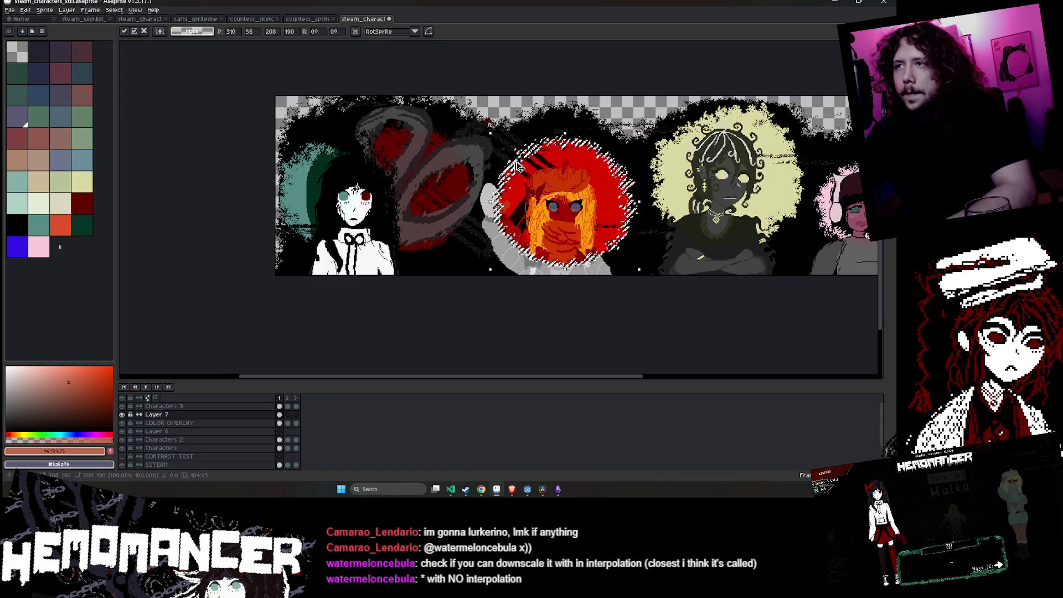
left_click_drag(584, 217, 570, 317)
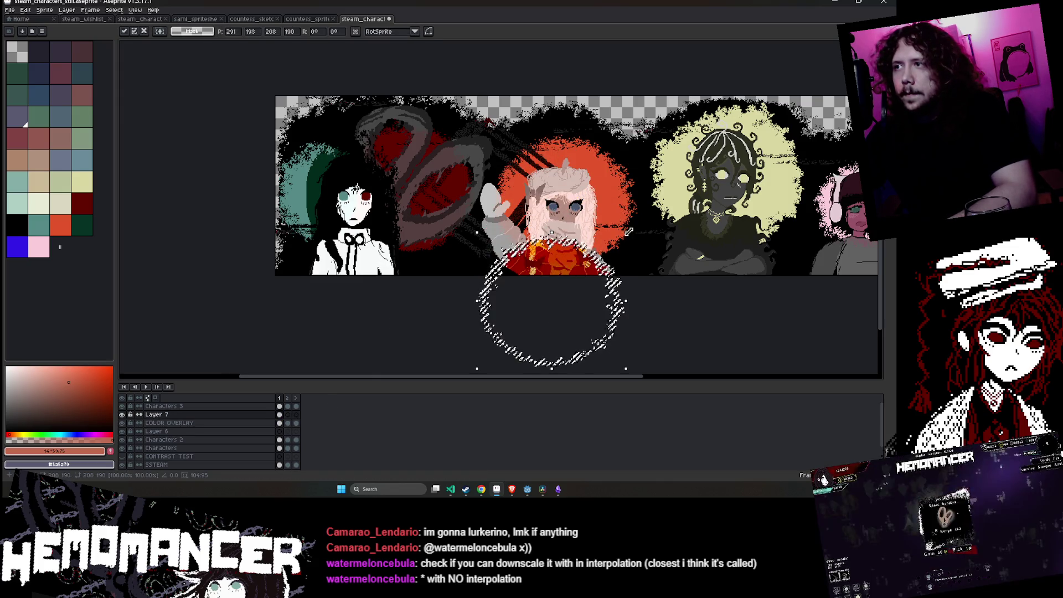
left_click_drag(625, 232, 540, 126)
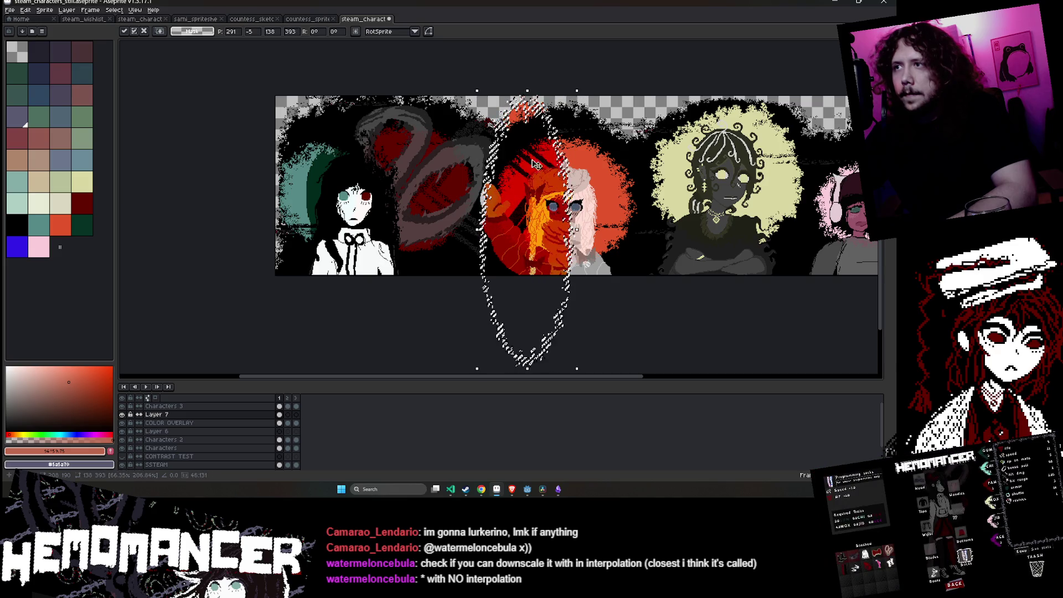
key("Escape")
key("w")
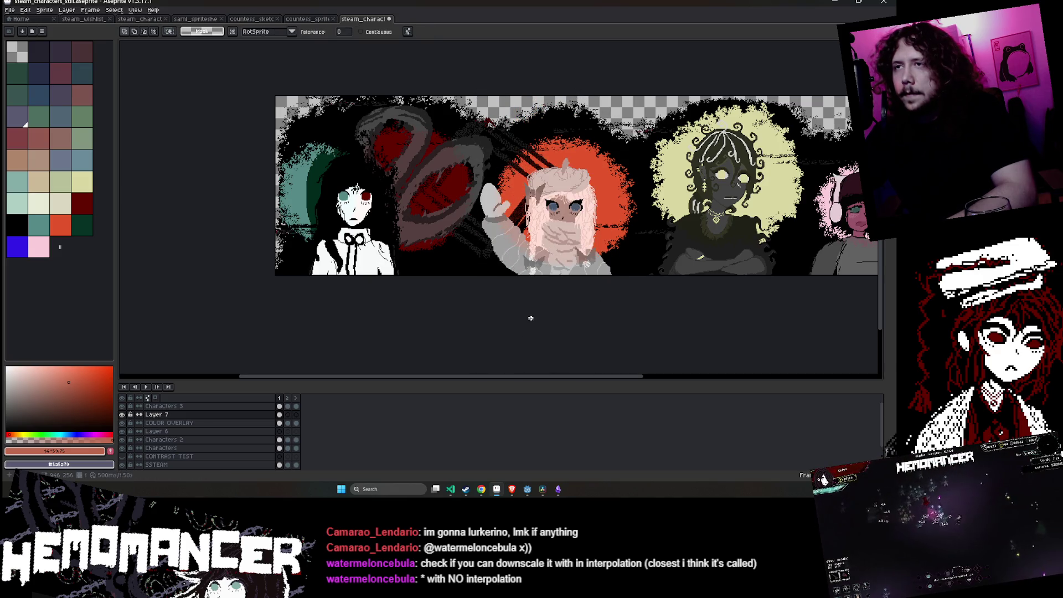
left_click_drag(624, 285, 468, 301)
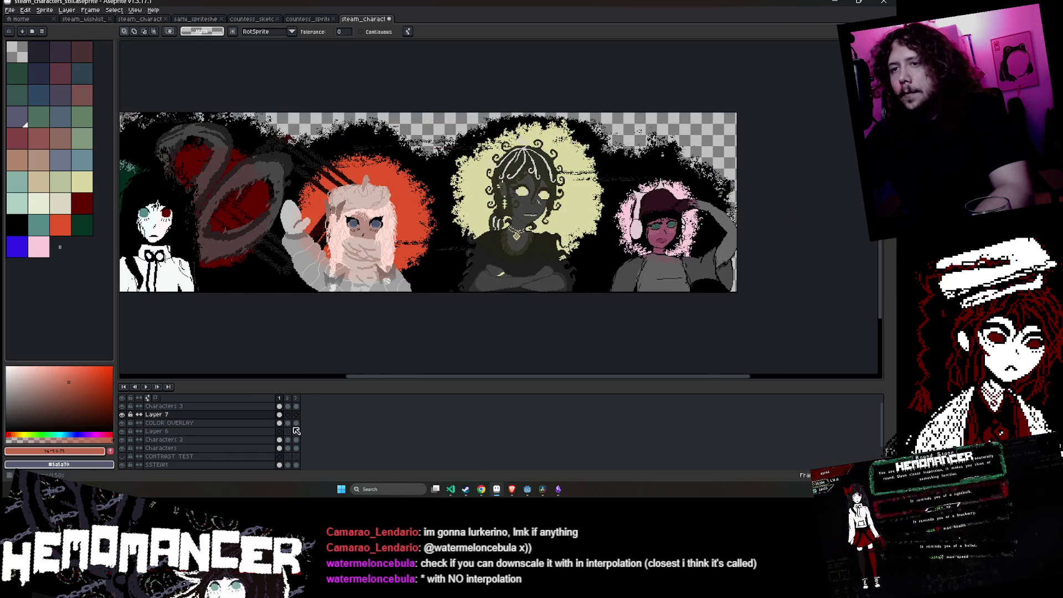
- Copy the yellow halo onto Layer 7, reshape it, then cancel and remove the copy
left_click(587, 166)
key("ctrl+c")
left_click(157, 414)
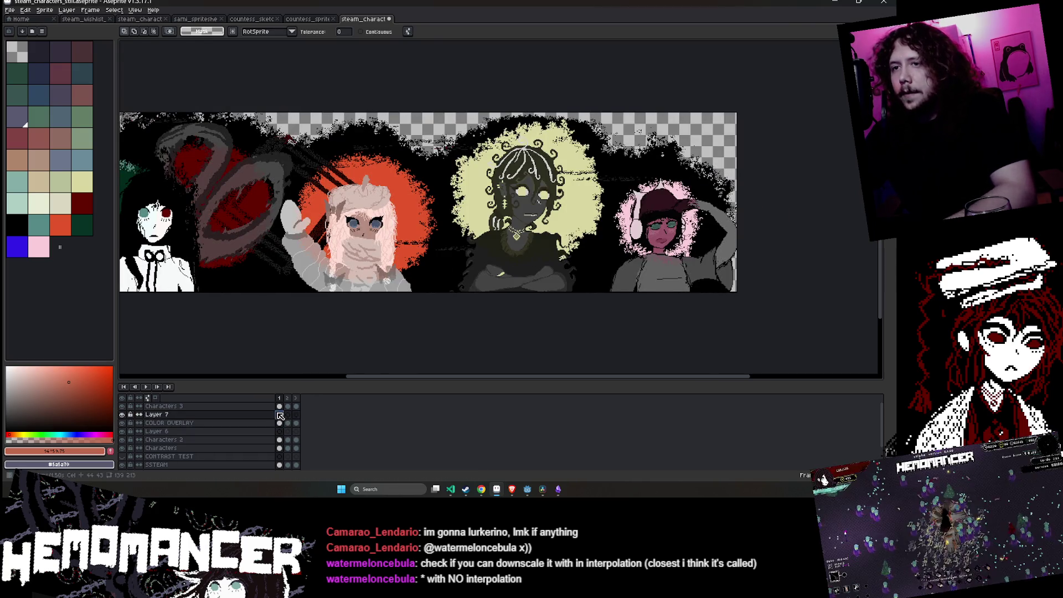
key("ctrl+v")
left_click_drag(539, 306, 506, 143)
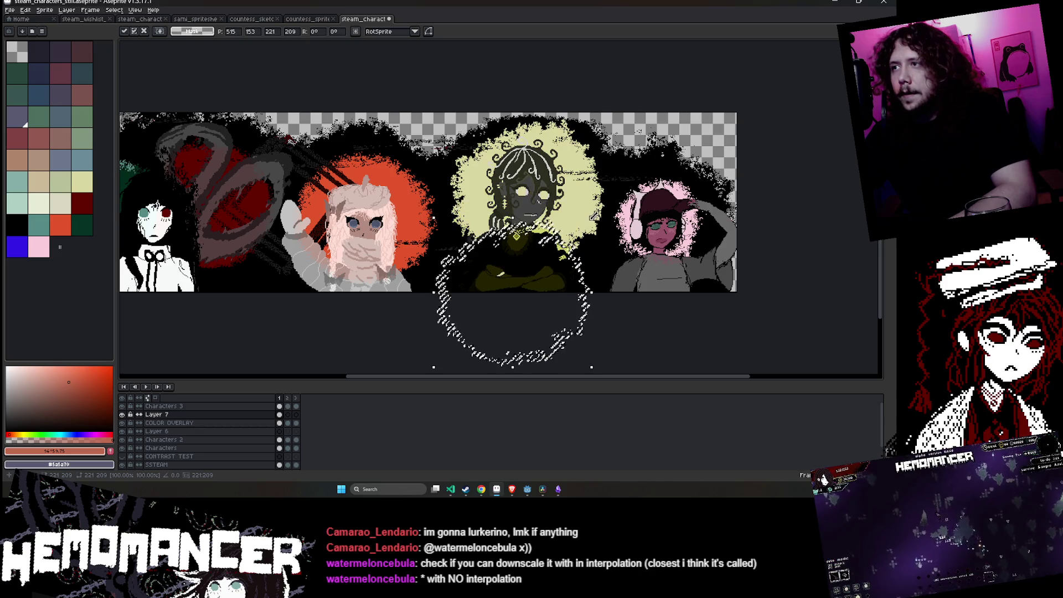
key("Escape")
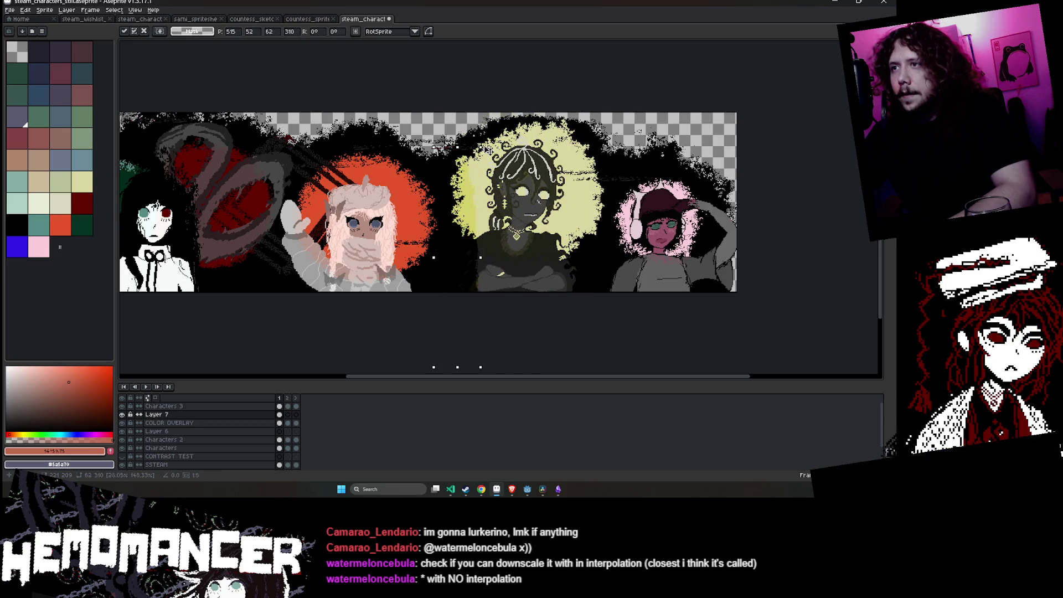
key("w")
- Undo back until Layer 7's teal halo returns behind the left character
key("Down")
left_click_drag(372, 320, 540, 299)
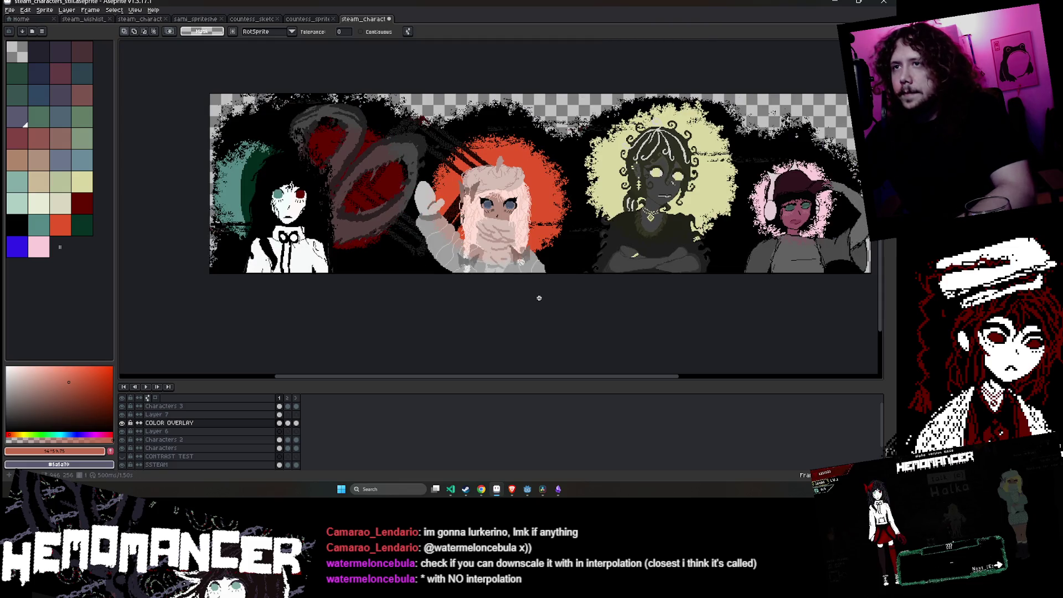
key("ctrl+shift+d")
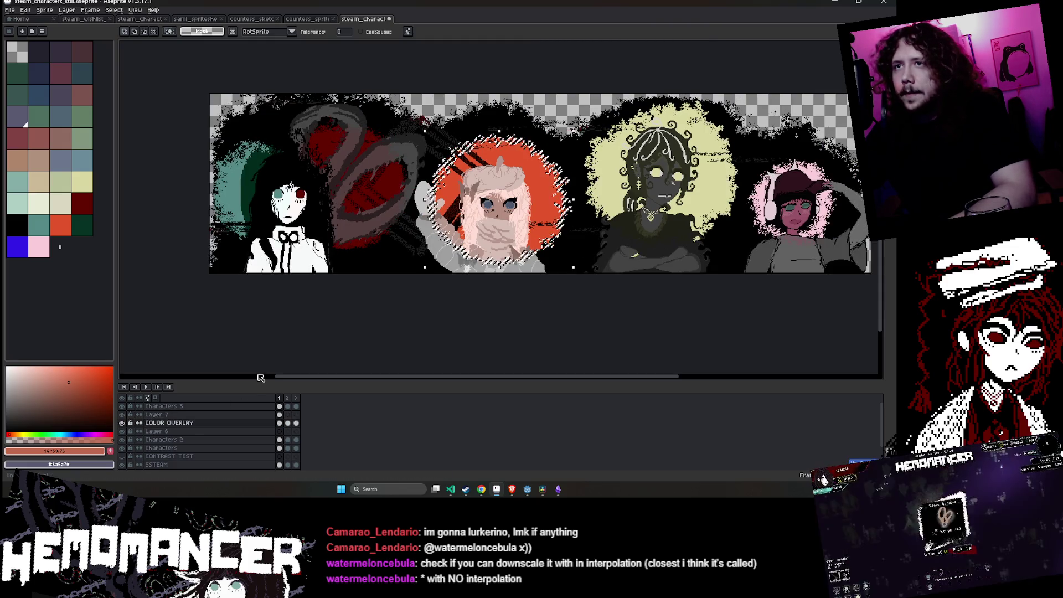
key("ctrl+z")
key("ctrl+z")
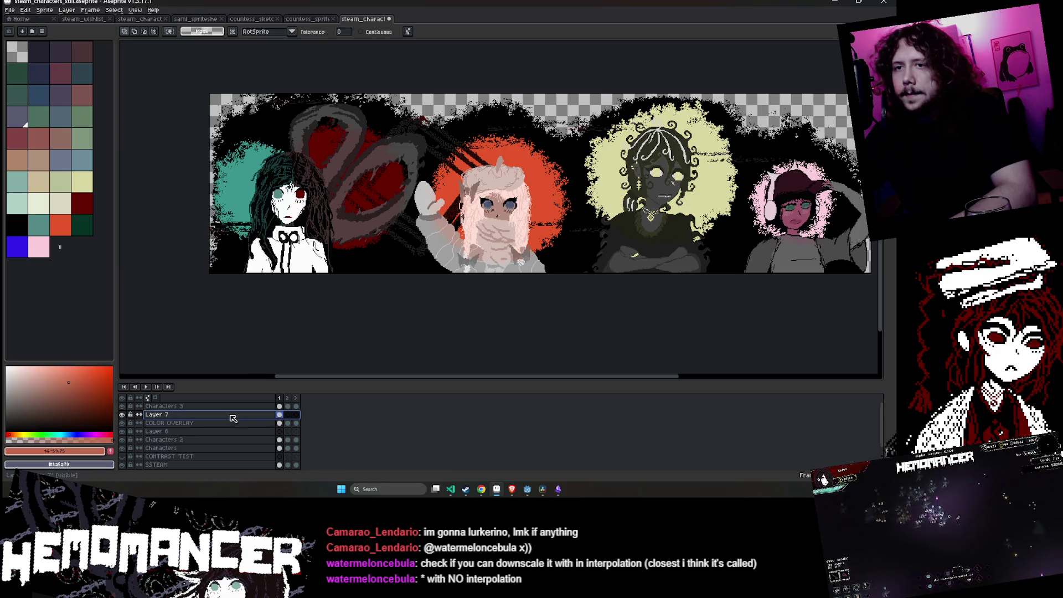
- Try Color Burn and then Multiply blending on the teal Layer 7
double_click(160, 415)
left_click(406, 345)
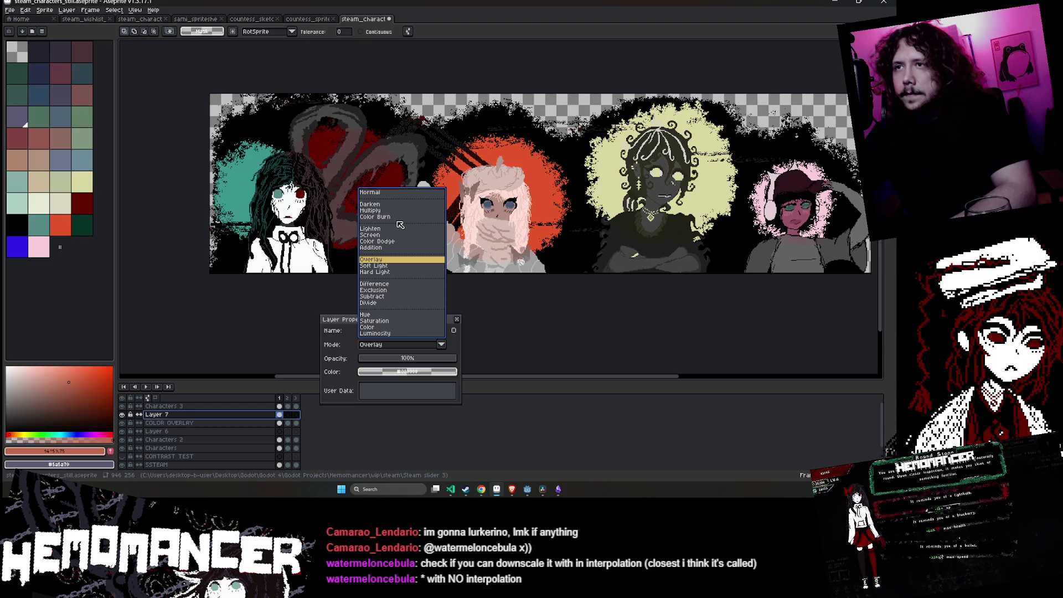
left_click(396, 346)
left_click(395, 348)
left_click(406, 217)
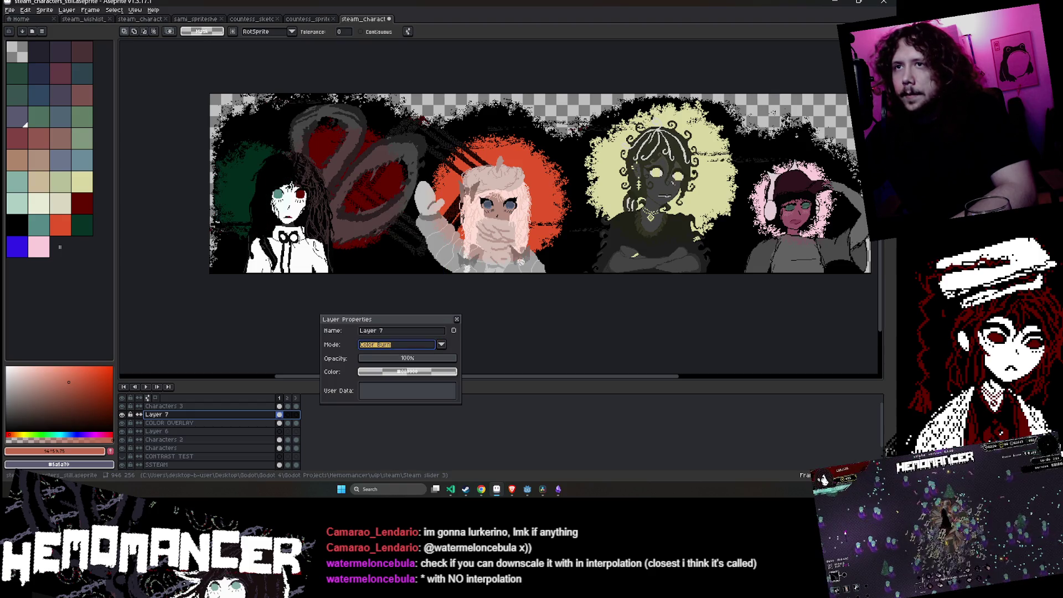
left_click(410, 344)
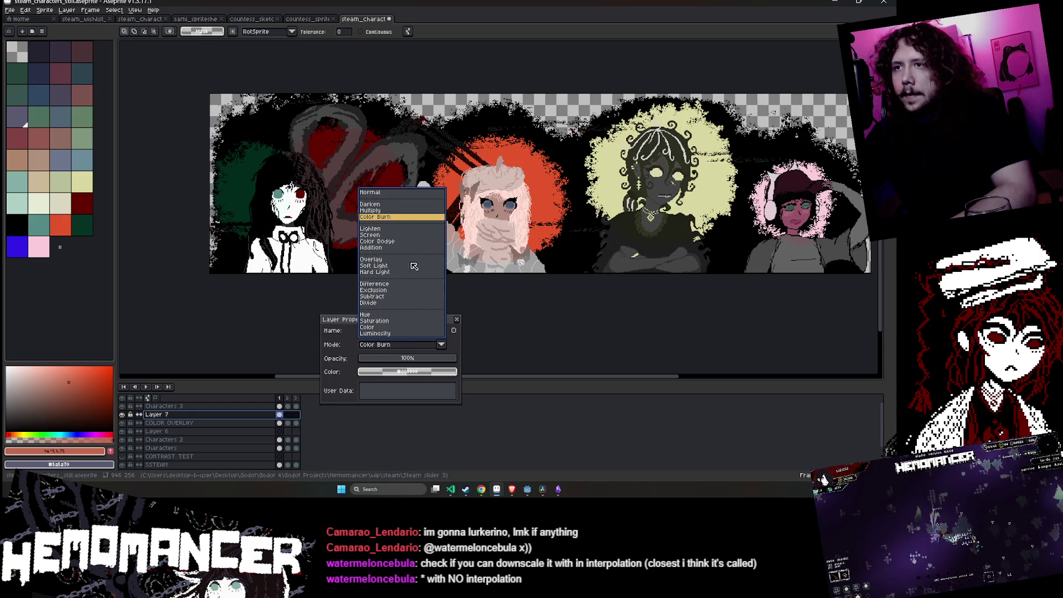
left_click(385, 211)
- Try Darken and Saturation, then leave Layer 7 on Normal blending and close its properties
scroll(419, 354, "up", 3)
left_click(432, 346)
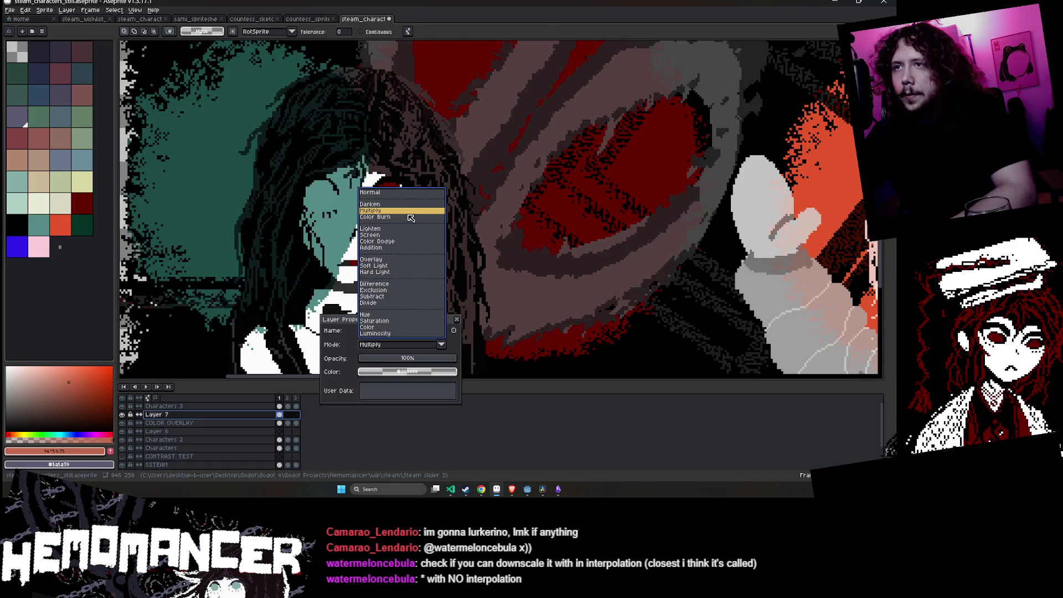
left_click(410, 205)
left_click(412, 350)
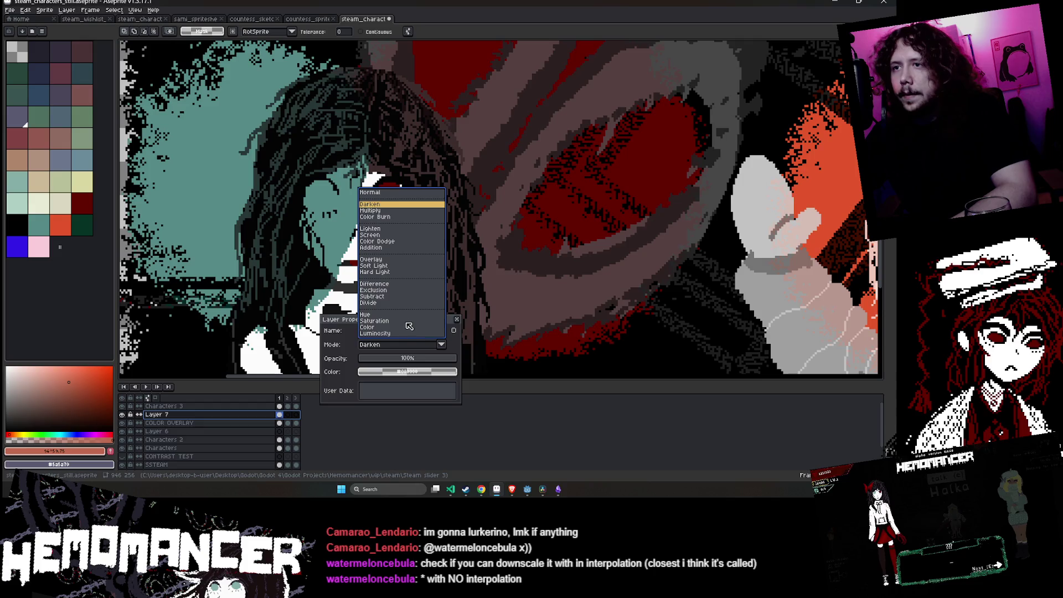
left_click(409, 322)
left_click(406, 344)
key("Escape")
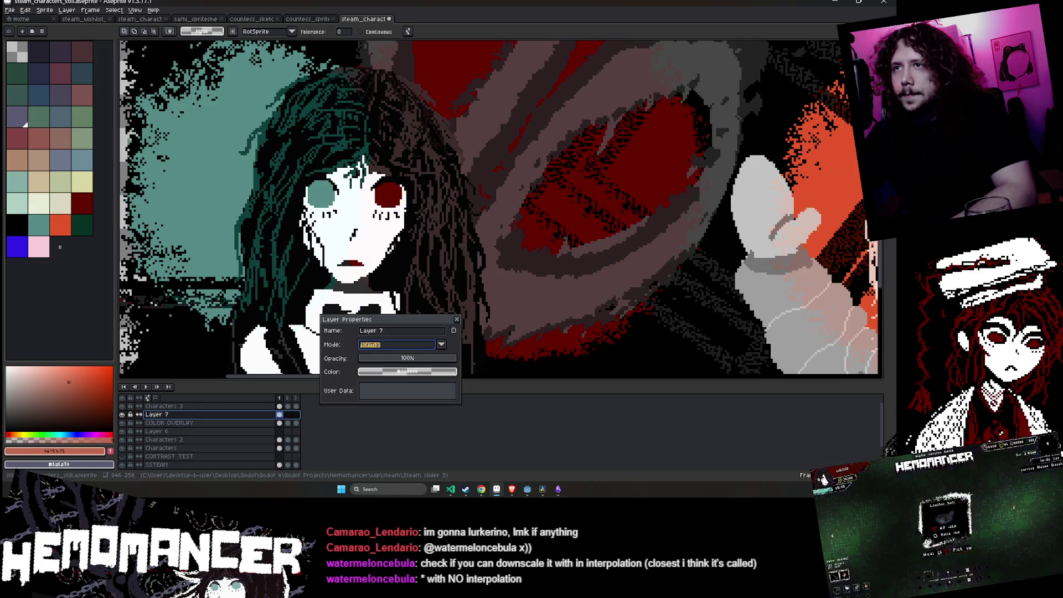
scroll(395, 209, "down", 3)
key("Escape")
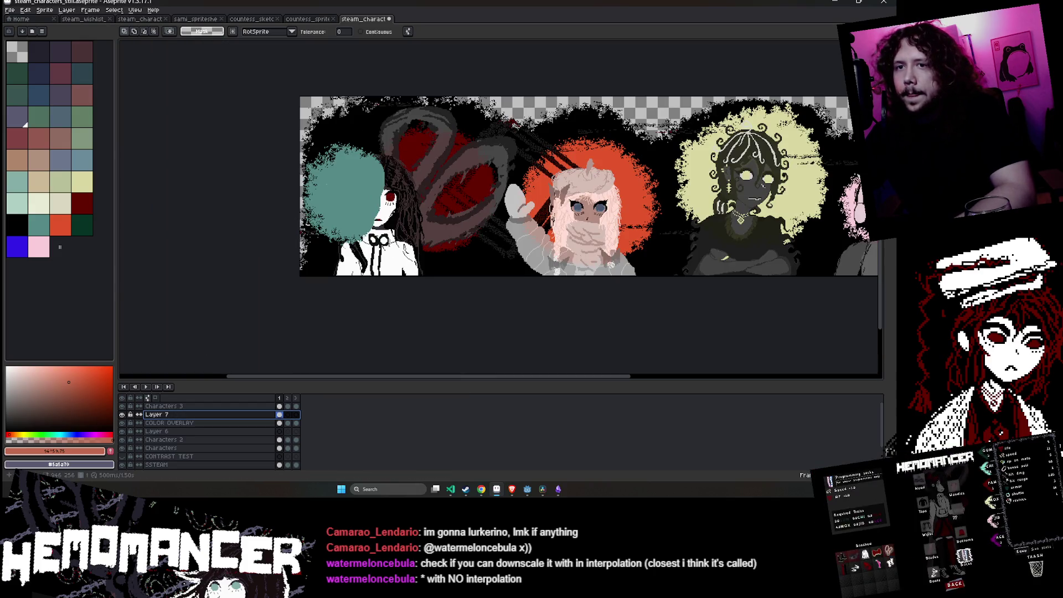
- Erase part of the teal blob over the face, undo the erasing, then select all and deselect
key("e")
mouse_move(338, 186)
left_mouse_down()
mouse_move(372, 158)
mouse_move(384, 178)
left_mouse_up()
key("ctrl+z")
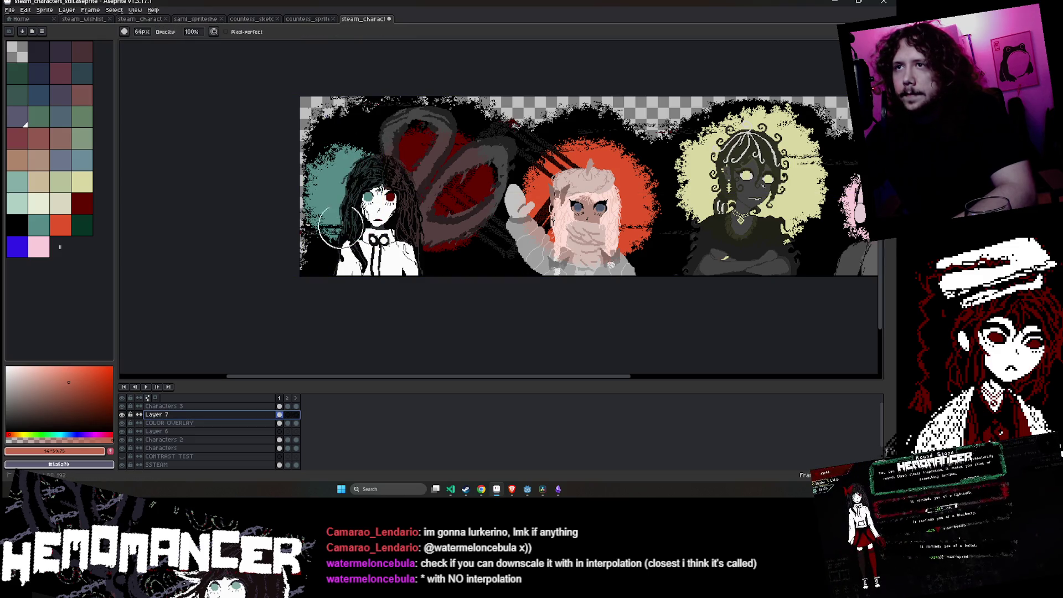
key("ctrl+z")
scroll(393, 144, "up", 2)
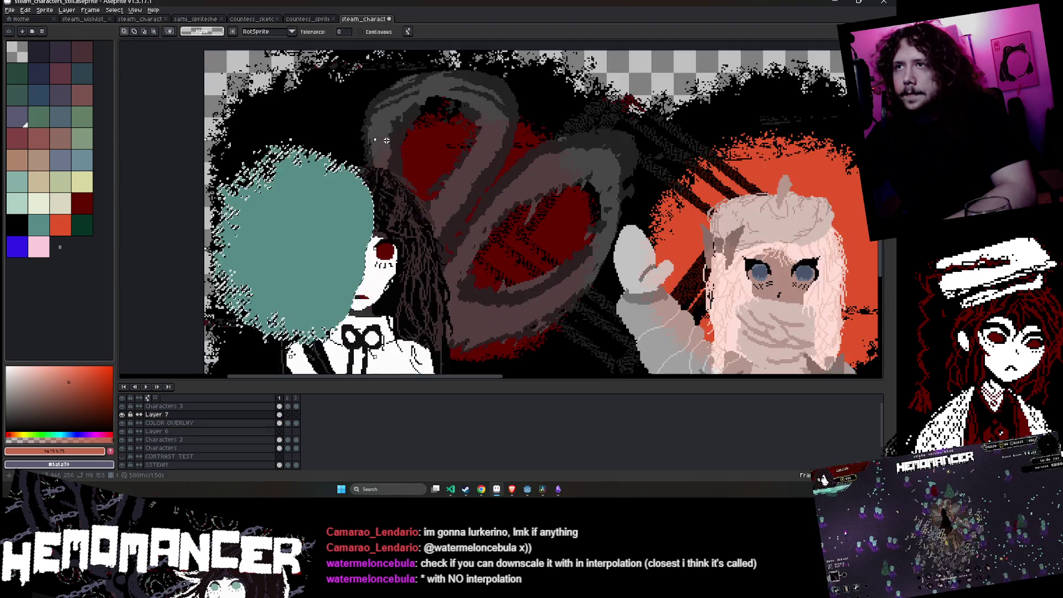
key("ctrl+z")
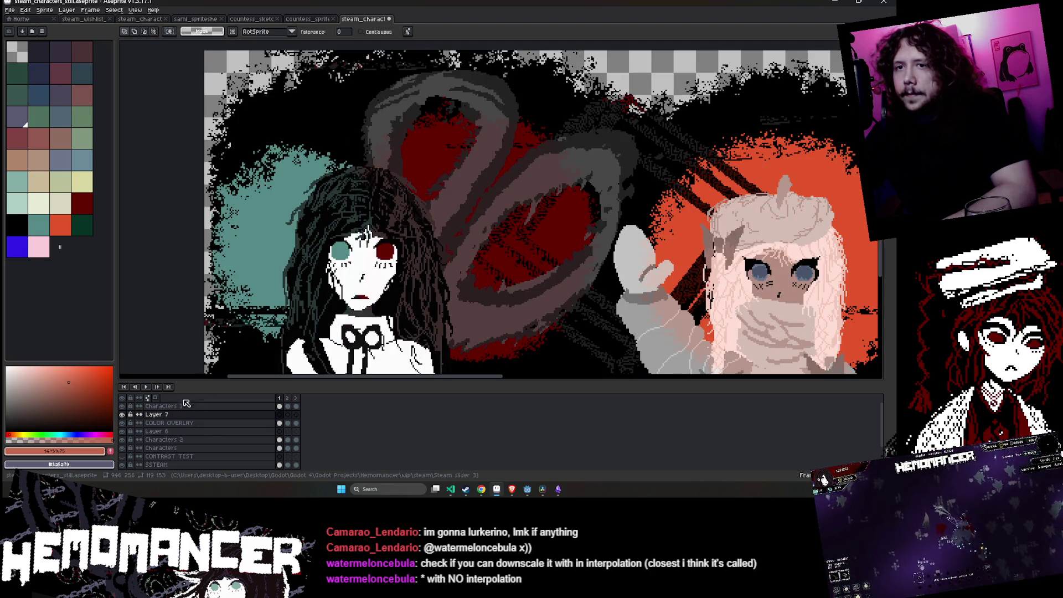
left_click(277, 221)
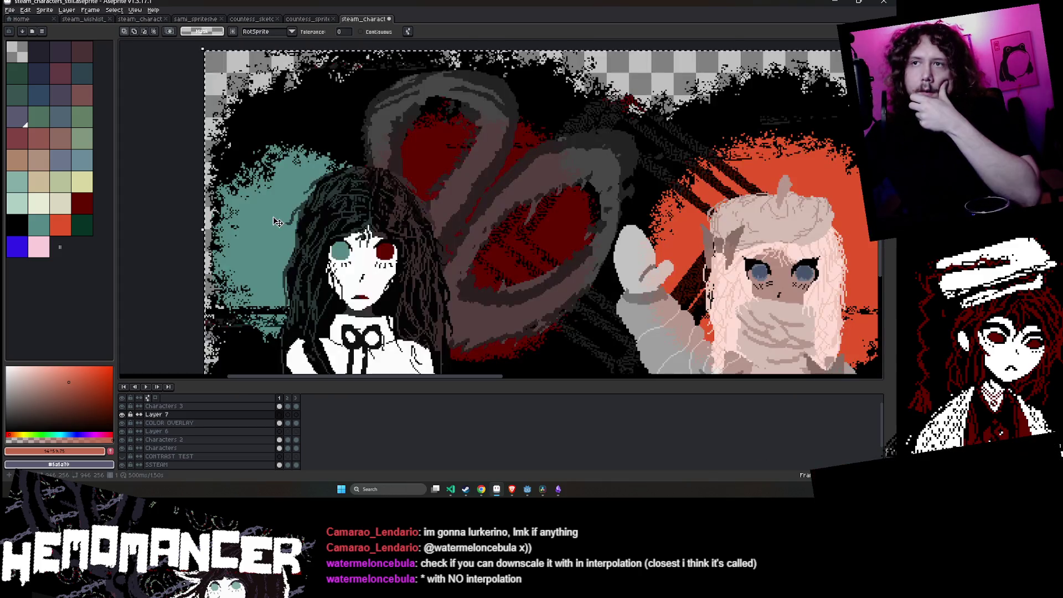
key("ctrl+d")
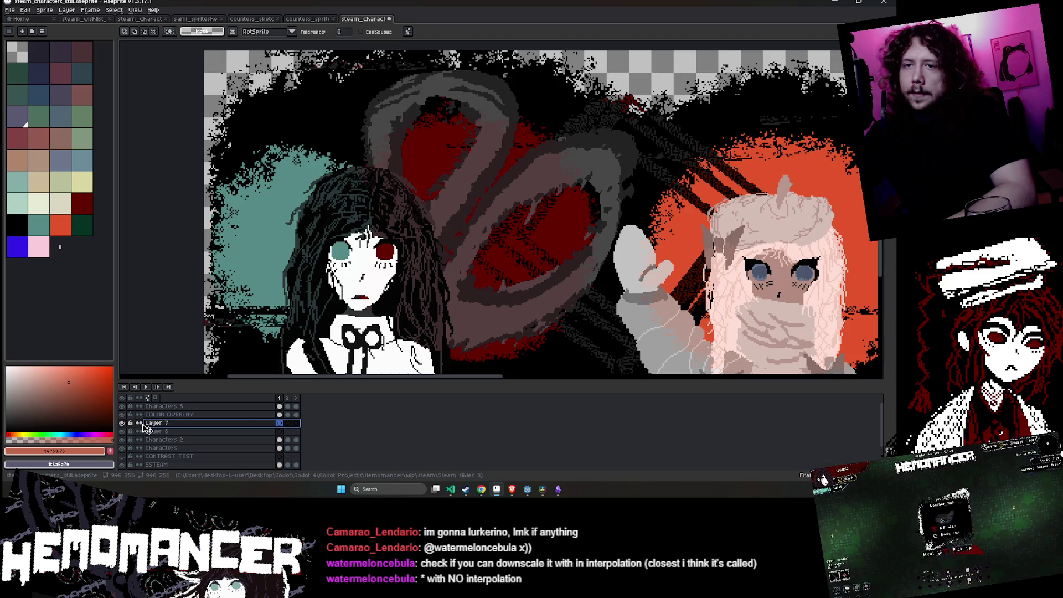
- Move Layer 7 beneath the Characters layer and deselect its content
left_click_drag(147, 455, 149, 452)
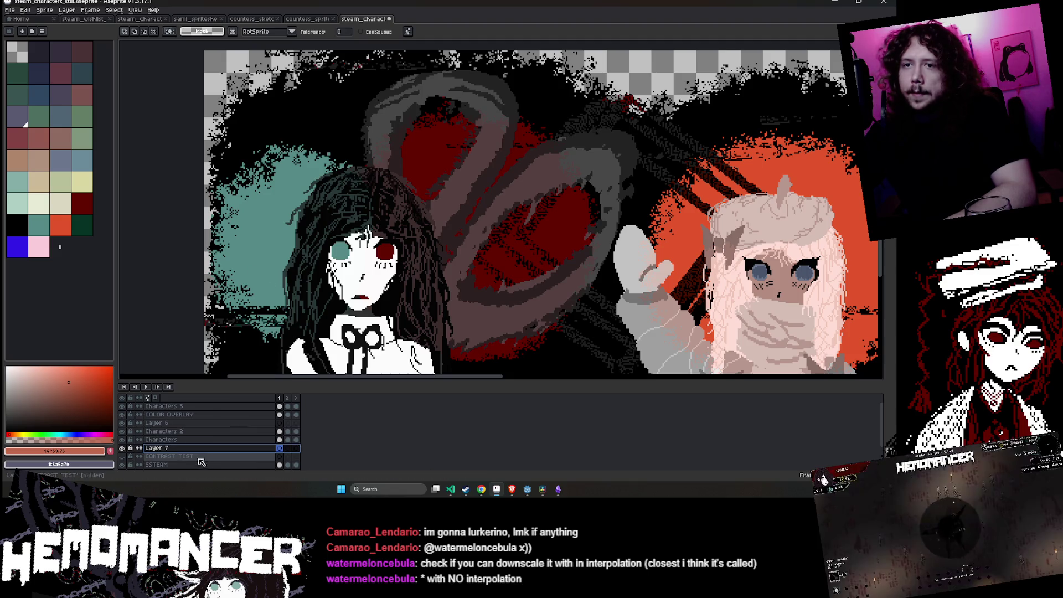
key("ctrl+t")
key("ctrl+d")
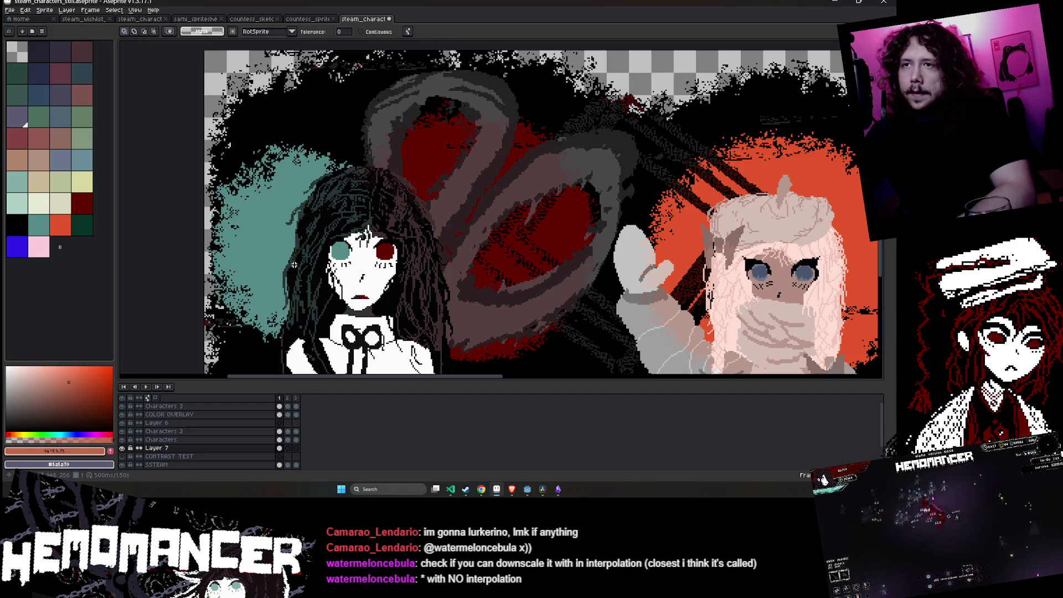
- Delete the teal layer's inner fill and Magic Wand-select the remaining ring to move it
key("b")
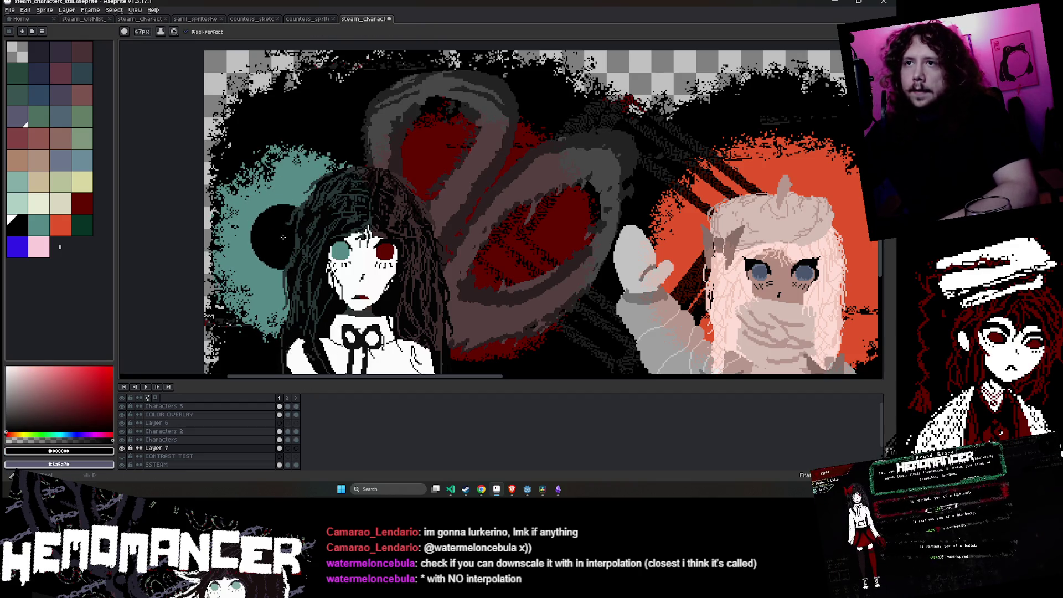
key("ctrl+t")
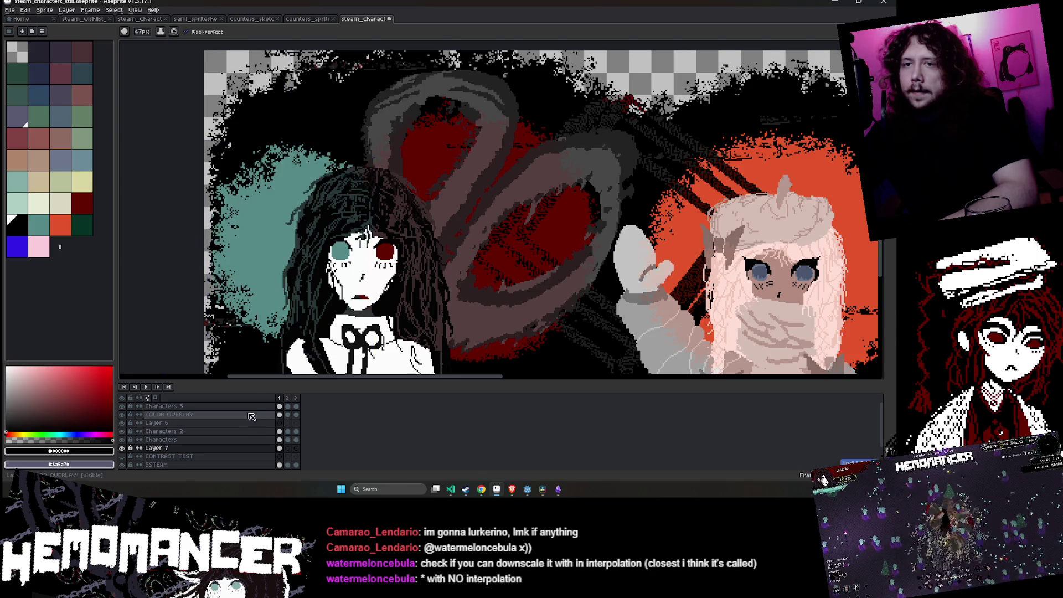
key("Delete")
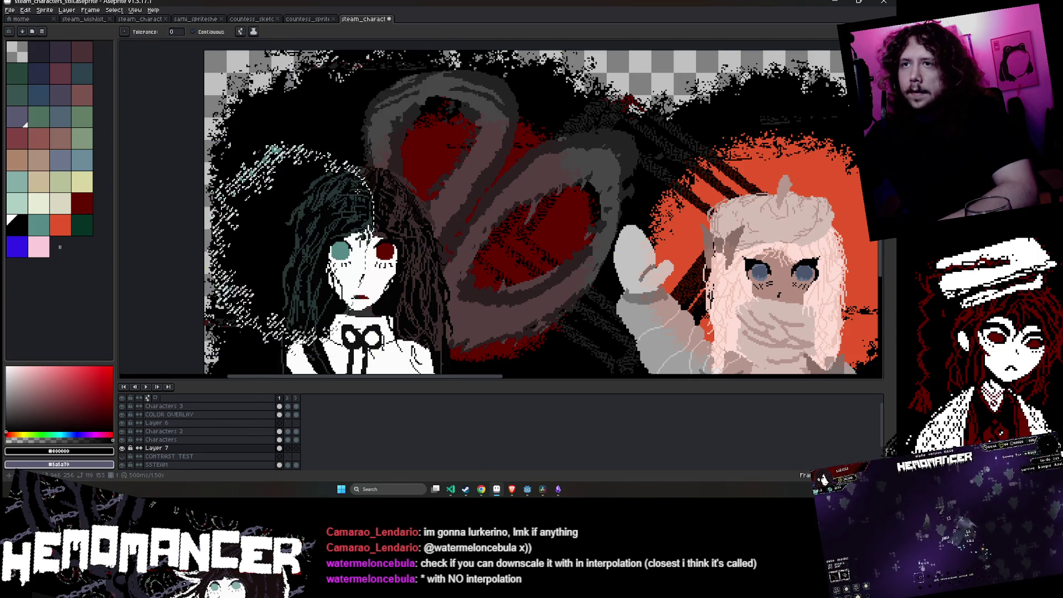
key("w")
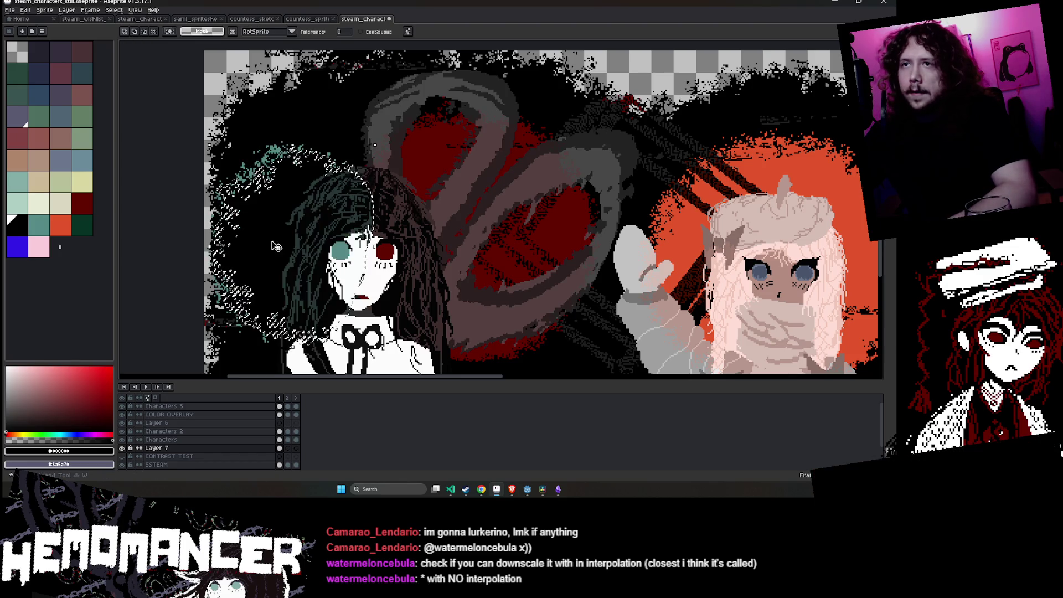
left_click_drag(386, 145, 376, 152)
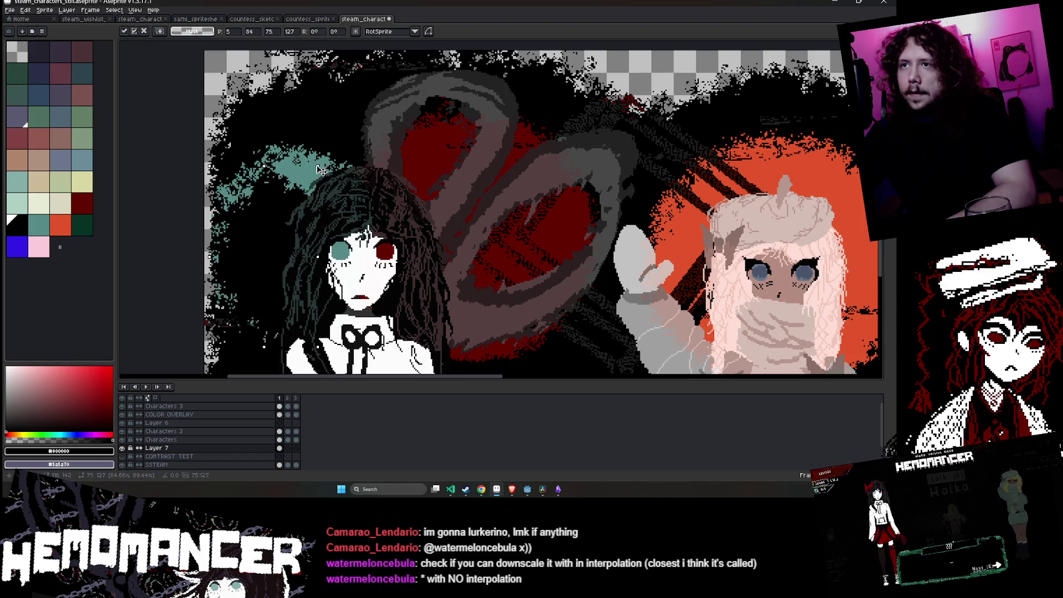
- Shift the teal ring slightly right and up to P: 13, 81 and commit it
left_click_drag(281, 234, 295, 226)
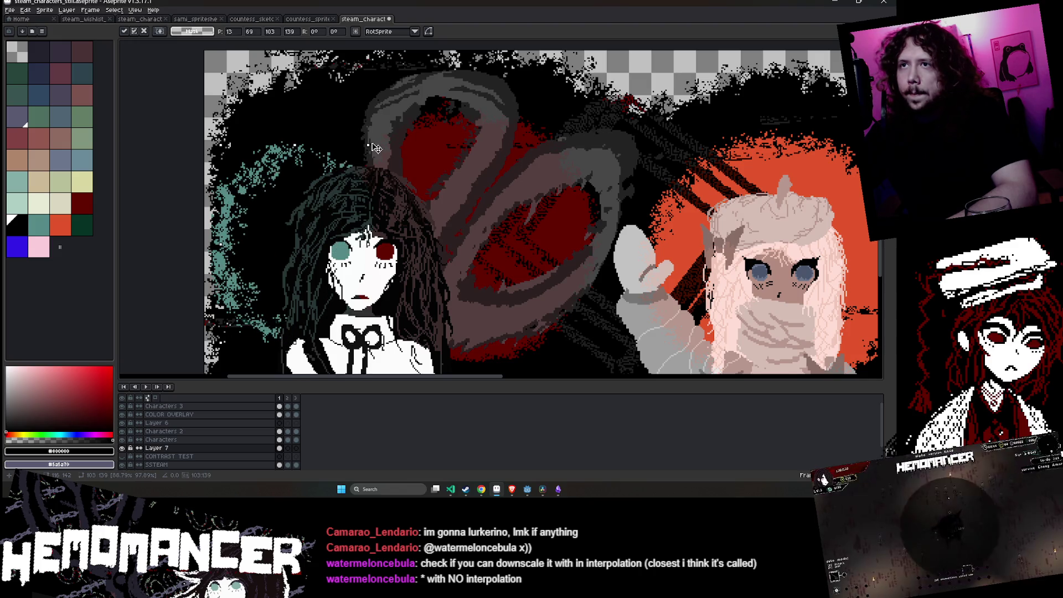
key("Return")
scroll(353, 163, "down", 3)
scroll(326, 255, "up", 2)
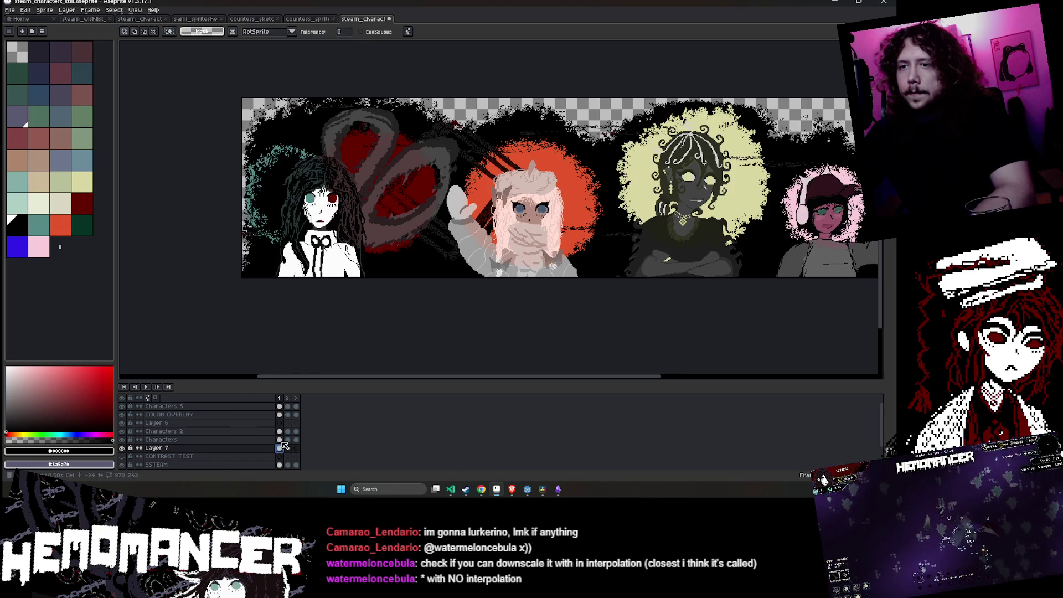
left_click(210, 414)
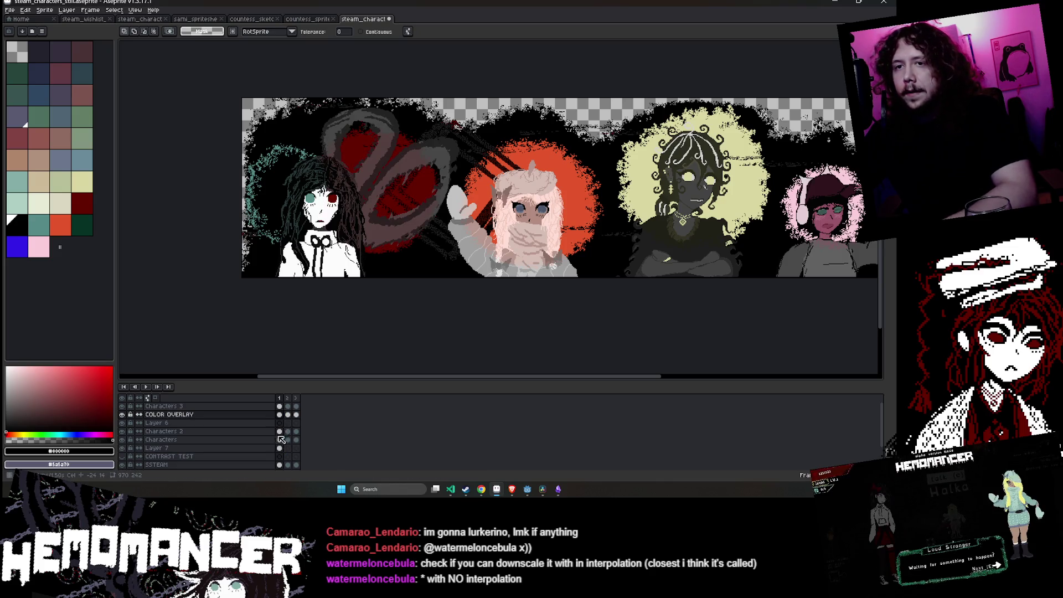
left_click(396, 188)
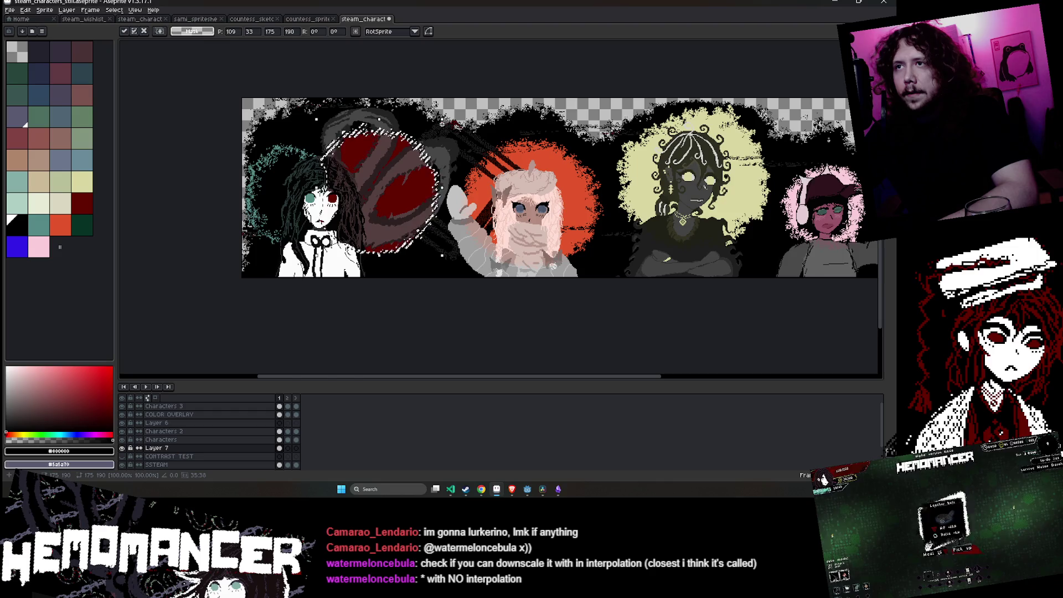
scroll(443, 127, "up", 1)
key("Delete")
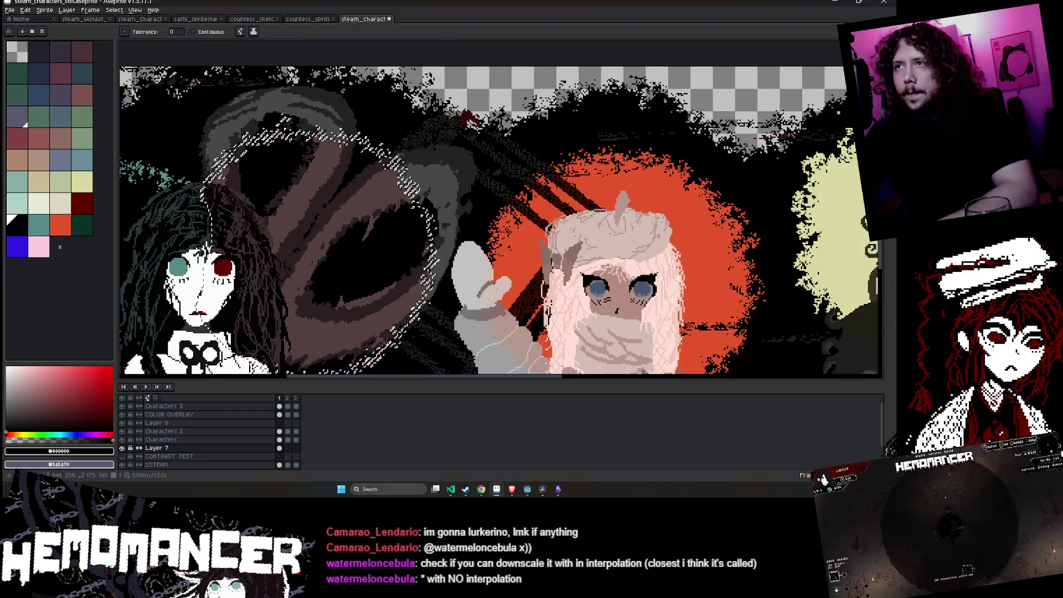
scroll(406, 193, "down", 1)
key("ctrl+z")
key("ctrl+z")
key("ctrl+z")
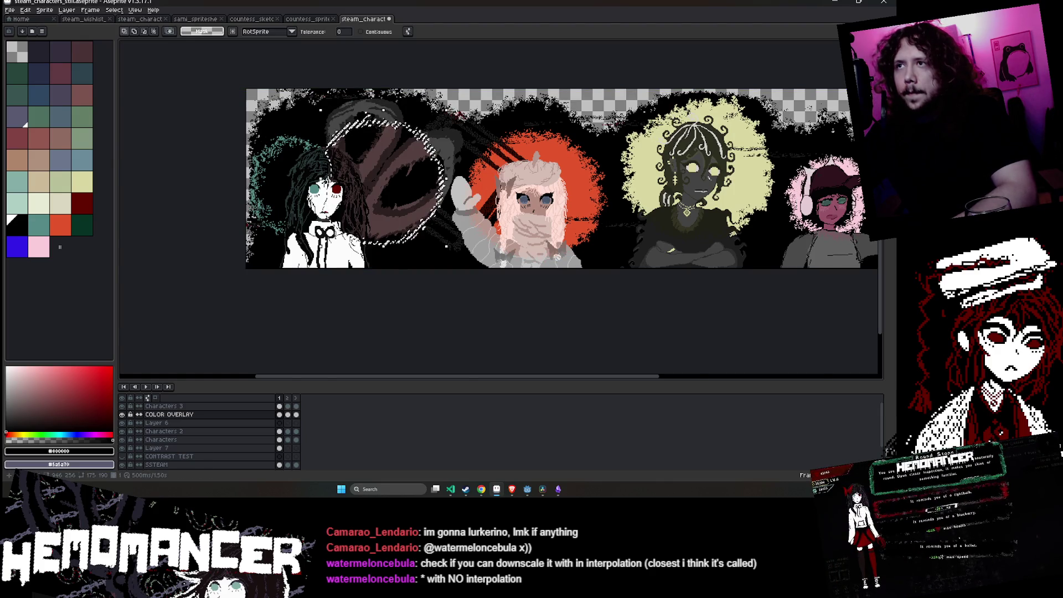
scroll(429, 131, "up", 2)
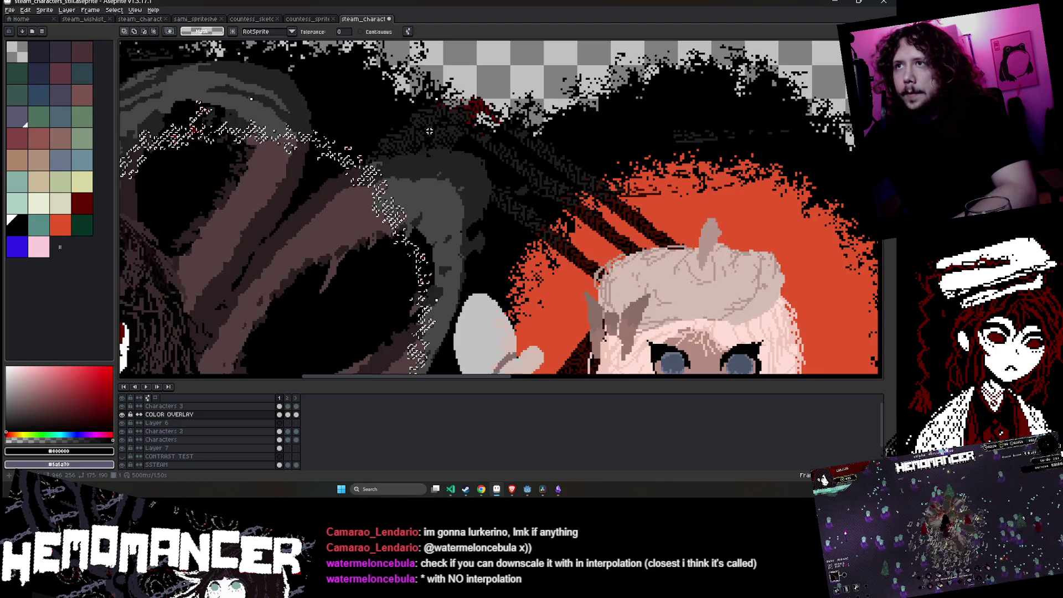
scroll(412, 146, "down", 3)
key("ctrl+t")
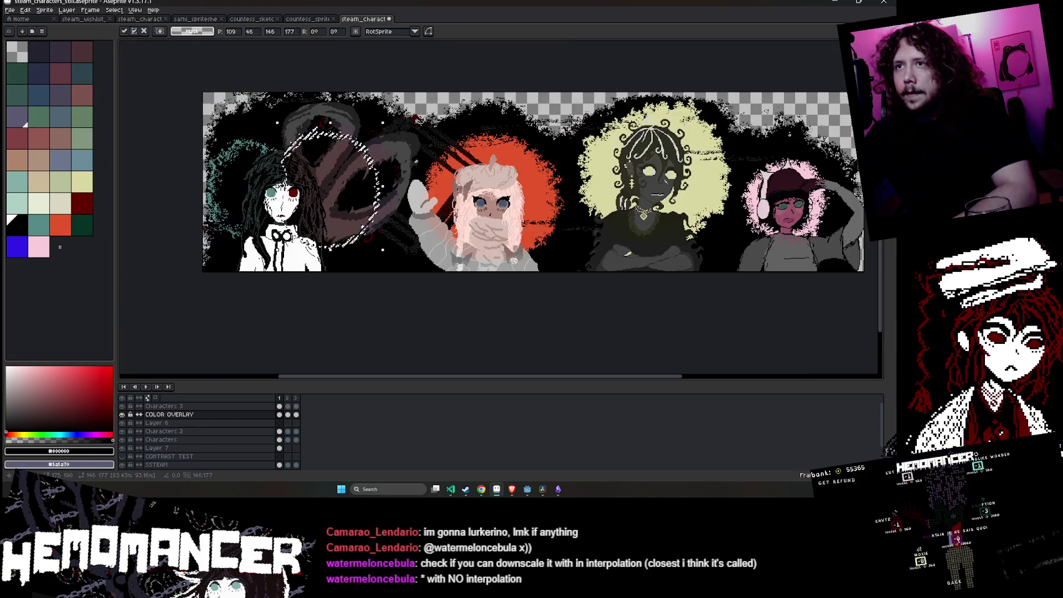
left_click_drag(344, 191, 366, 184)
scroll(365, 183, "up", 1)
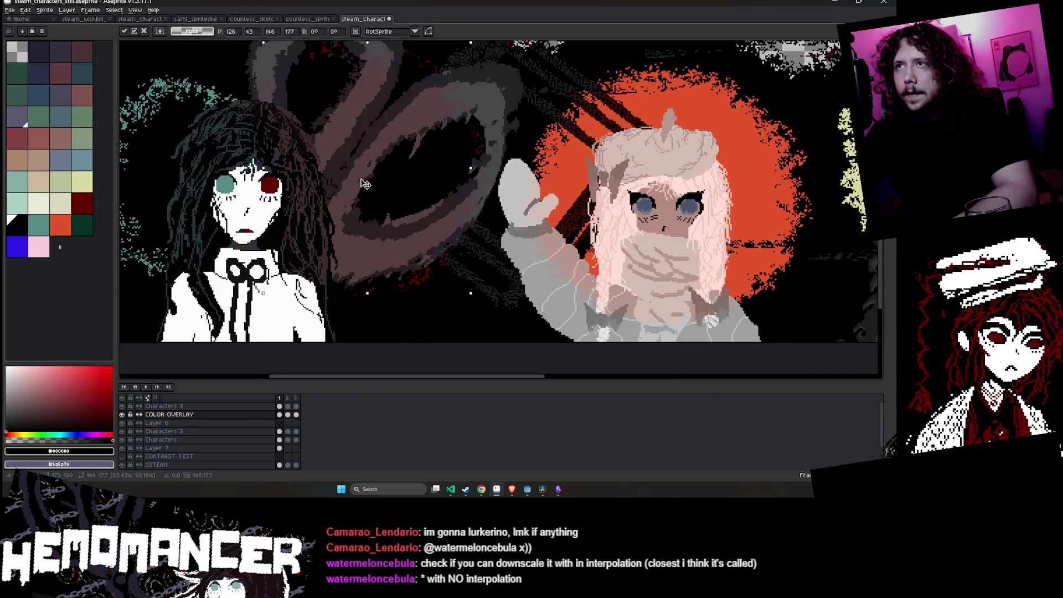
scroll(395, 158, "down", 1)
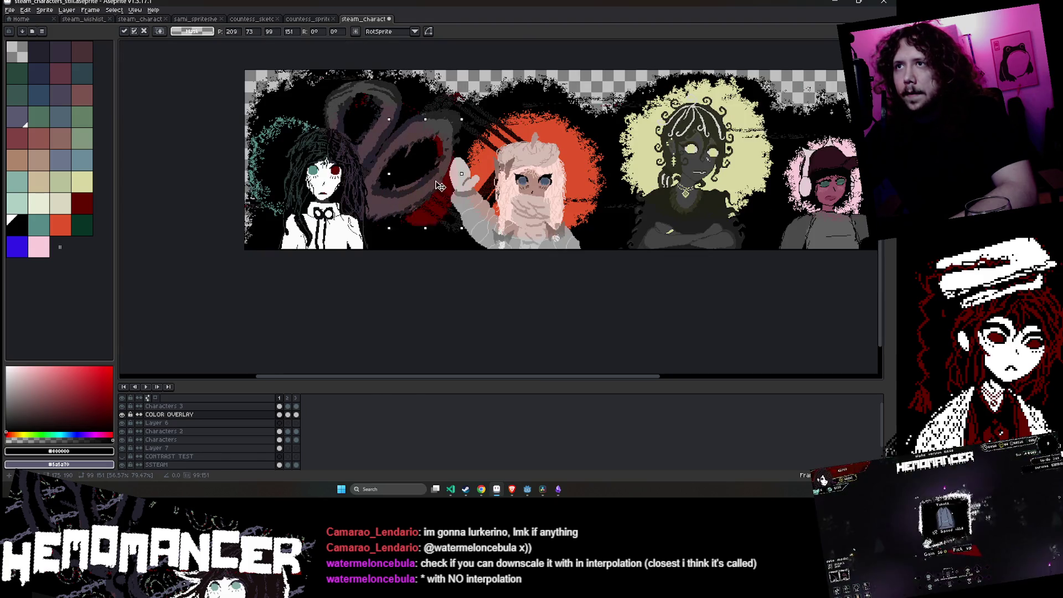
left_click_drag(363, 184, 463, 195)
key("ctrl+z")
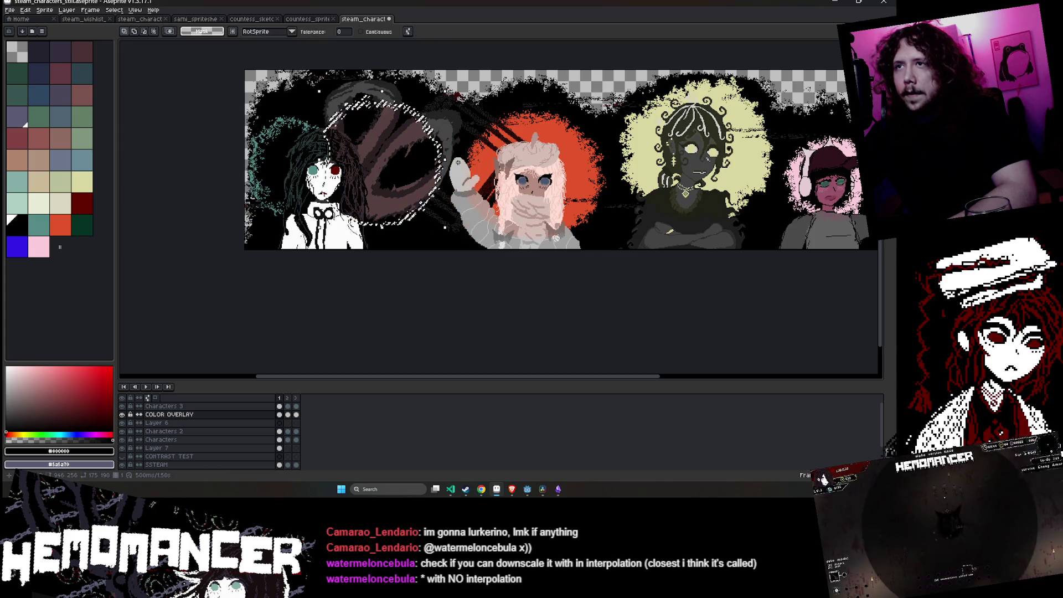
key("ctrl+z")
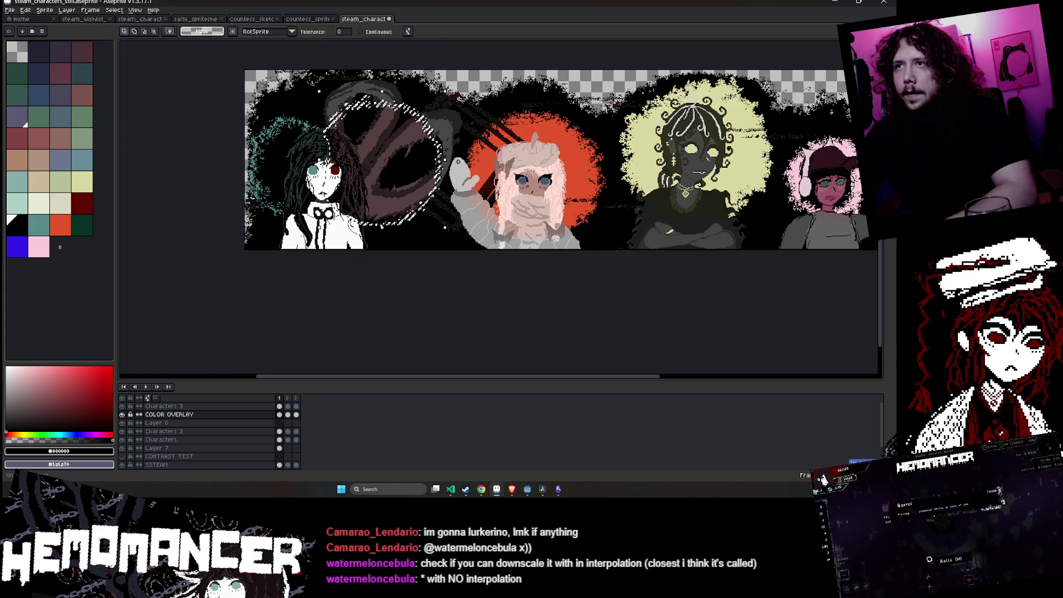
- Select the red shape inside the dark swirl on Layer 7
left_click(279, 446)
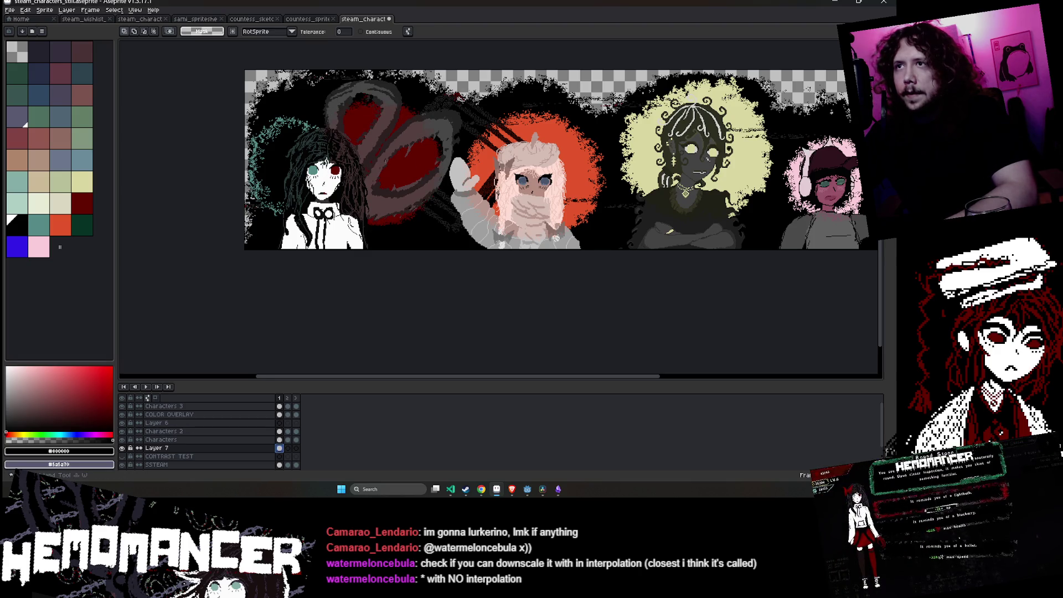
left_click(279, 447)
left_click(402, 160)
key("g")
left_click(403, 160)
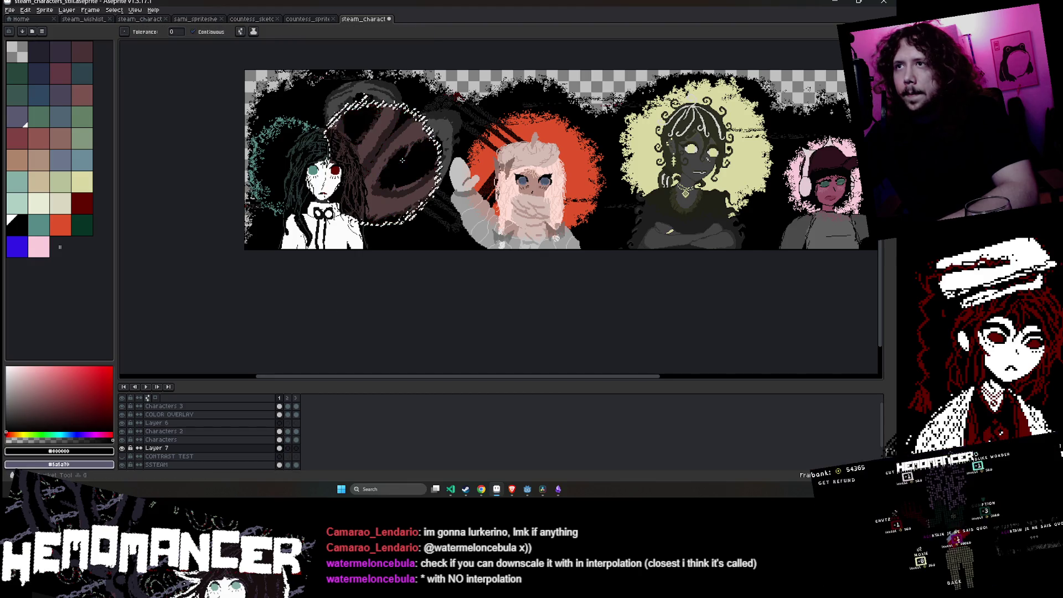
scroll(372, 191, "up", 2)
scroll(372, 191, "down", 1)
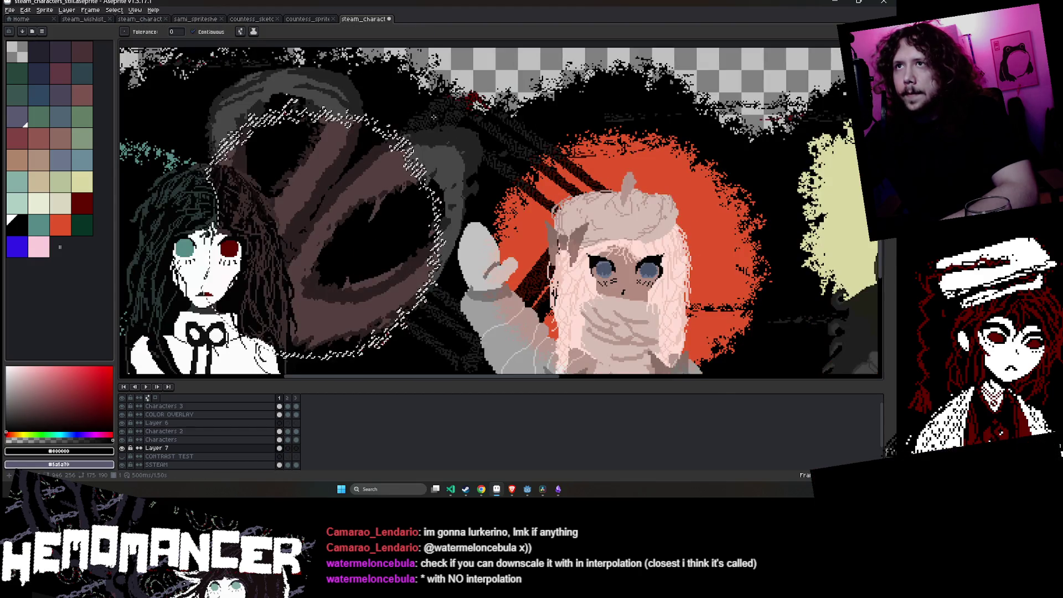
- Scale the red shape down so it sits inside the swirl, and apply the resize
key("ctrl+t")
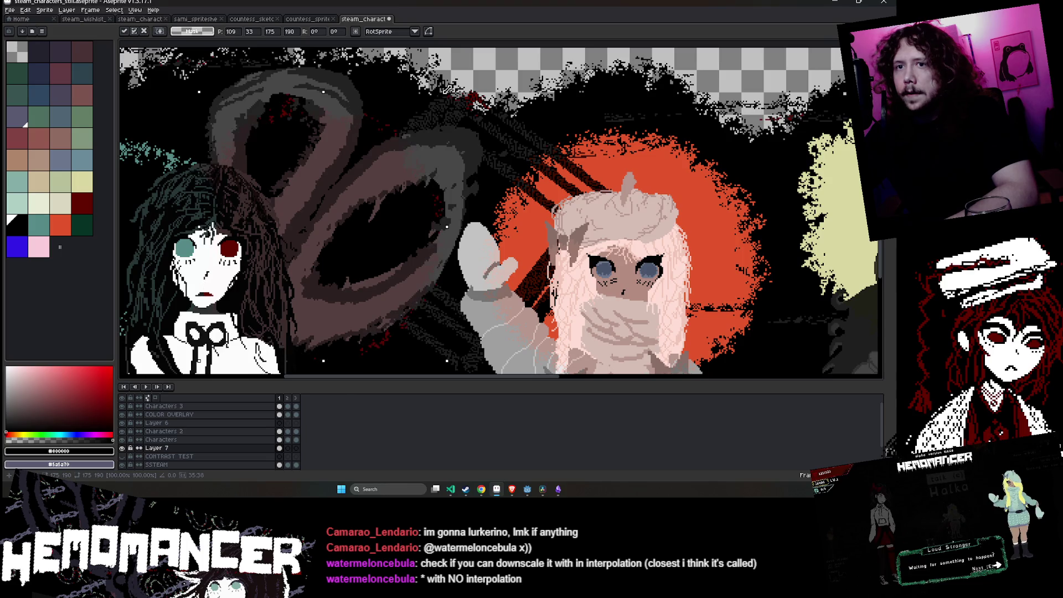
left_click_drag(418, 113, 363, 217)
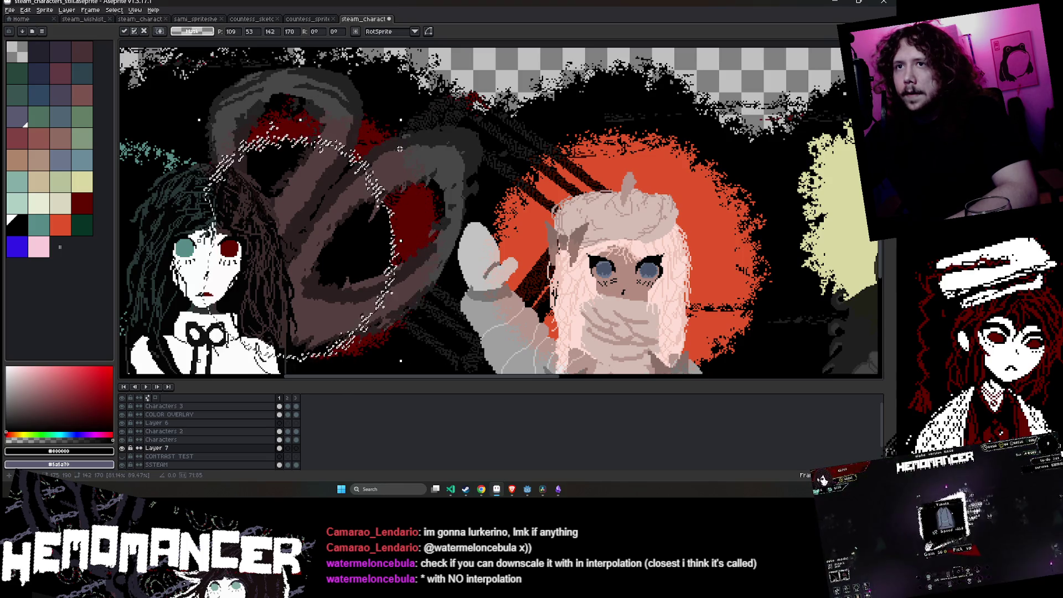
scroll(489, 99, "down", 2)
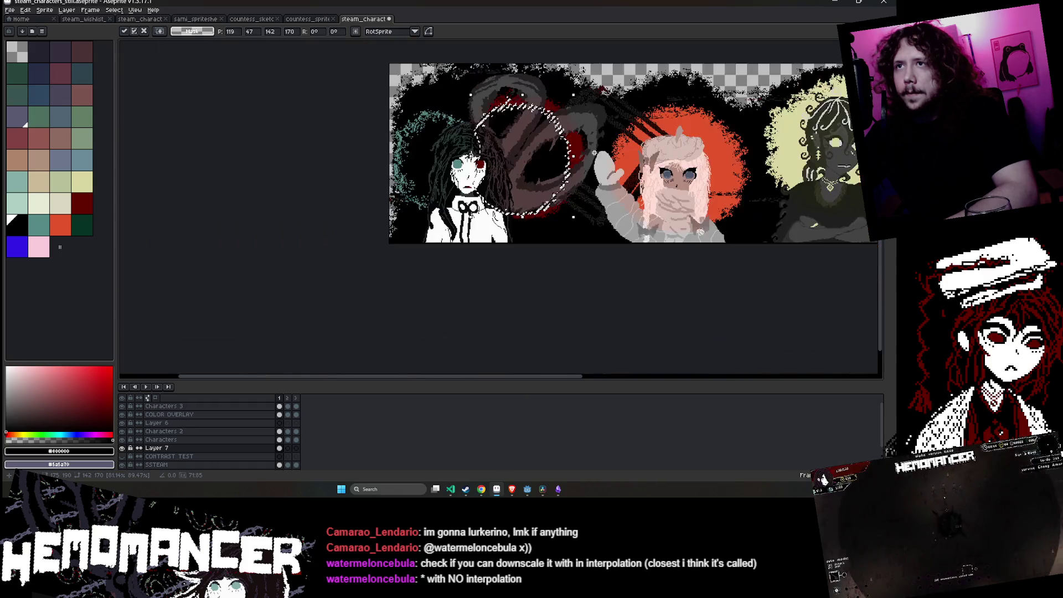
scroll(490, 98, "up", 3)
scroll(489, 98, "down", 2)
scroll(489, 99, "up", 1)
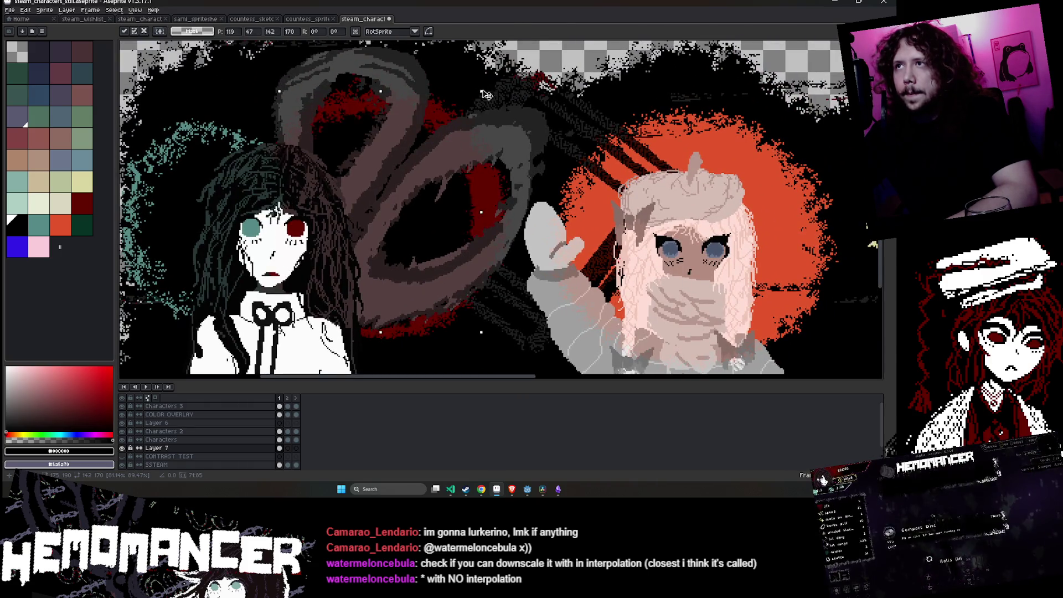
key("w")
scroll(506, 81, "down", 2)
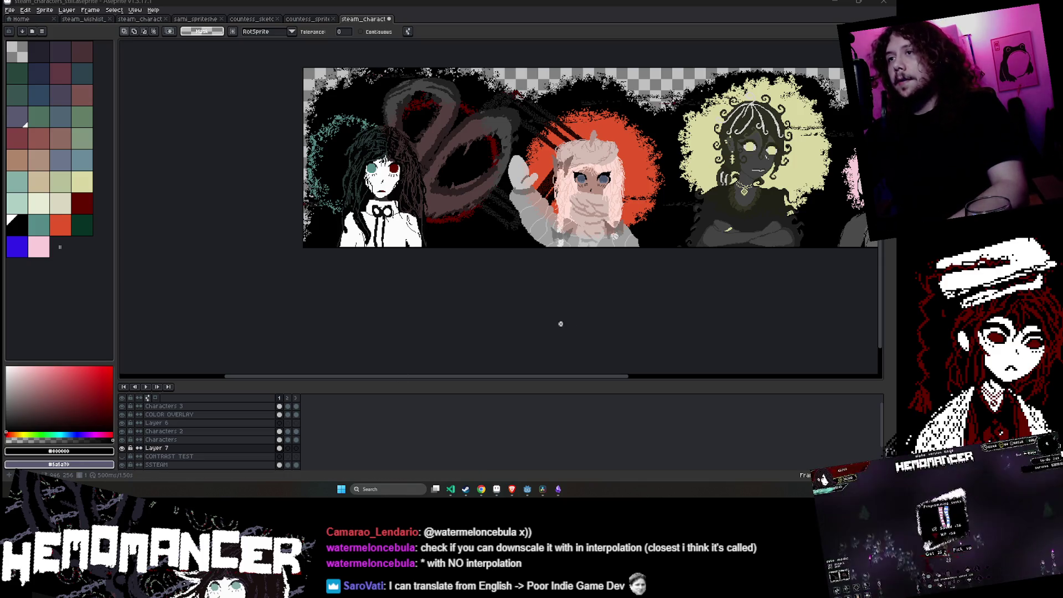
- Bring the whole banner back into view and restart the animation from the frame-1 COLOR OVERLAY cel
left_click_drag(560, 320, 498, 323)
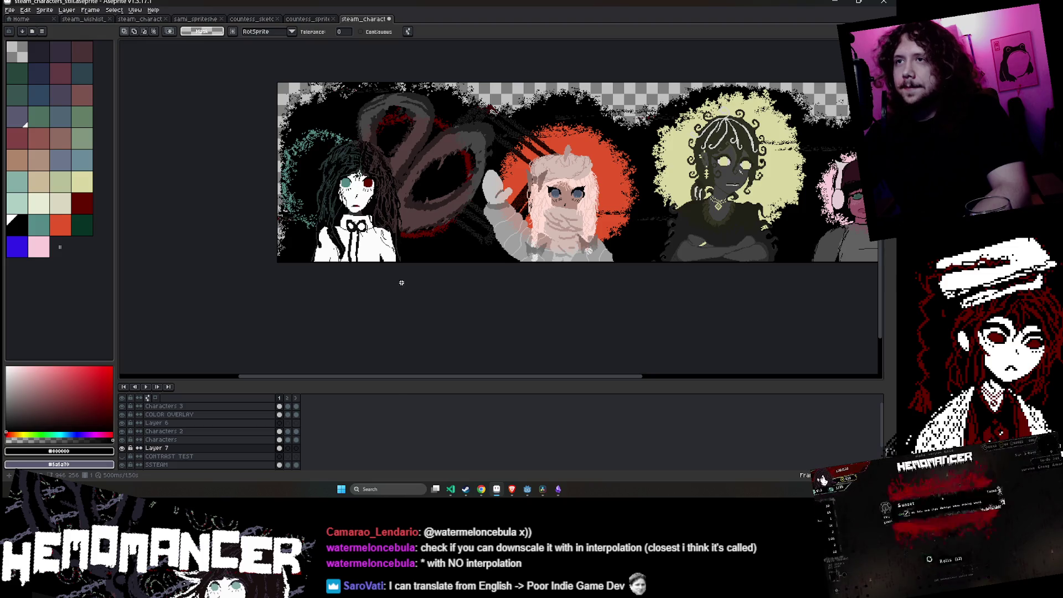
left_click_drag(399, 283, 326, 312)
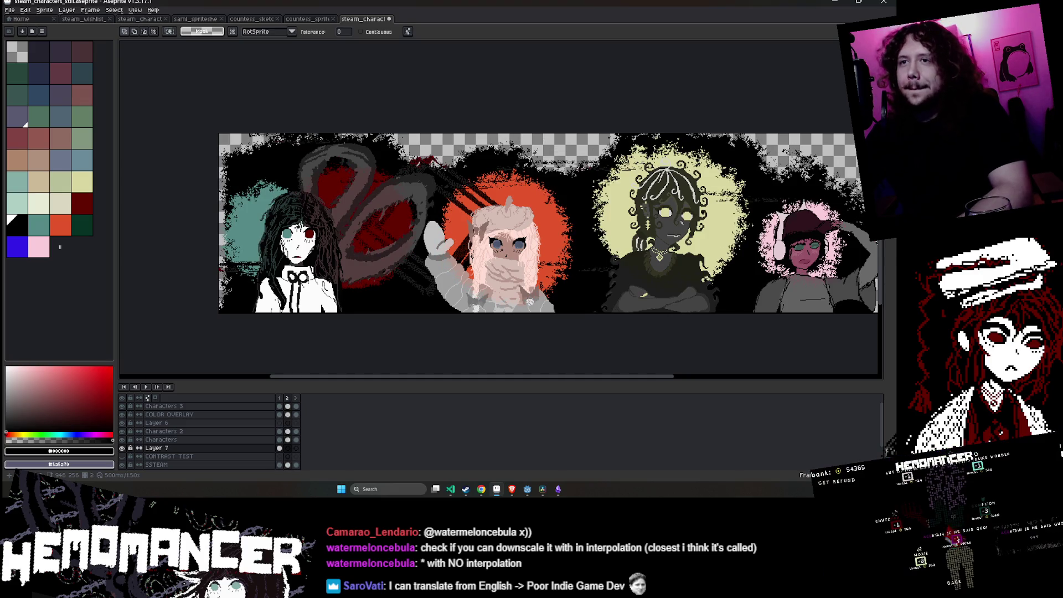
left_click(280, 414)
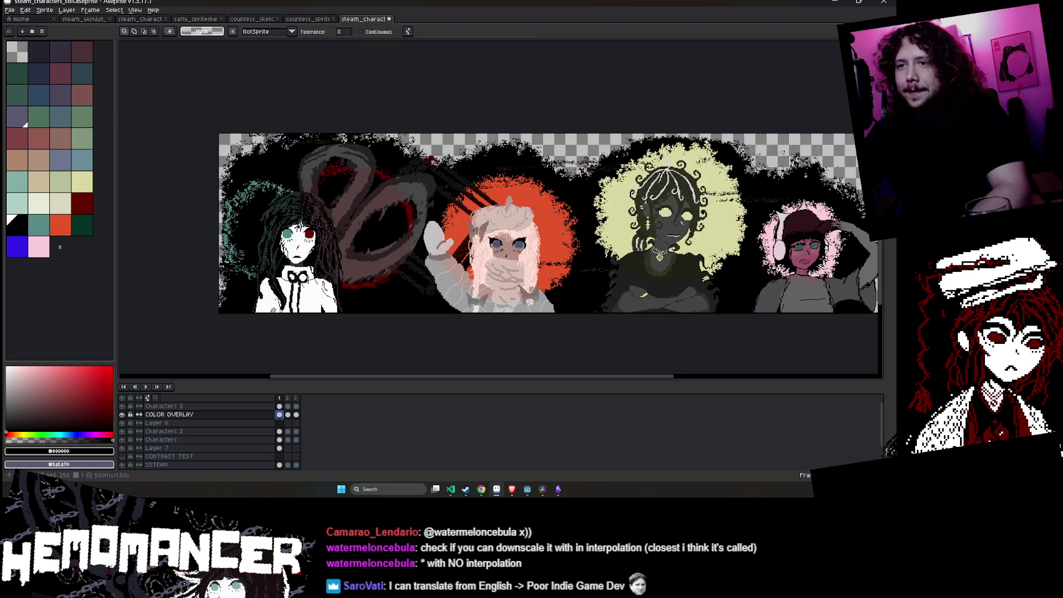
key("Return")
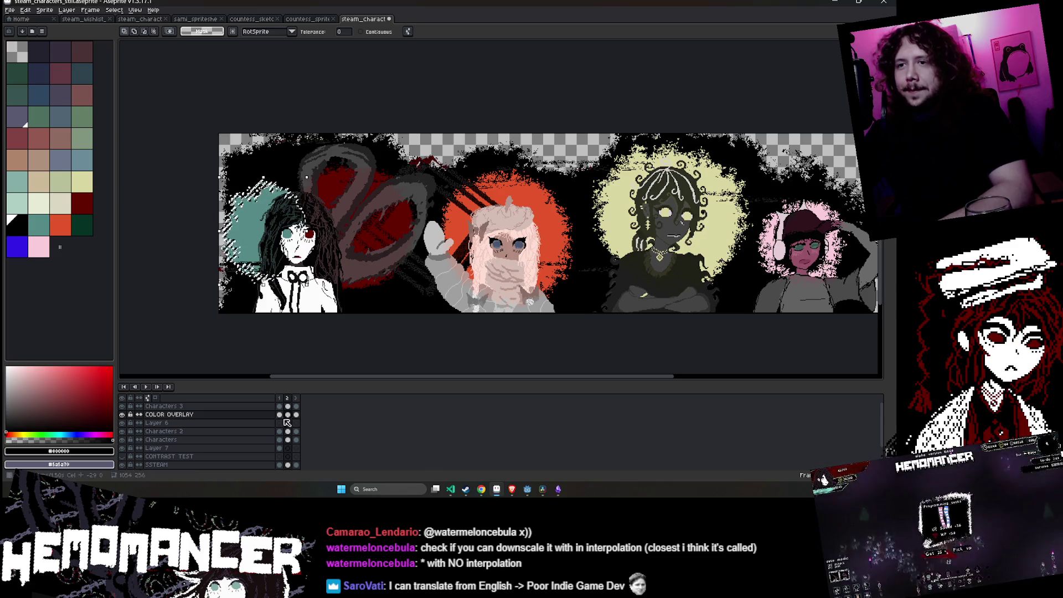
scroll(293, 421, "down", 1)
- Shrink Layer 7's teal backdrop to about 74% on frame 2
left_click(287, 440)
key("g")
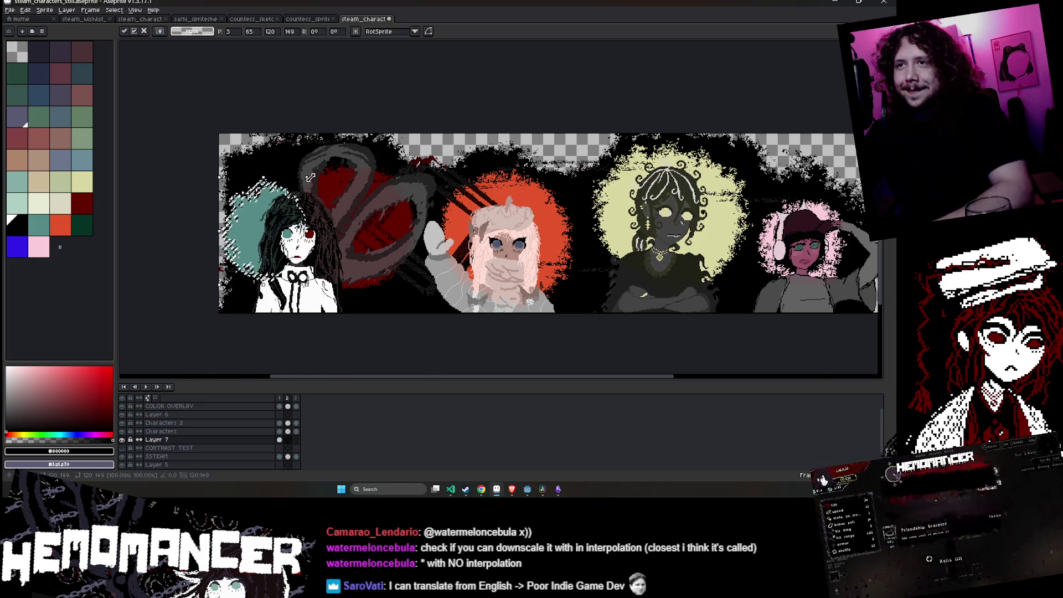
scroll(312, 166, "up", 1)
scroll(297, 181, "down", 1)
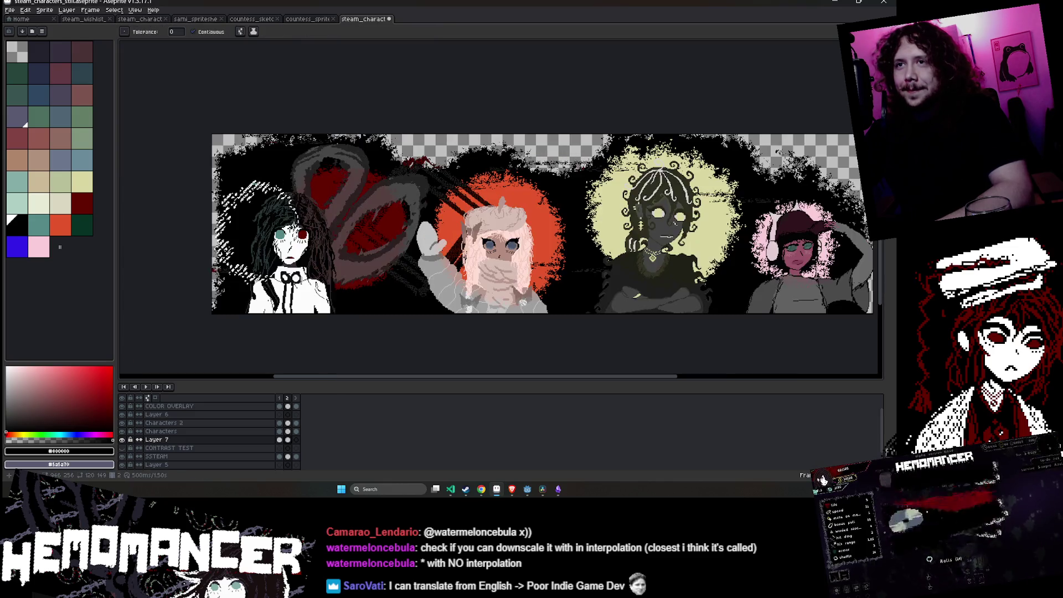
key("ctrl+t")
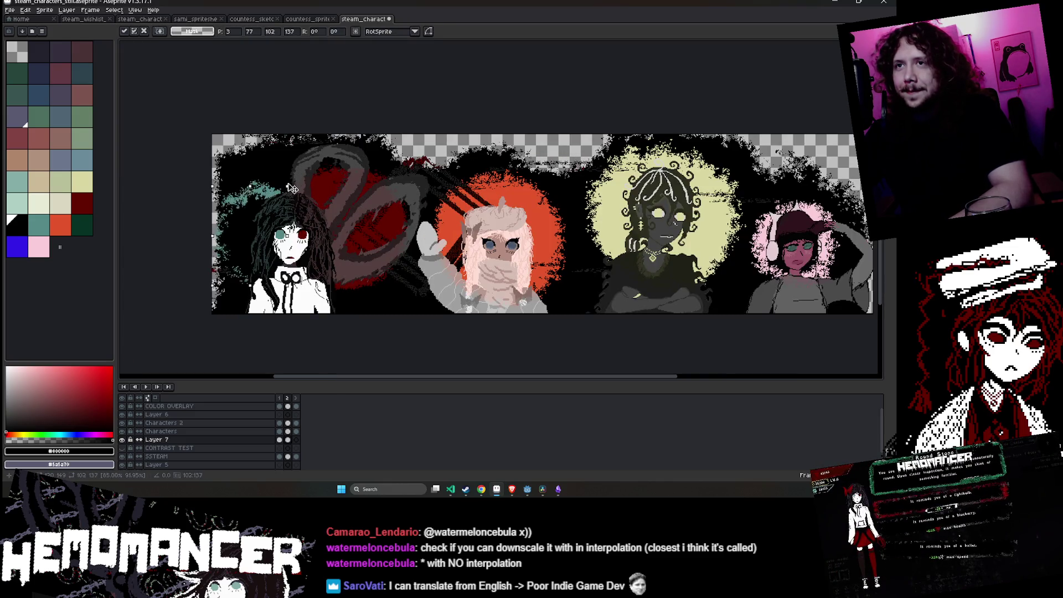
left_click_drag(285, 192, 250, 252)
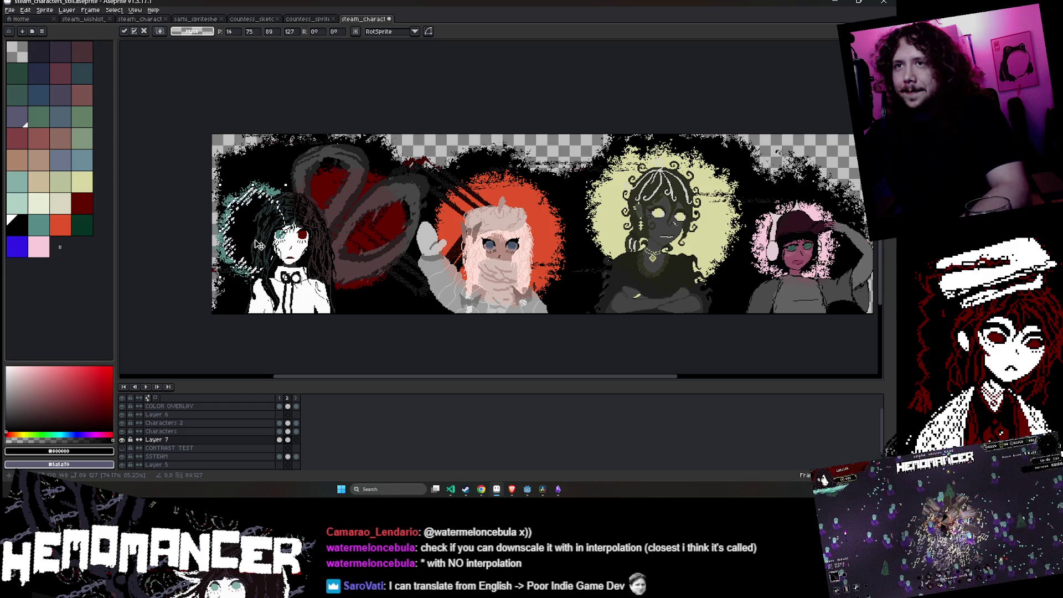
key("Return")
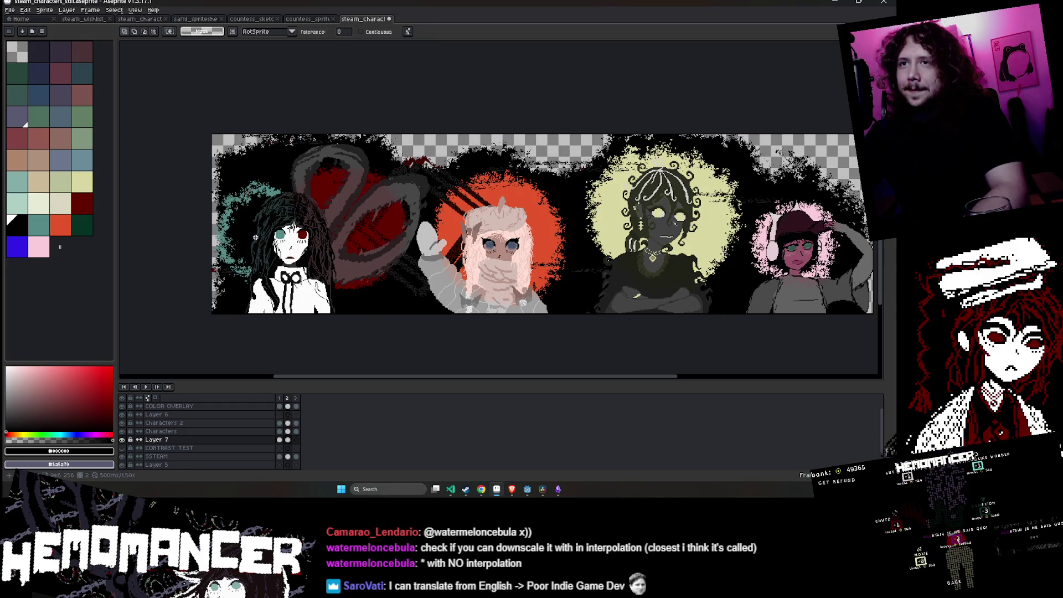
- Shrink the teal backdrop on frame 3 as well, then play and stop the animation to review it
left_click(296, 422)
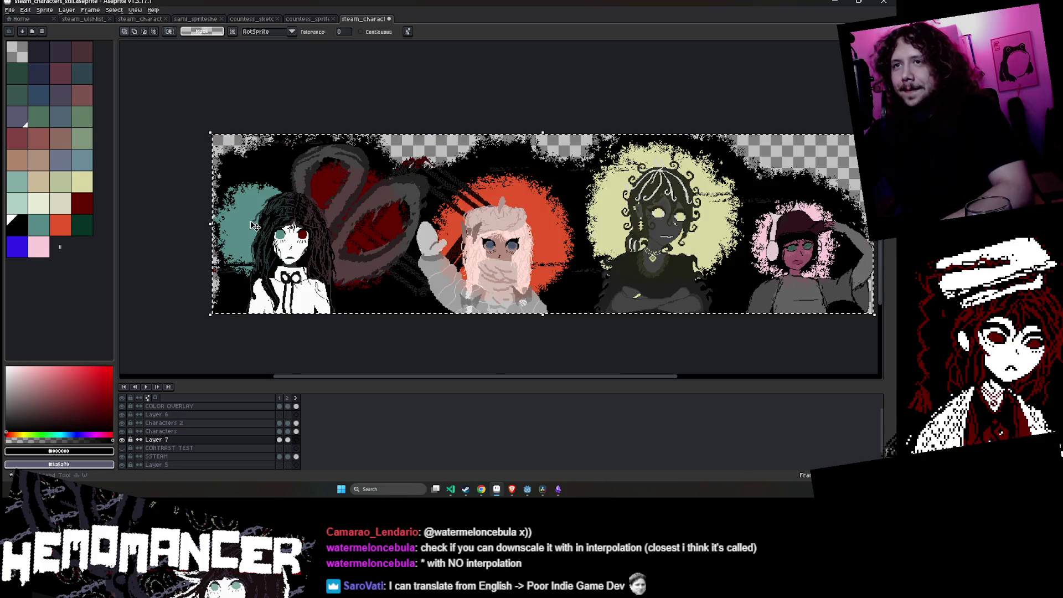
left_click(296, 415)
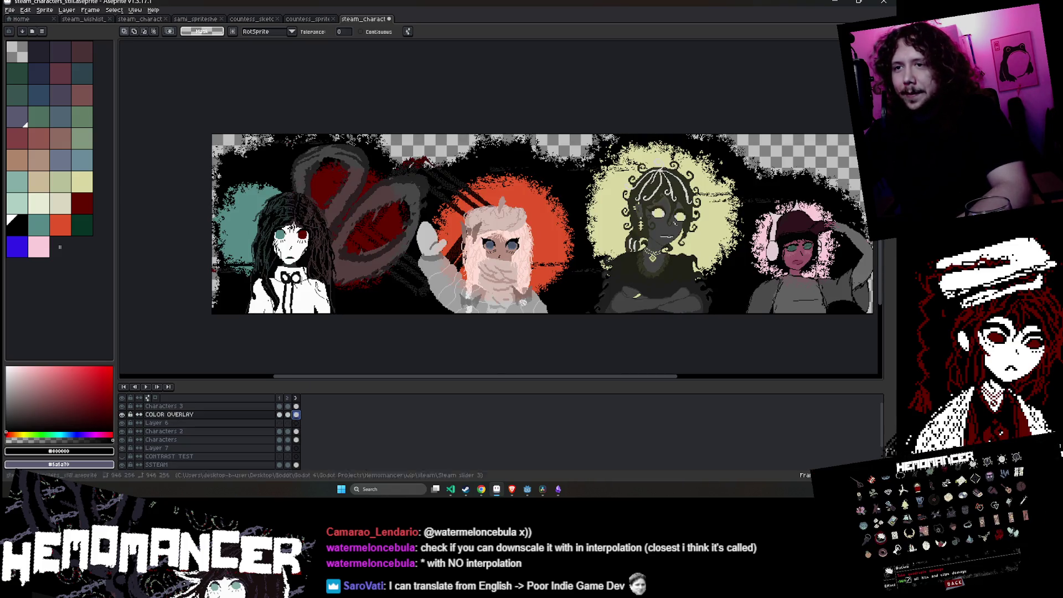
left_click(156, 448)
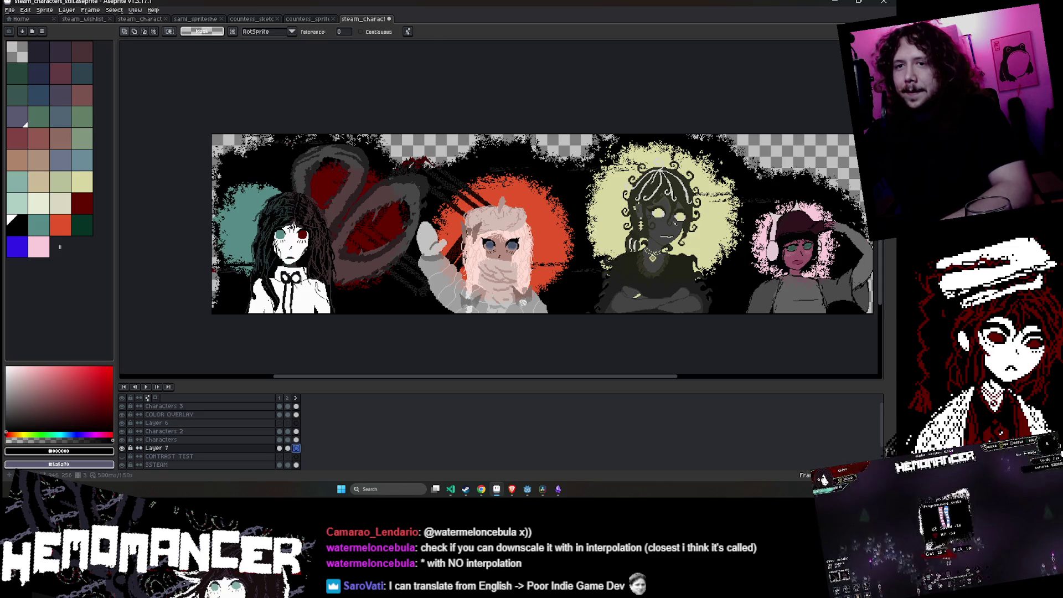
key("ctrl+t")
scroll(302, 172, "up", 1)
left_click_drag(299, 171, 207, 262)
key("w")
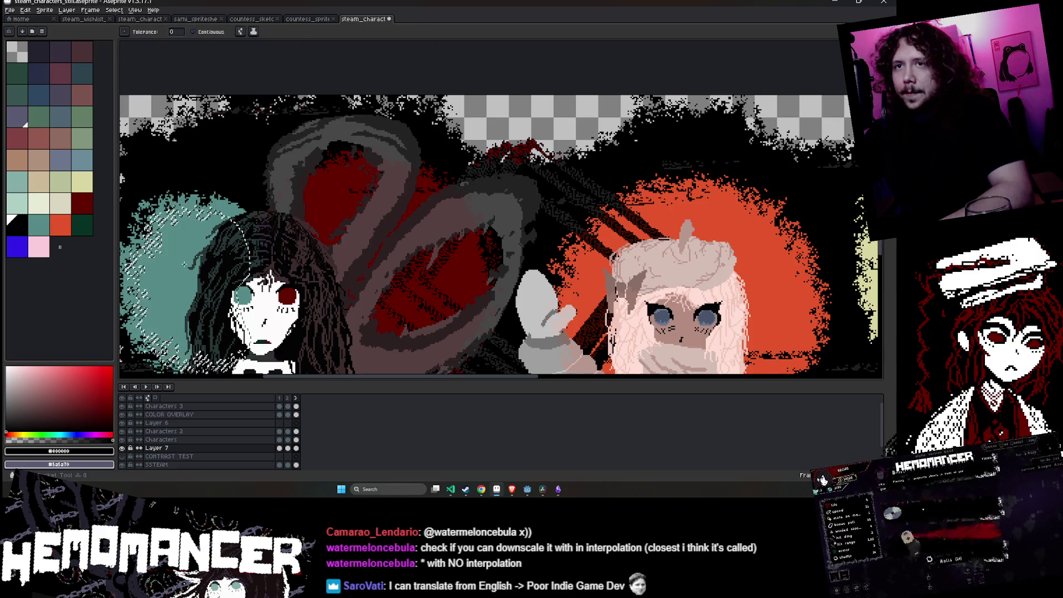
scroll(205, 261, "down", 3)
scroll(409, 213, "up", 5)
scroll(410, 213, "down", 1)
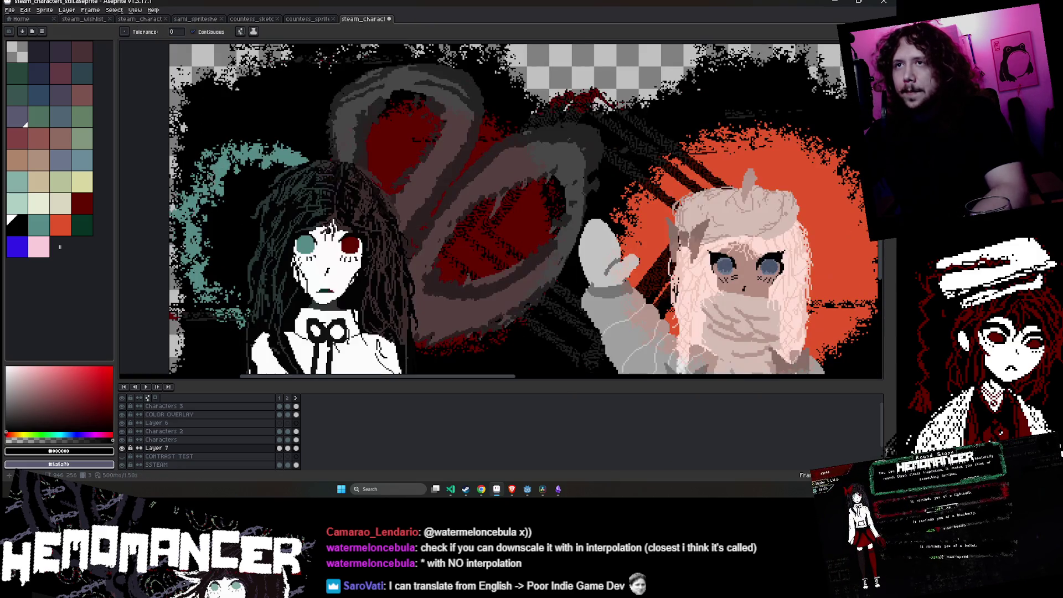
scroll(410, 213, "down", 2)
left_click(145, 386)
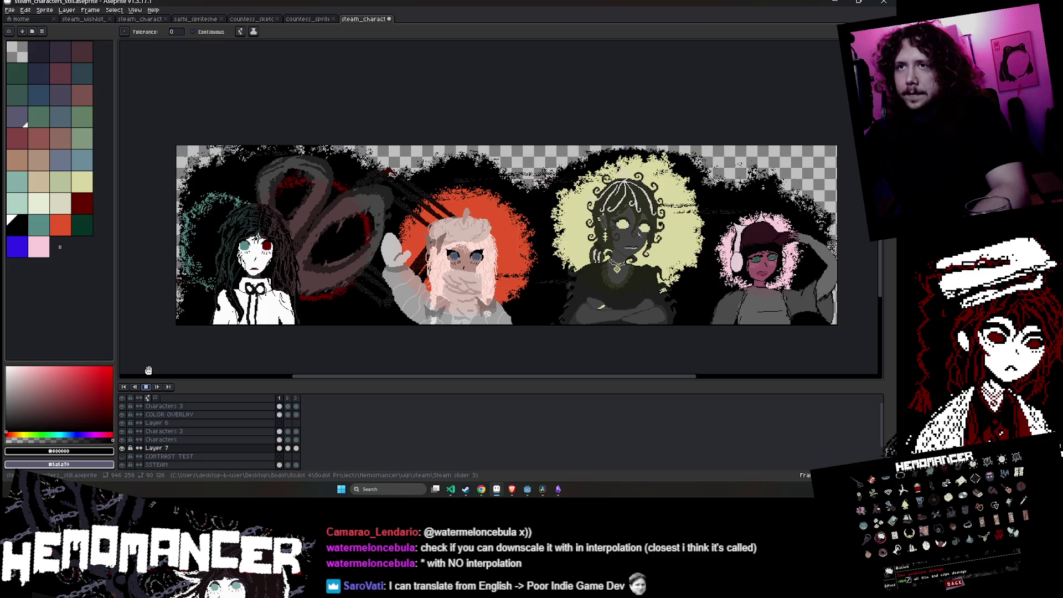
left_click(147, 388)
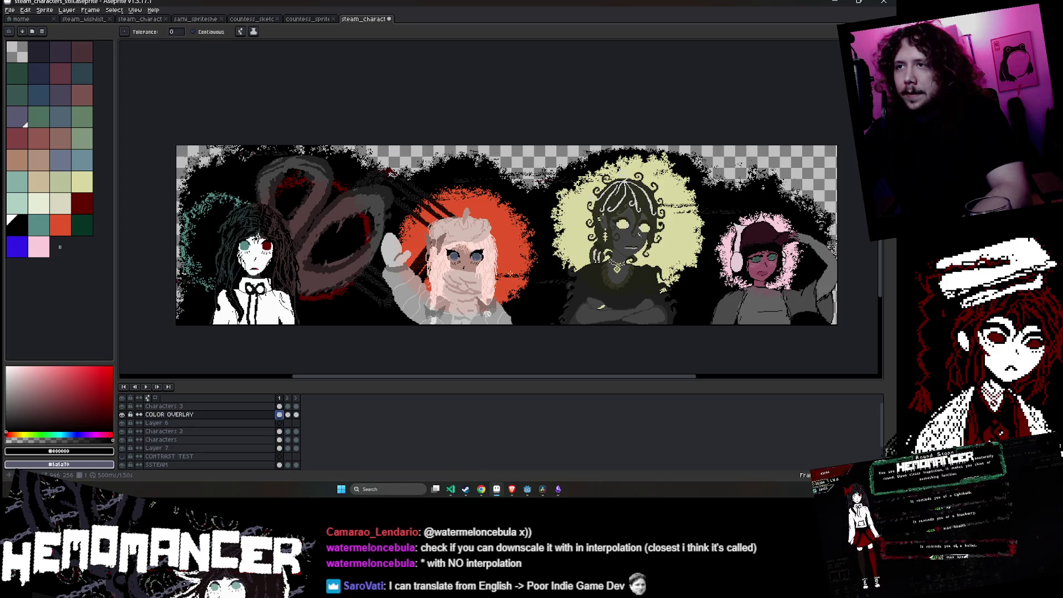
- Make Layer 7 the working layer with the magic wand, cancelling a stray transform
key("w")
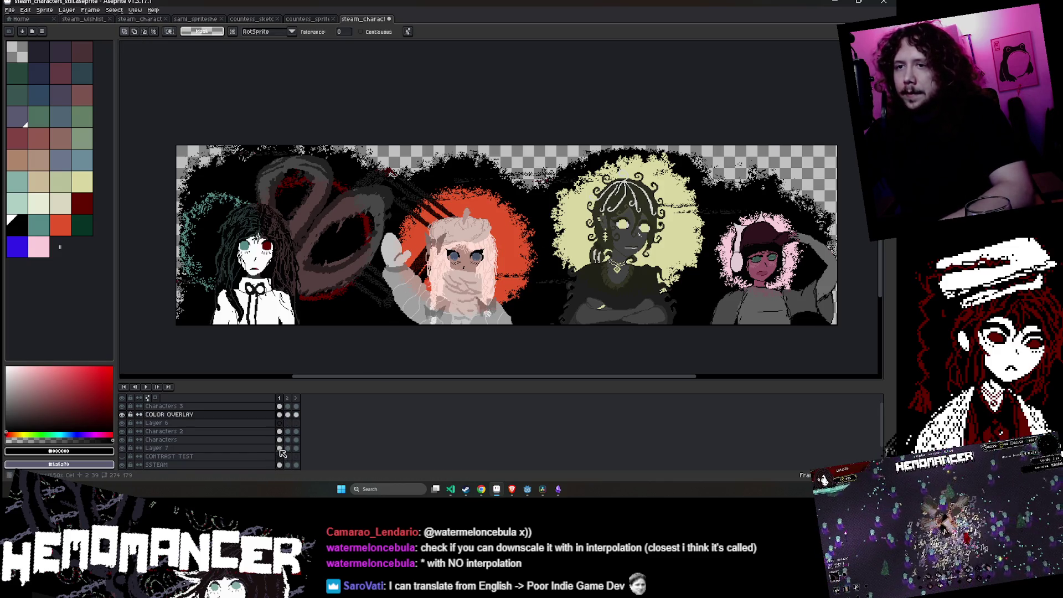
left_click(280, 449)
key("ctrl+t")
scroll(536, 194, "up", 1)
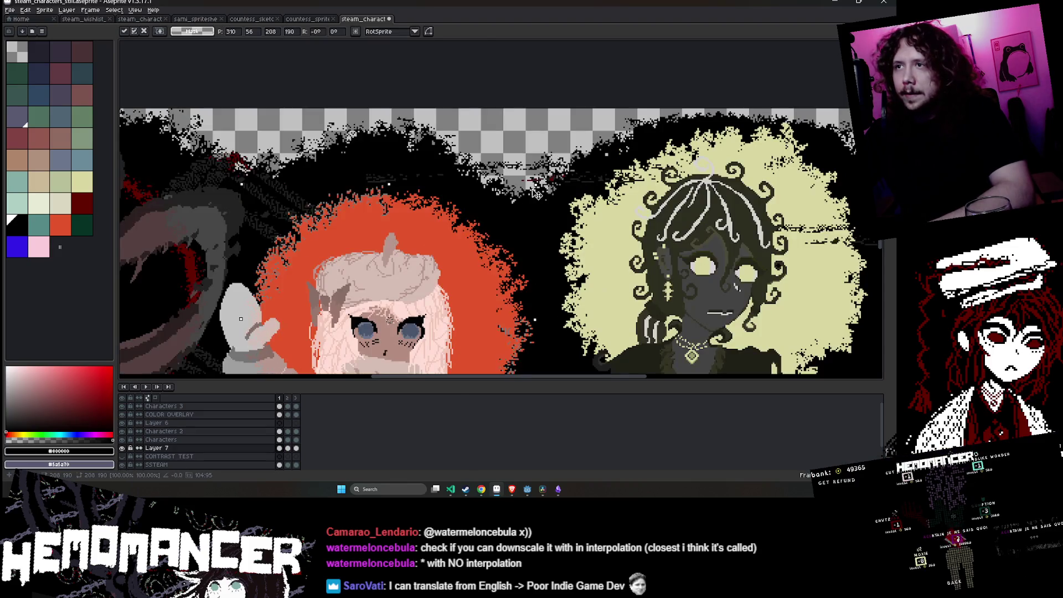
key("Return")
scroll(510, 213, "down", 3)
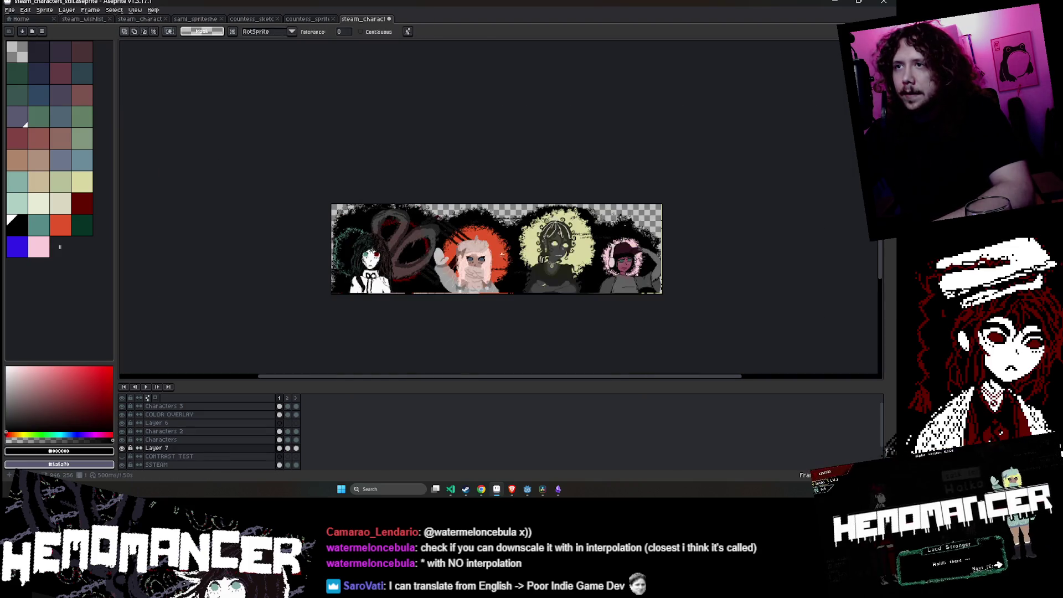
scroll(510, 213, "up", 2)
- On the COLOR OVERLAY layer, magic-wand the orange halo around the middle character
key("Up")
key("Up")
key("Up")
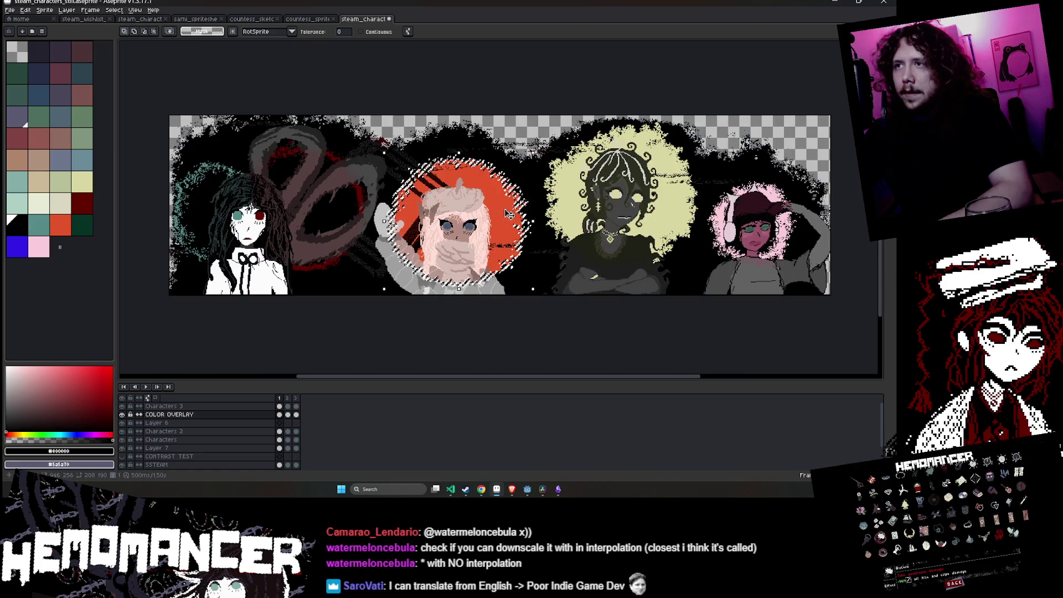
key("ctrl+z")
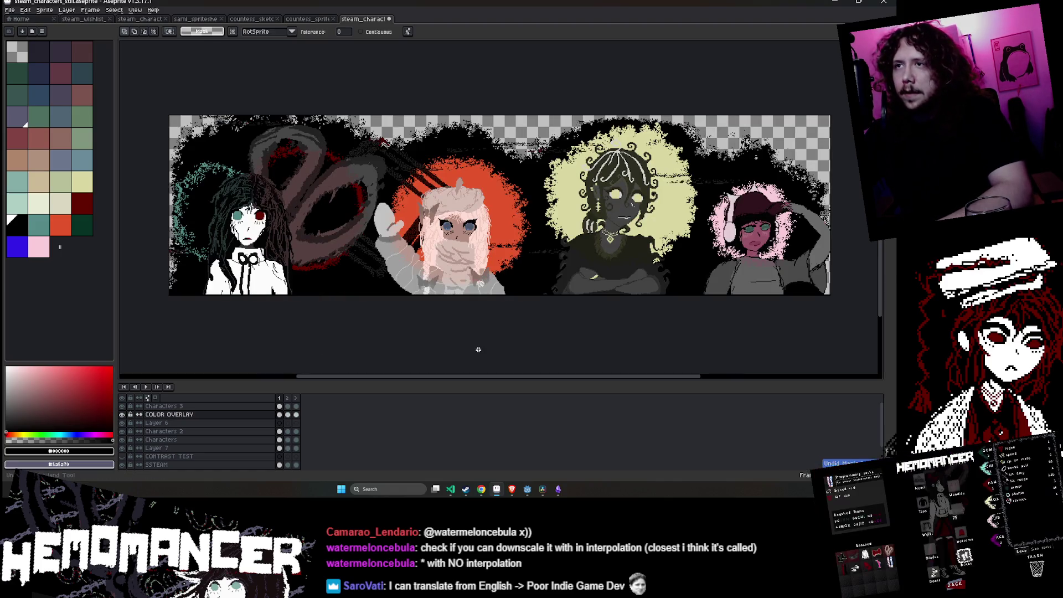
key("ctrl+y")
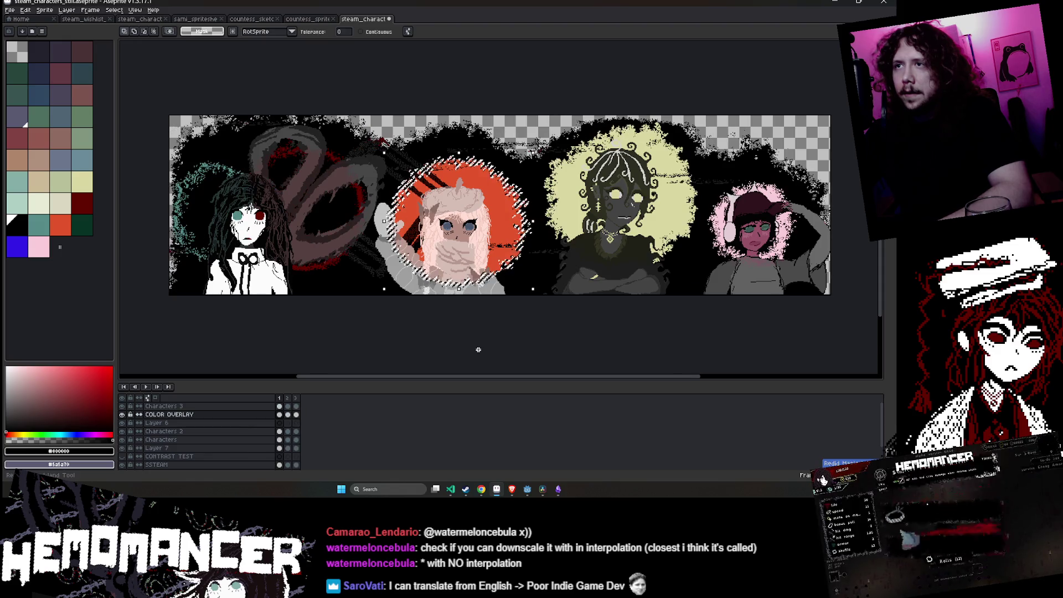
key("ctrl+d")
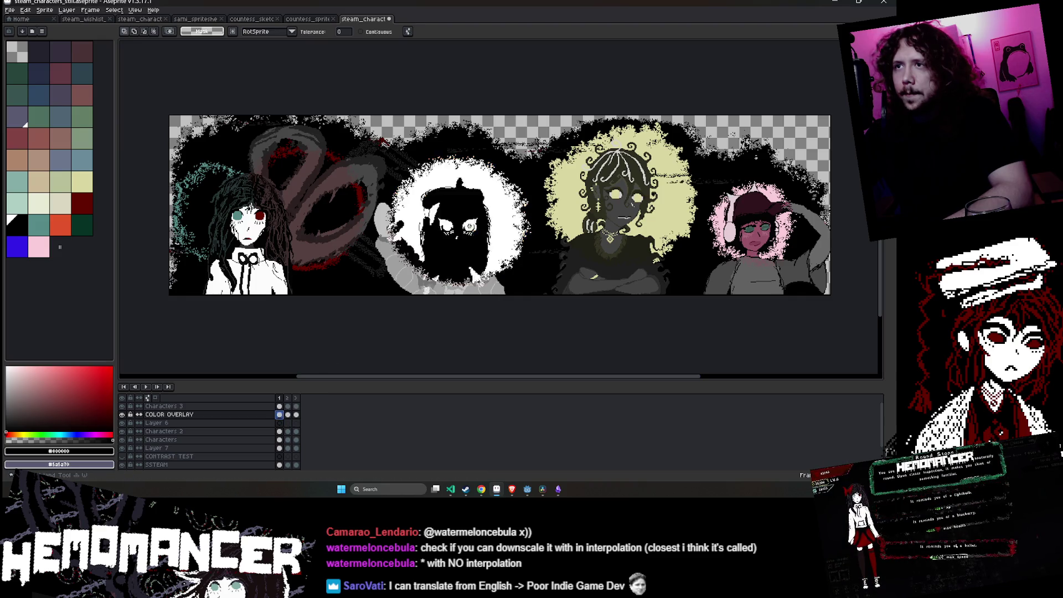
left_click(500, 221)
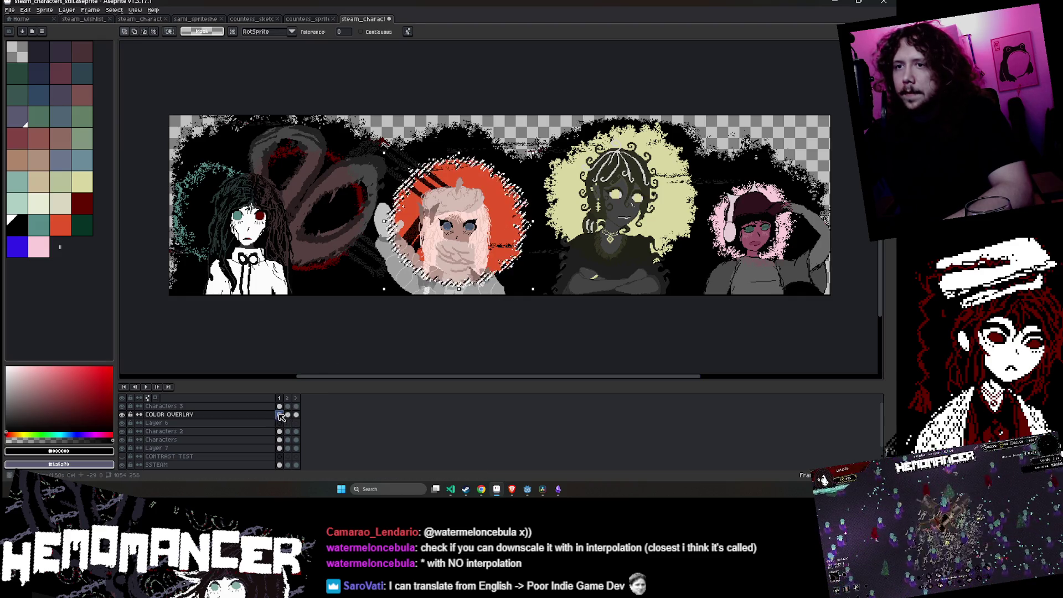
- Delete the orange halo pixels on Layer 7 and remove the left character from the selection
key("Down")
key("Down")
key("Down")
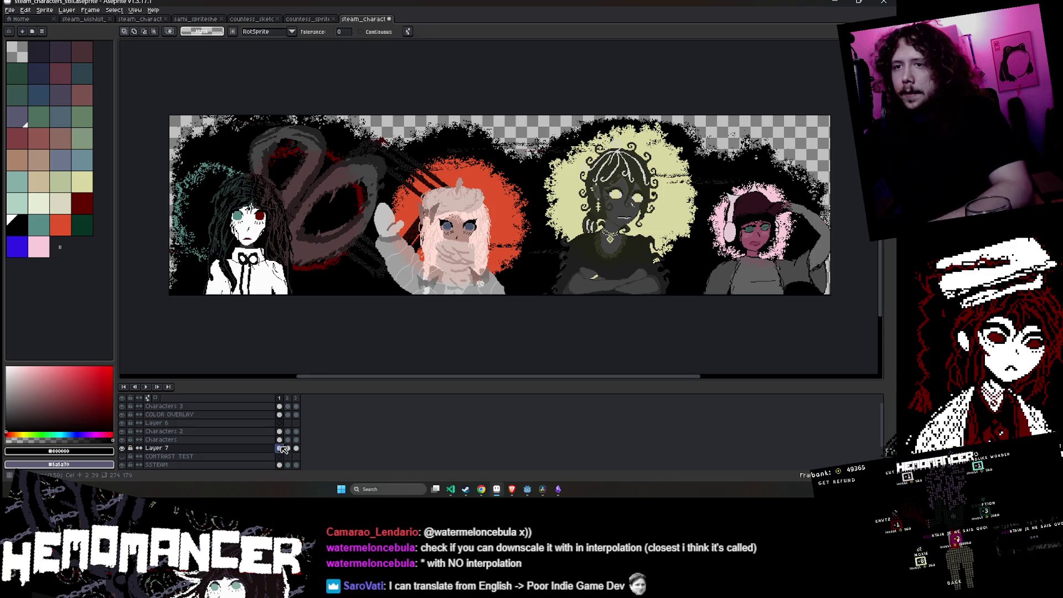
scroll(497, 208, "up", 1)
key("Delete")
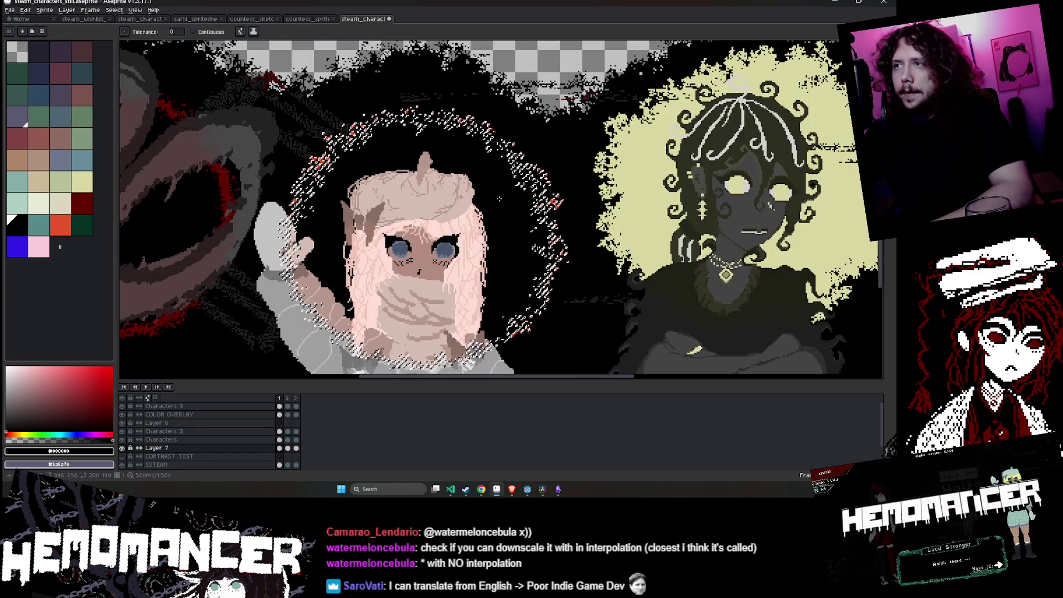
scroll(498, 204, "down", 2)
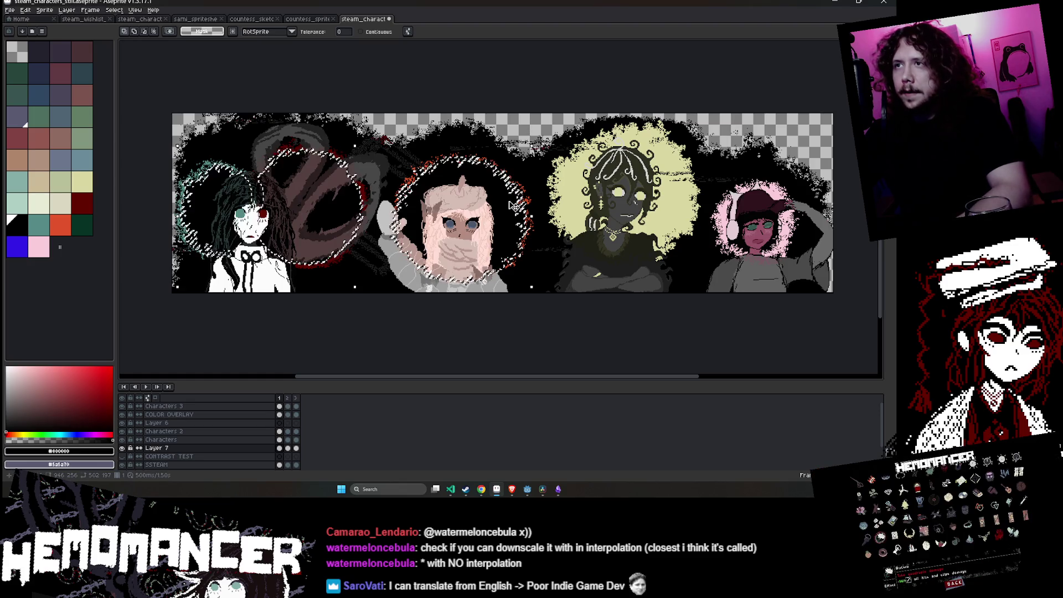
left_click(281, 449)
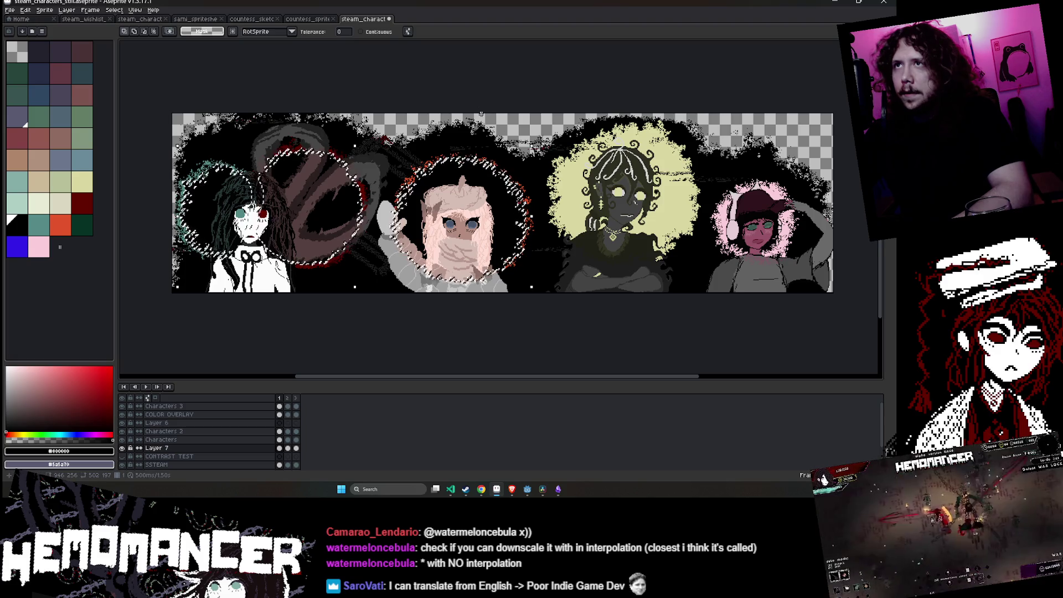
left_click(475, 204)
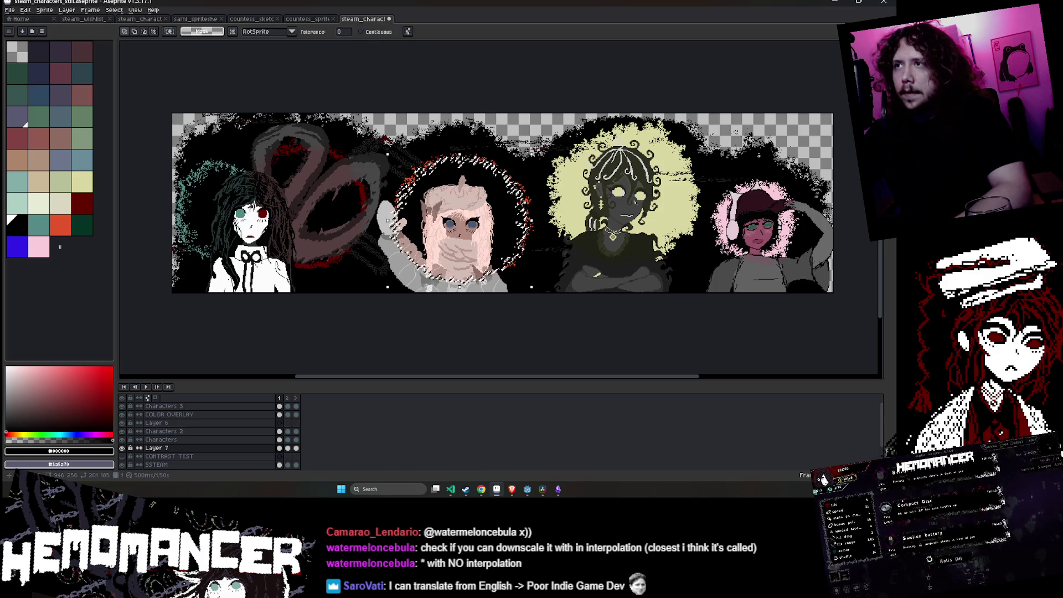
- Scale the halo ring slightly, shift it up-right then down a little, and deselect to apply
left_click_drag(531, 153, 536, 155)
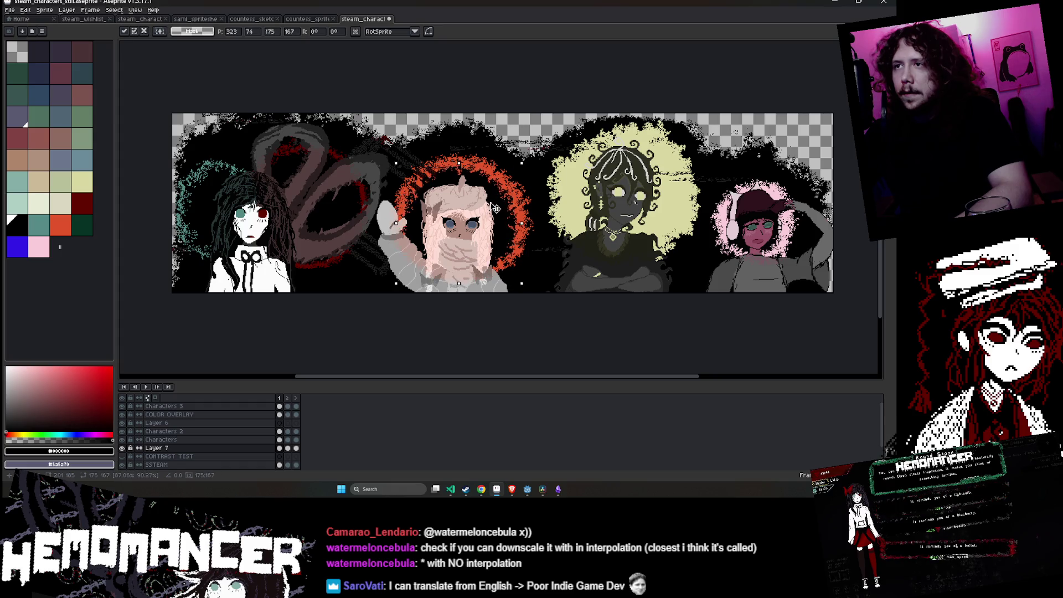
scroll(495, 206, "up", 2)
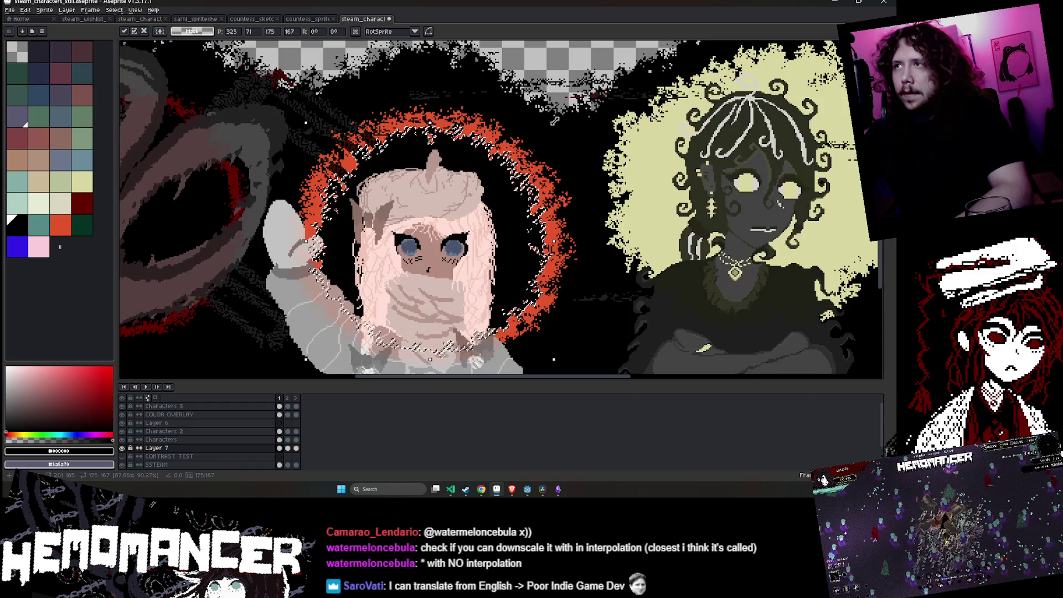
mouse_move(499, 195)
left_mouse_down()
mouse_move(511, 184)
mouse_move(473, 218)
left_mouse_up()
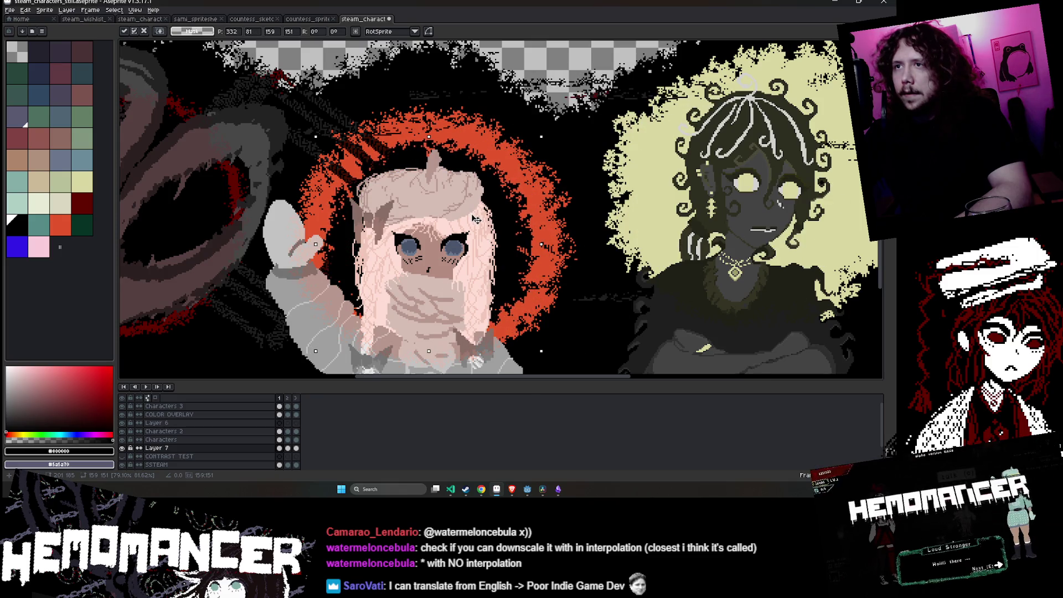
scroll(474, 217, "down", 3)
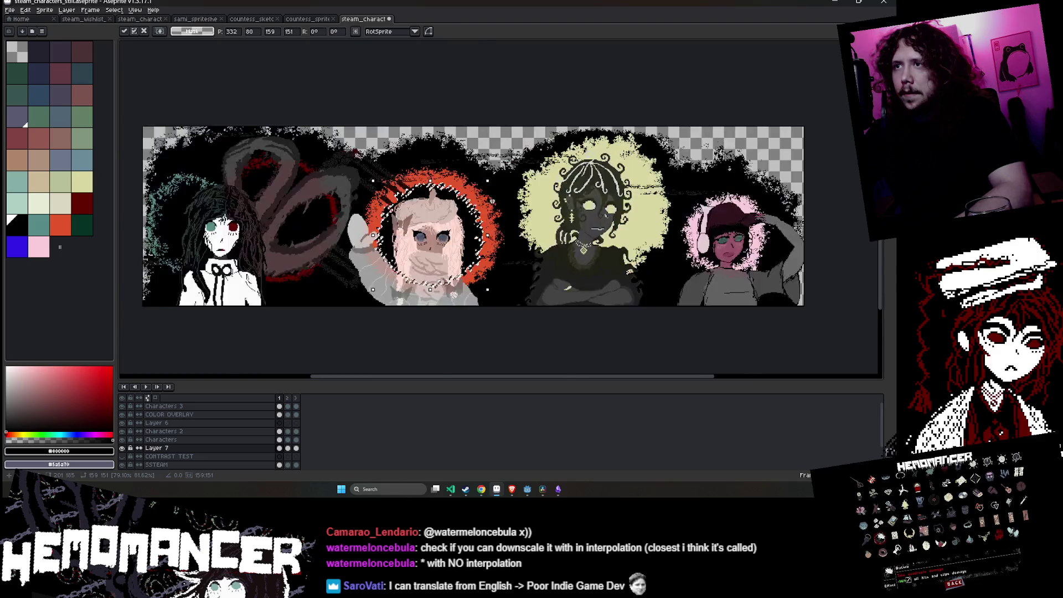
scroll(443, 221, "up", 3)
left_click_drag(437, 223, 437, 225)
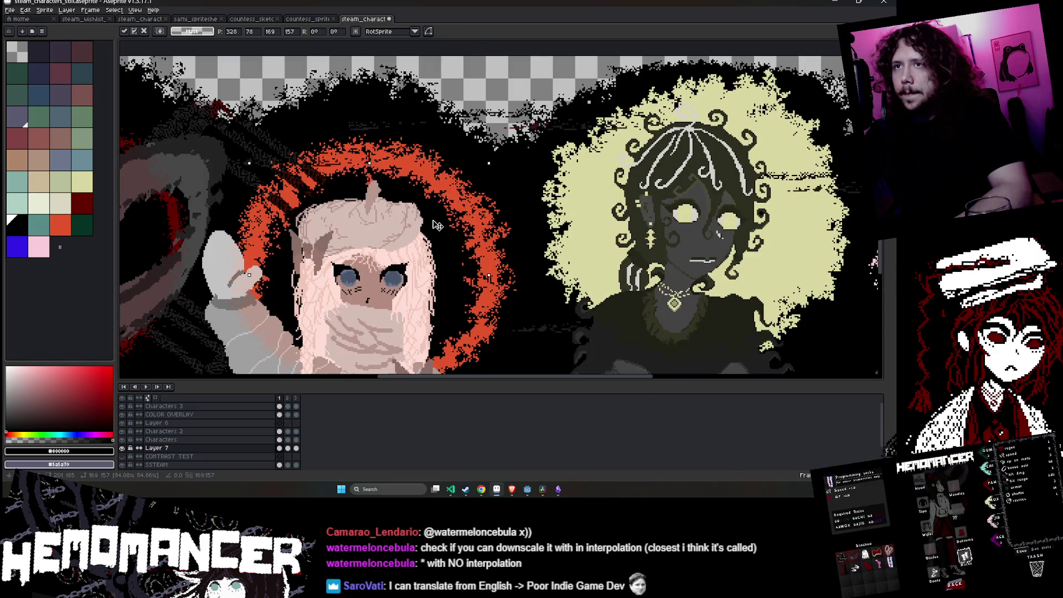
scroll(436, 216, "down", 2)
scroll(436, 216, "down", 2)
scroll(479, 167, "up", 4)
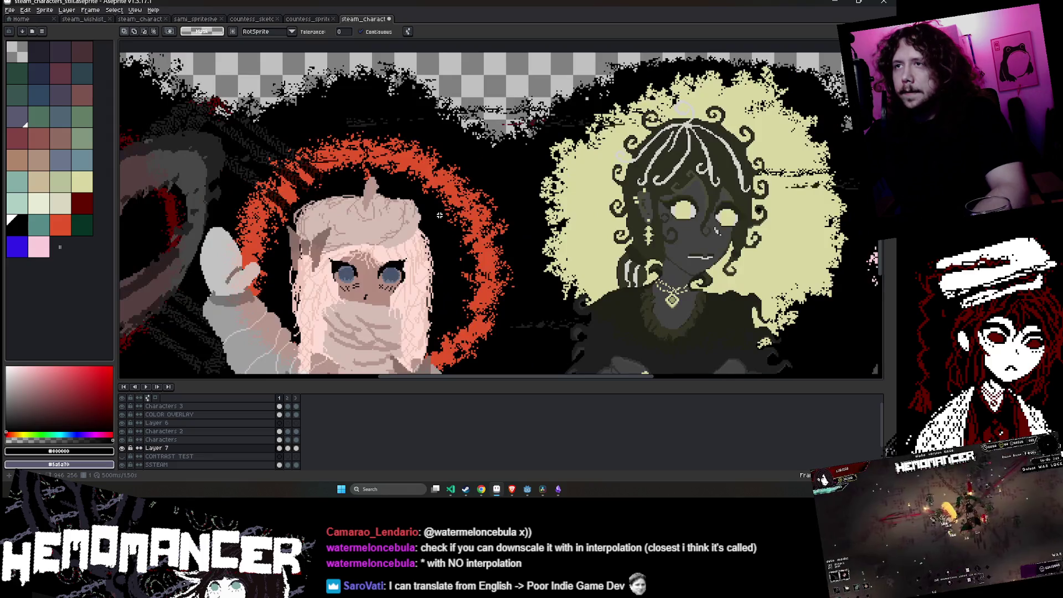
key("ctrl+d")
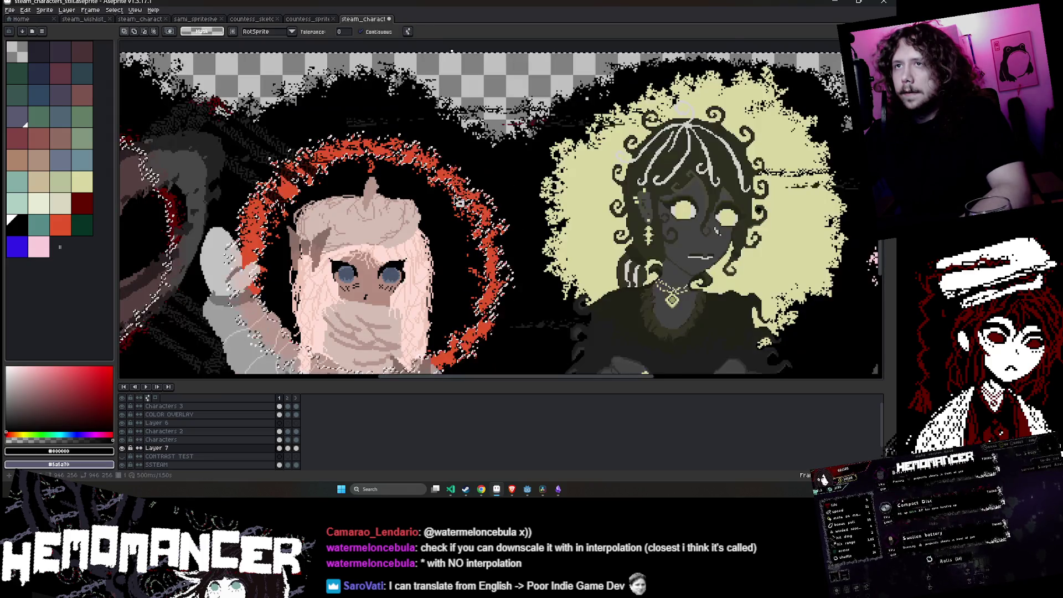
scroll(453, 256, "down", 3)
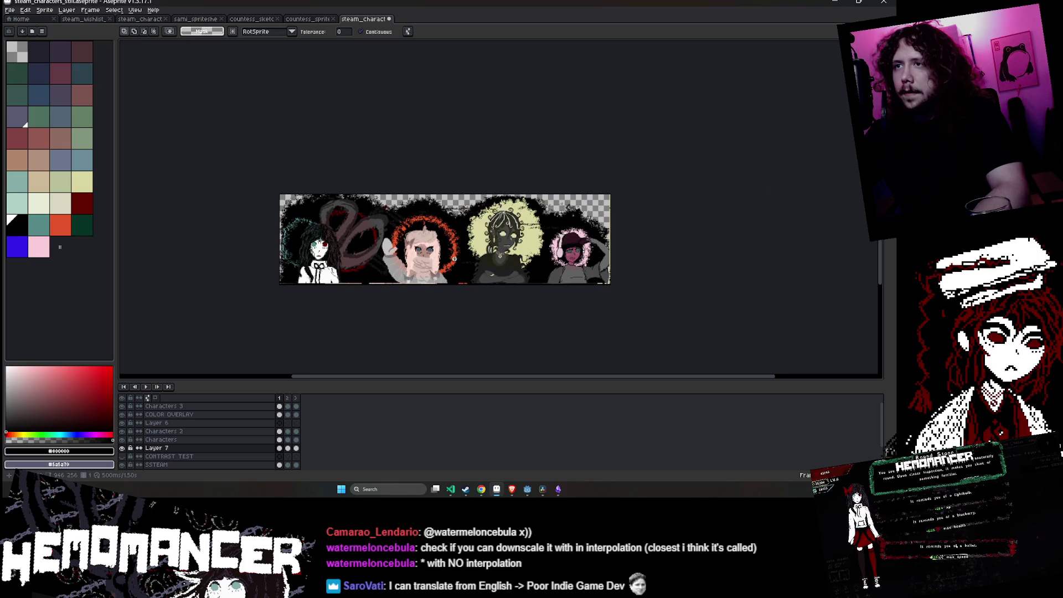
scroll(455, 290, "up", 2)
left_click_drag(419, 314, 442, 319)
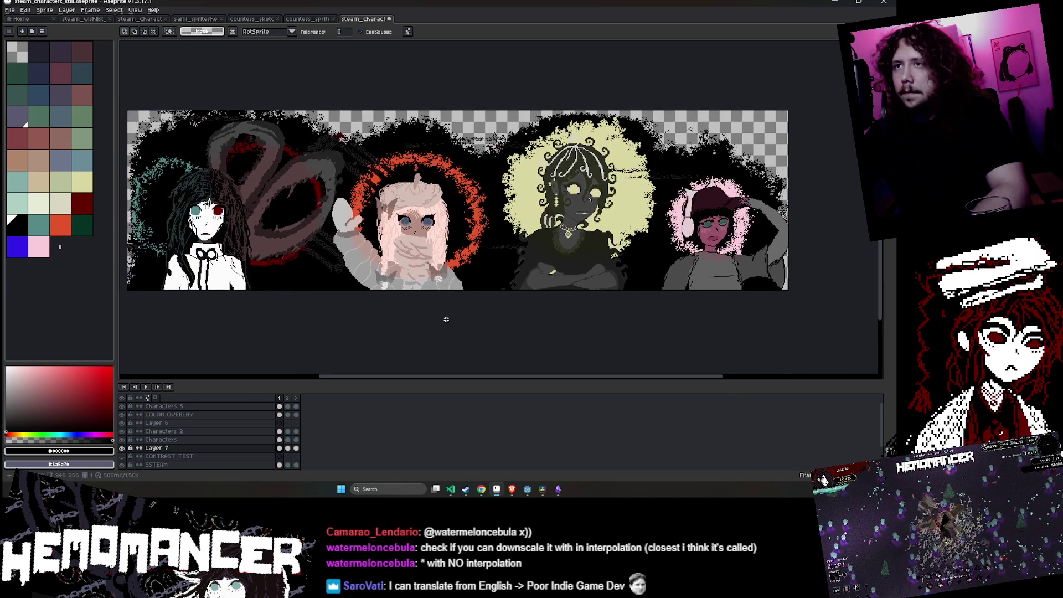
- Pick the middle character's orange circle on COLOR OVERLAY, then clear the selection and cancel a trial transform
left_click(166, 414)
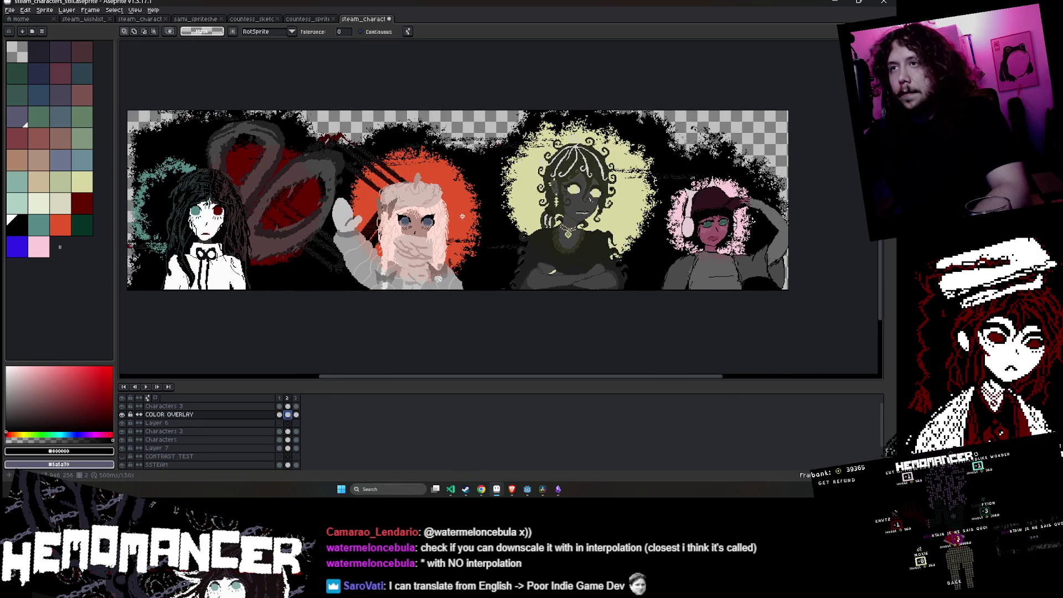
left_click(460, 202)
key("ctrl+d")
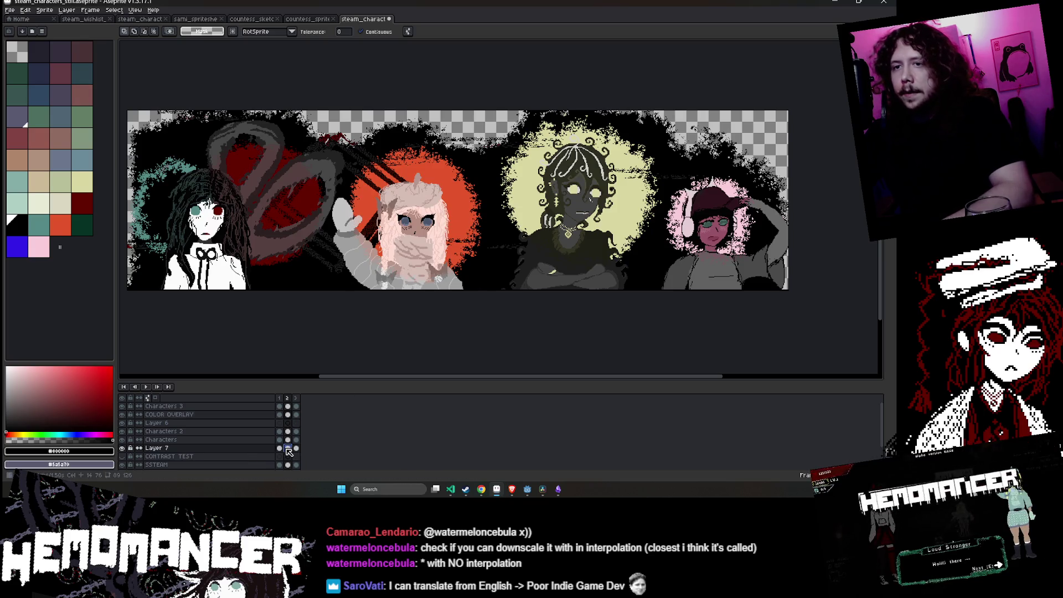
key("g")
scroll(466, 190, "up", 2)
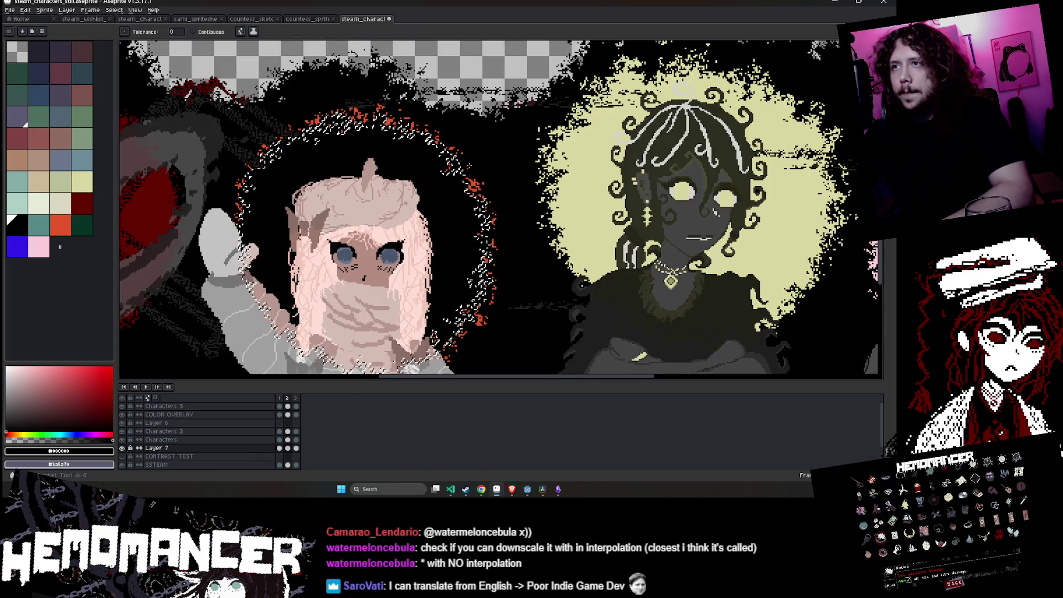
scroll(470, 163, "down", 2)
key("ctrl+t")
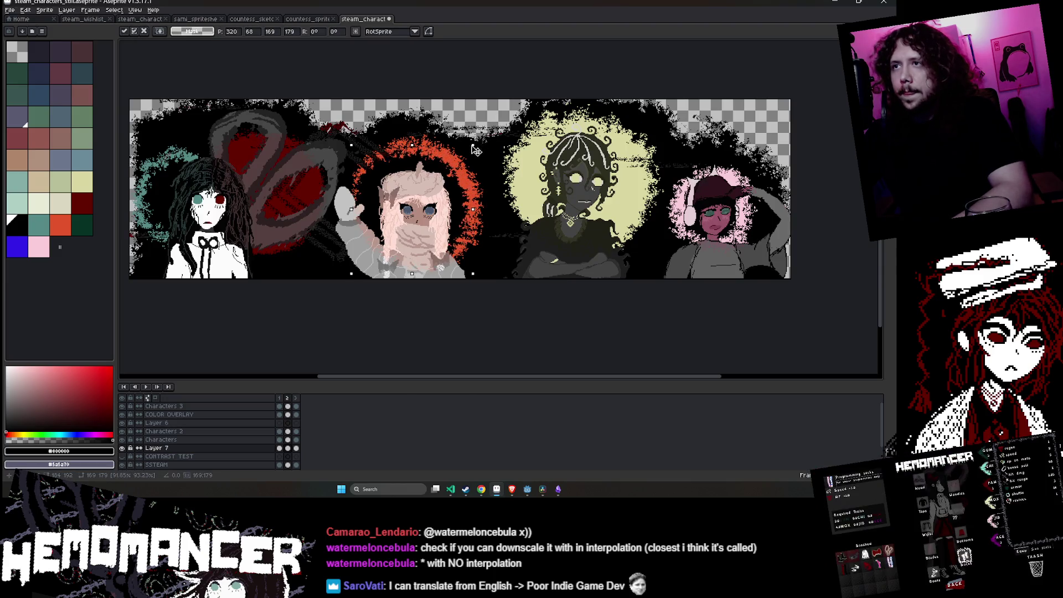
key("Return")
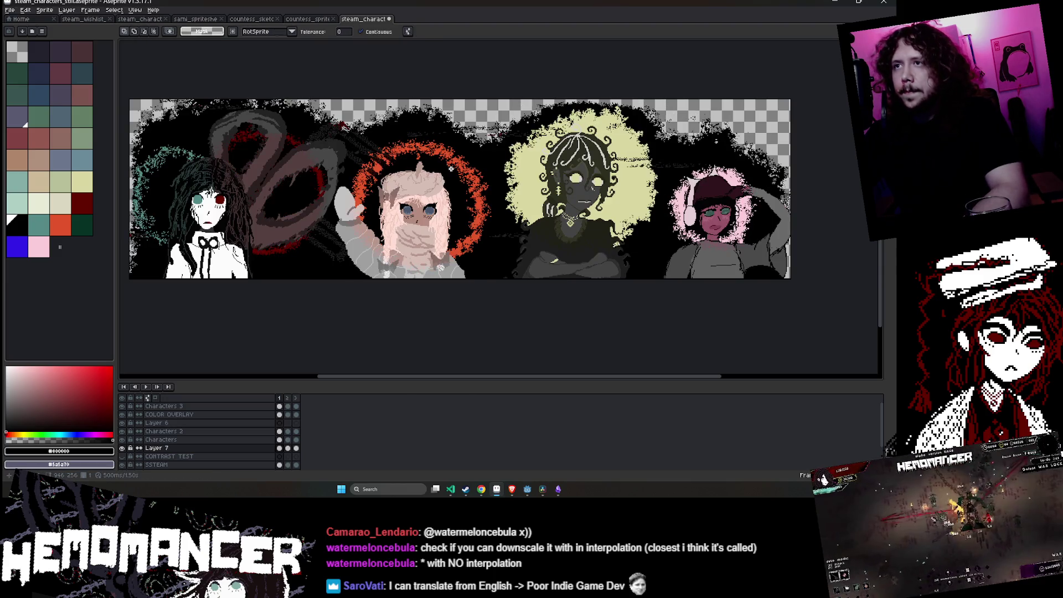
- Step through frames 1–3 on Layer 7 and Characters, ending on the COLOR OVERLAY frame-3 cel
key("Right")
left_click_drag(451, 169, 163, 169)
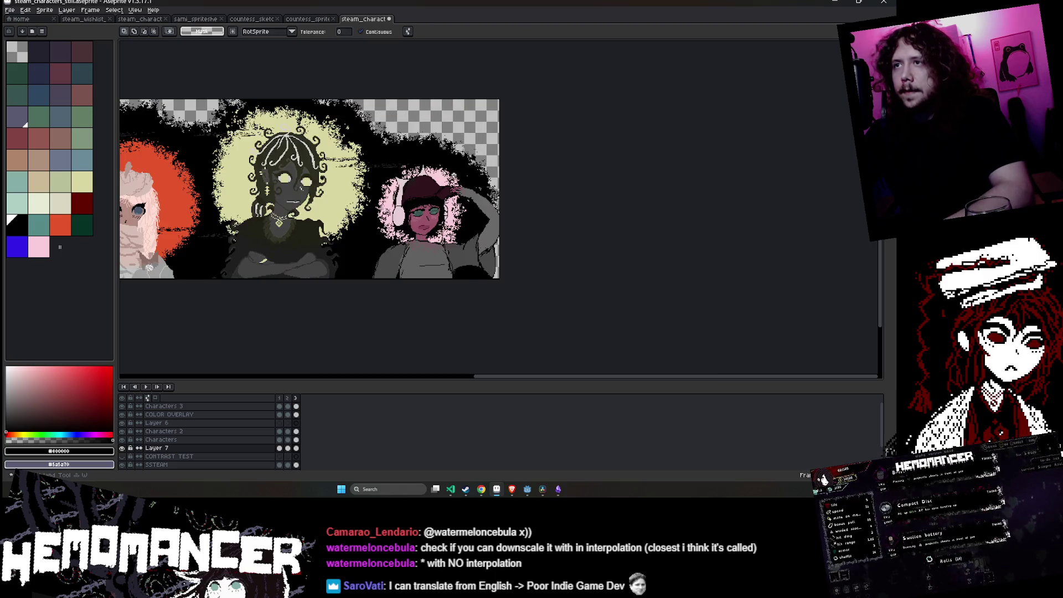
scroll(458, 176, "left", 10)
scroll(458, 180, "right", 6)
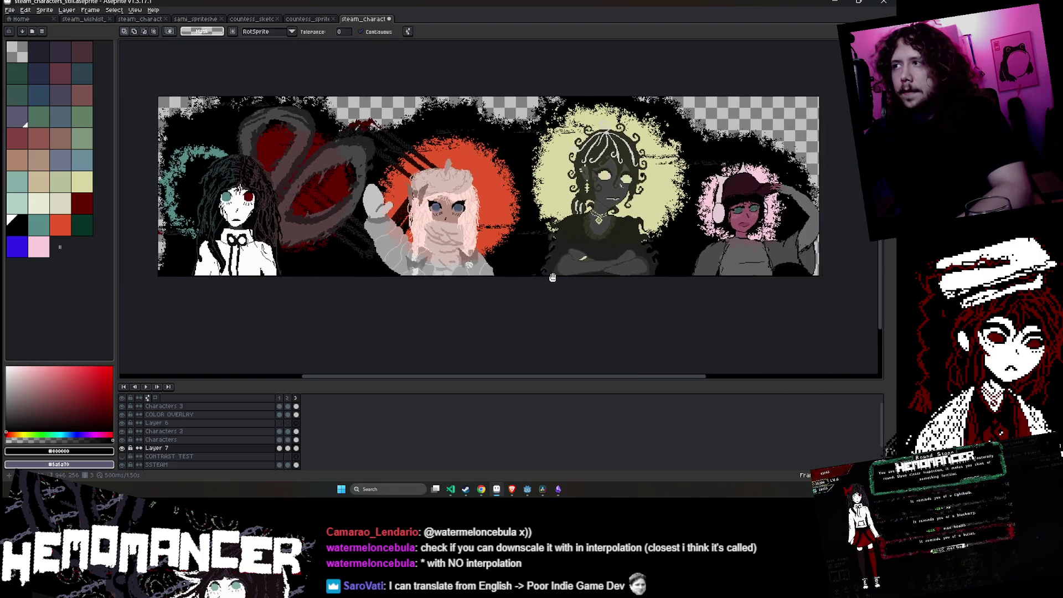
left_click(279, 448)
left_click(288, 448)
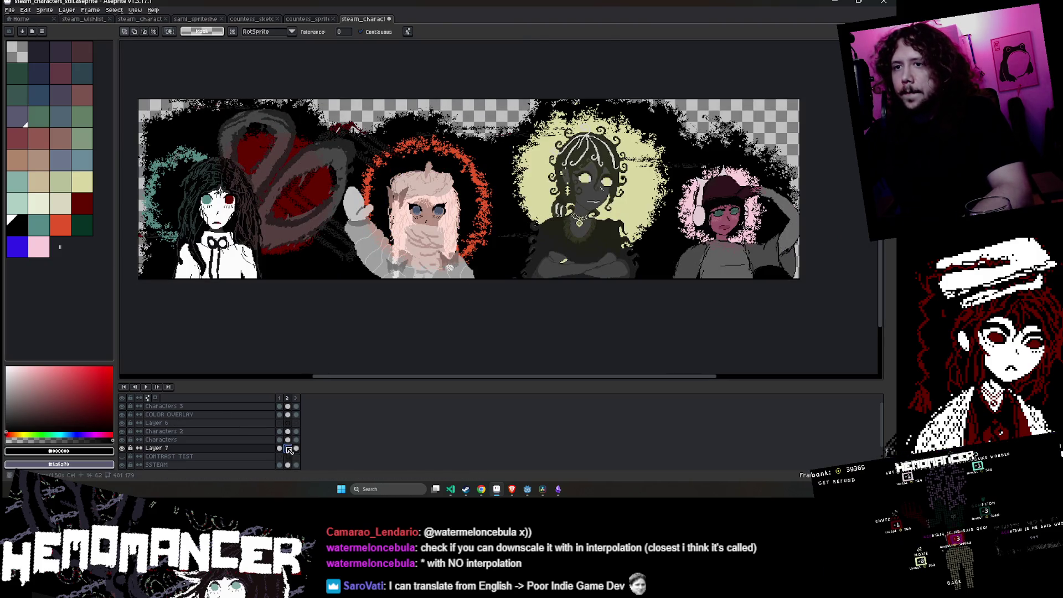
left_click(280, 439)
left_click(288, 440)
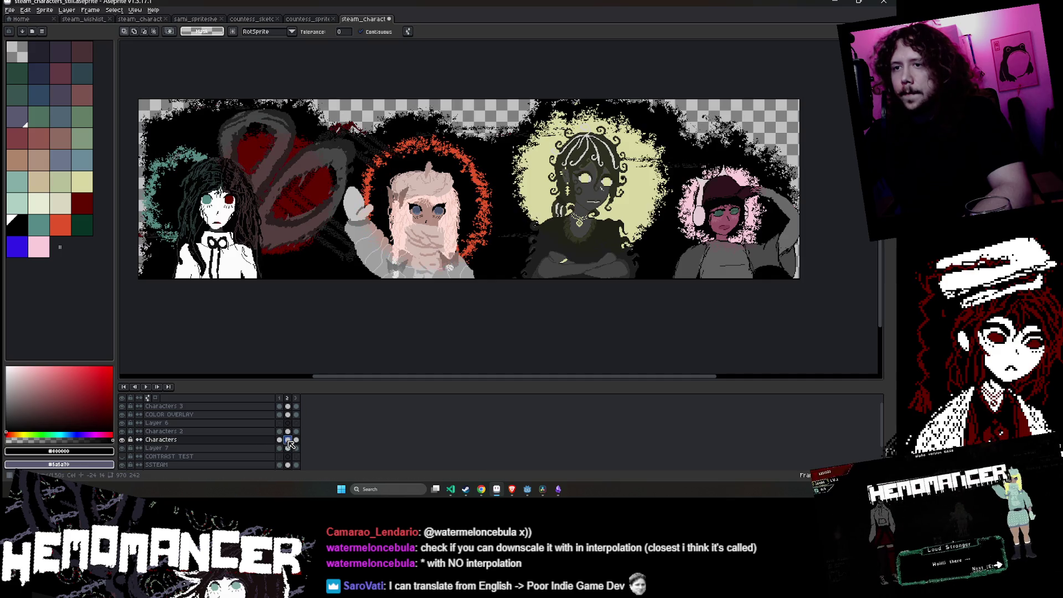
left_click(296, 441)
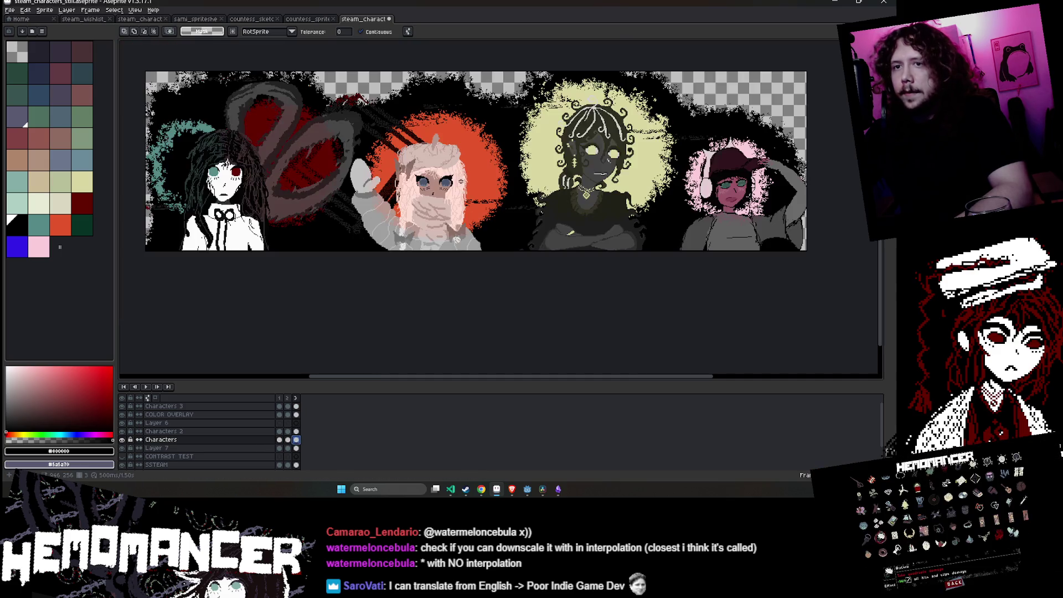
left_click(296, 414)
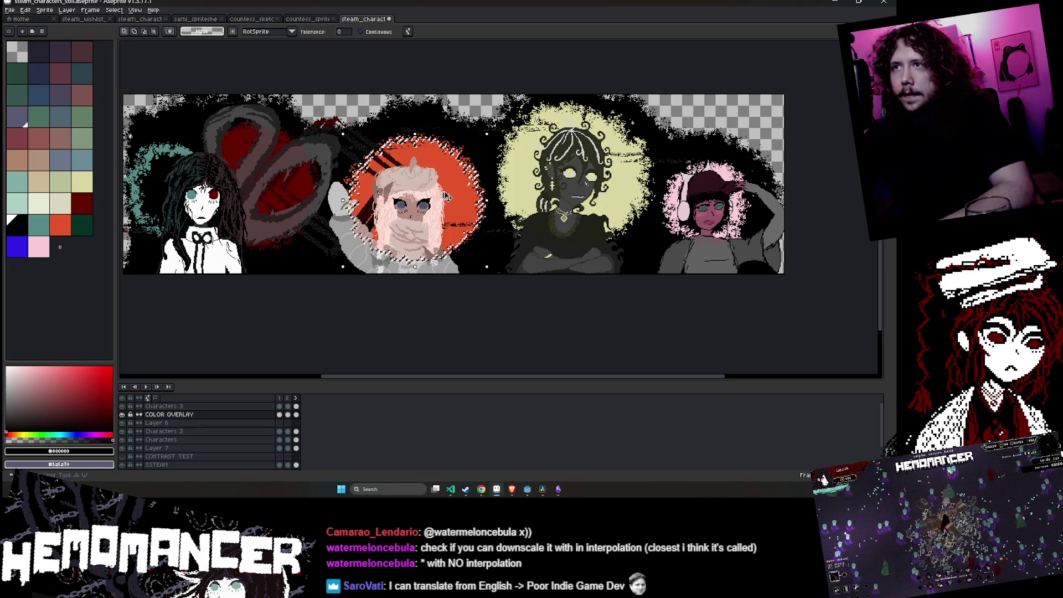
- Hide and reshow the Characters layer to check the halos, then return to Layer 7
left_click(296, 448)
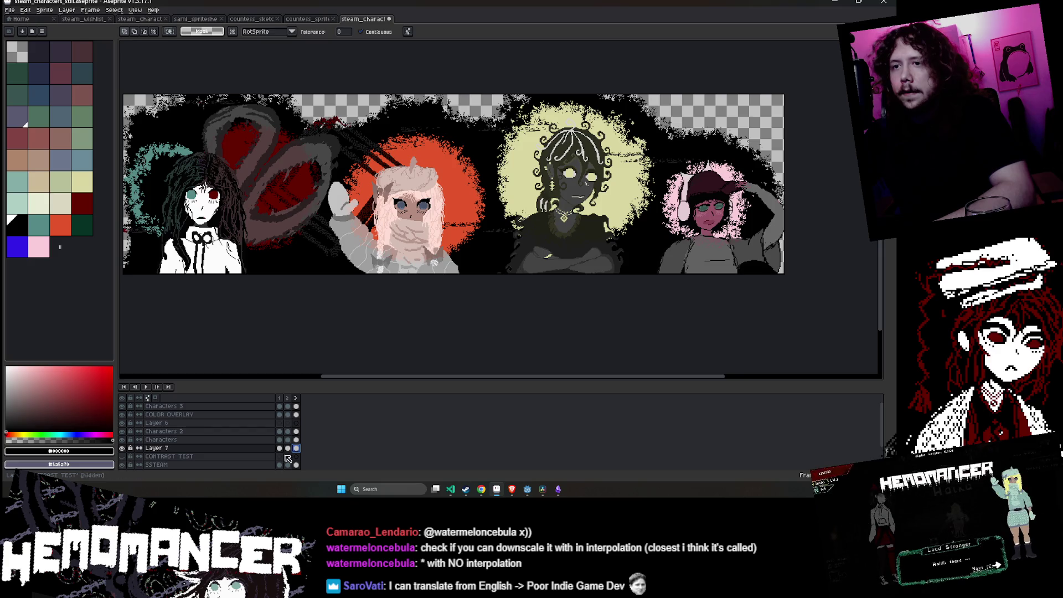
left_click(122, 440)
left_click(122, 440)
left_click(294, 447)
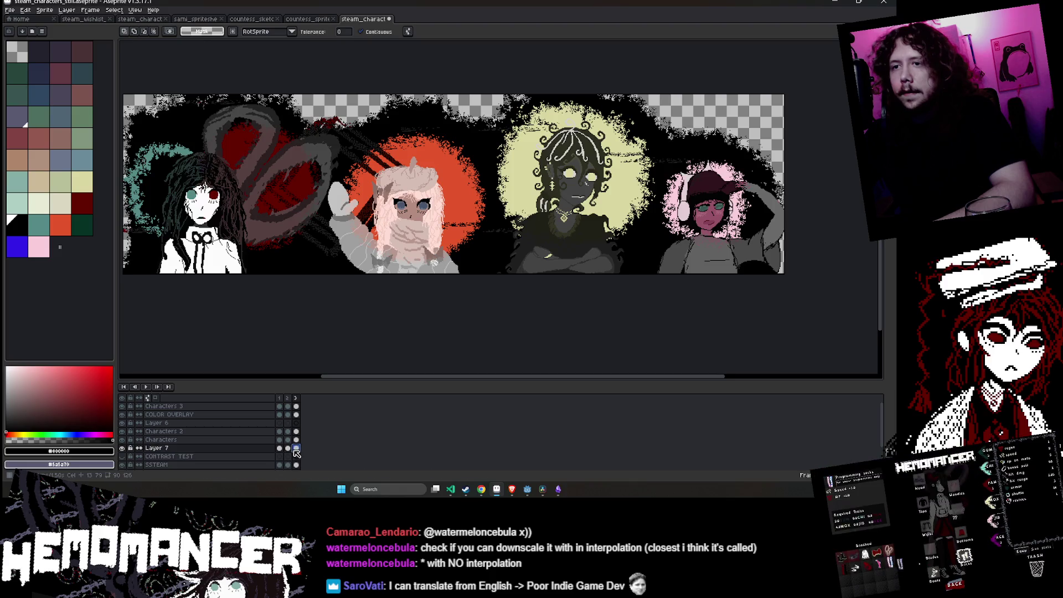
- Bucket-fill the solid orange halo black and shrink it to 194×181
key("g")
scroll(477, 154, "up", 2)
left_click(437, 215)
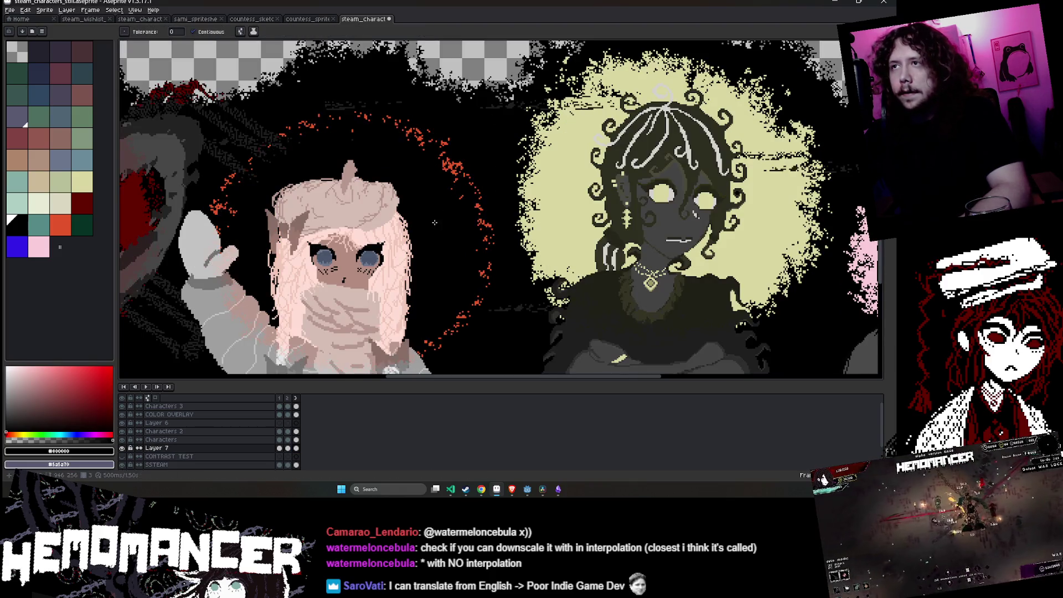
scroll(437, 215, "down", 2)
key("ctrl+t")
left_click_drag(469, 168, 457, 175)
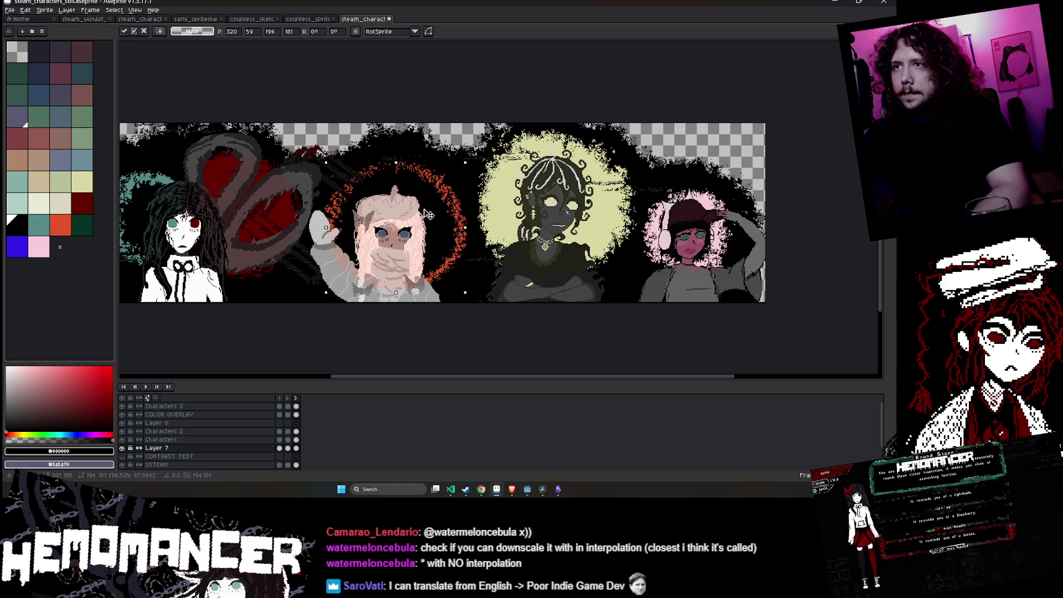
key("Return")
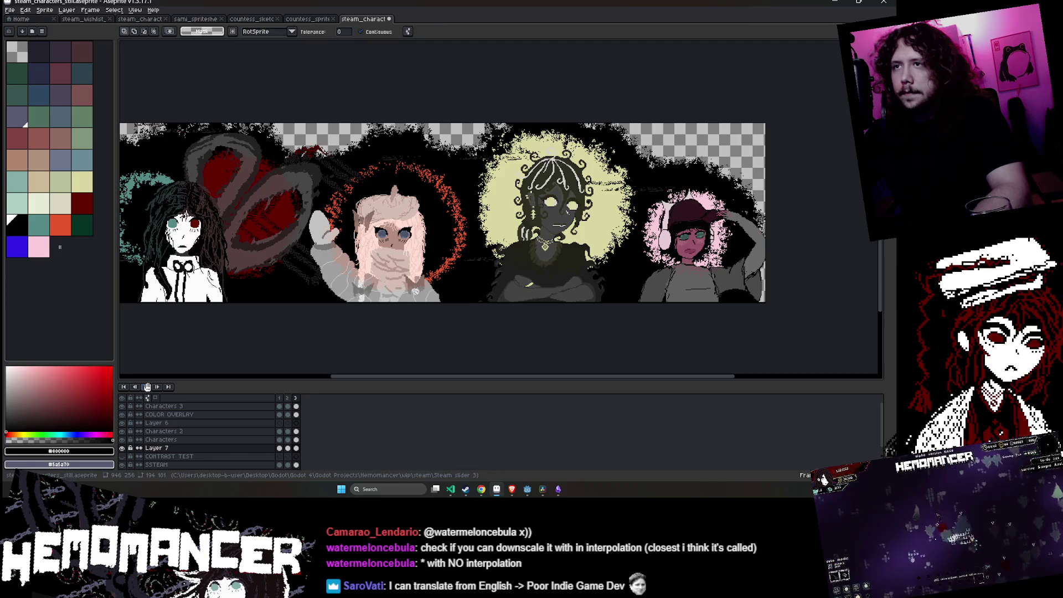
- Play the animation to preview the halos, then stop it
left_click(147, 387)
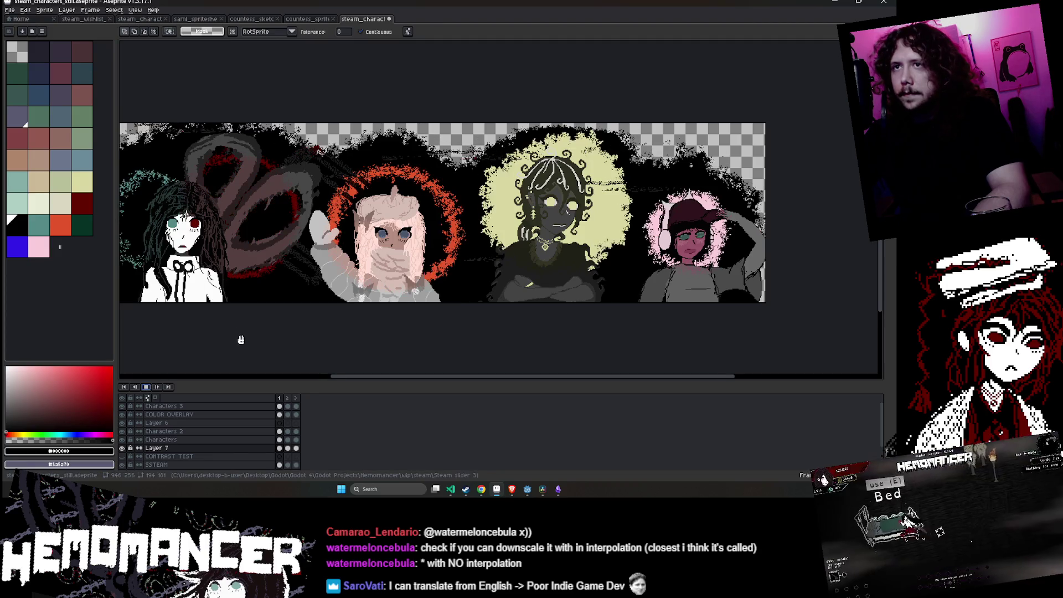
left_click_drag(263, 335, 344, 321)
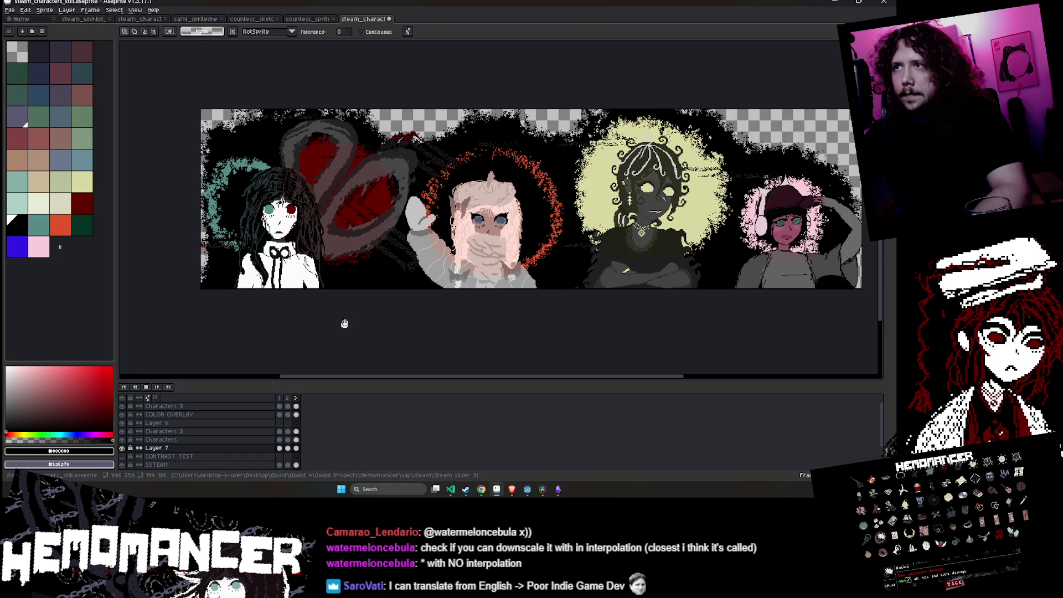
left_click_drag(525, 340, 444, 343)
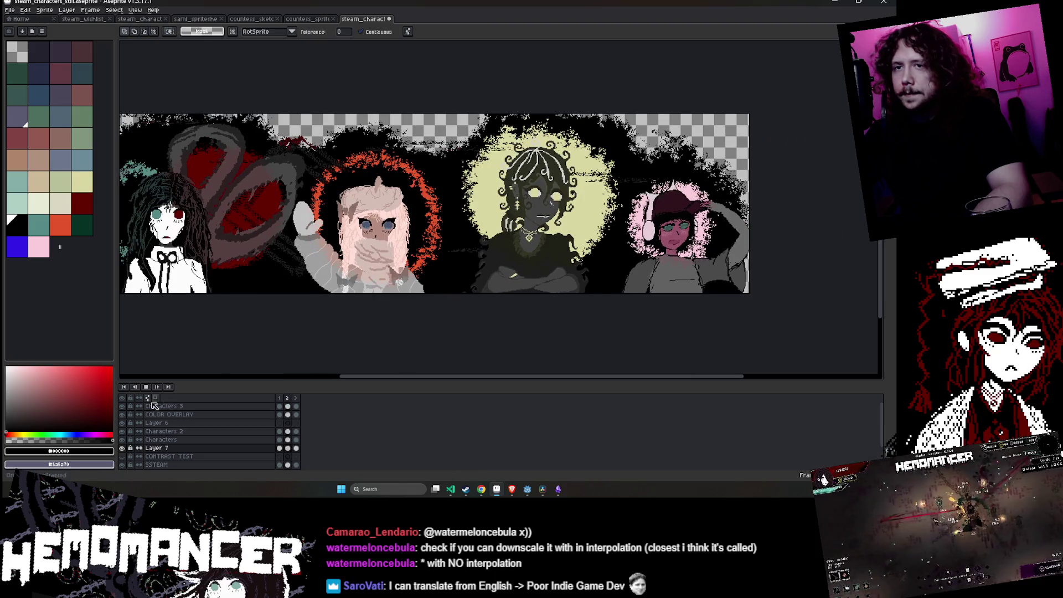
left_click(279, 414)
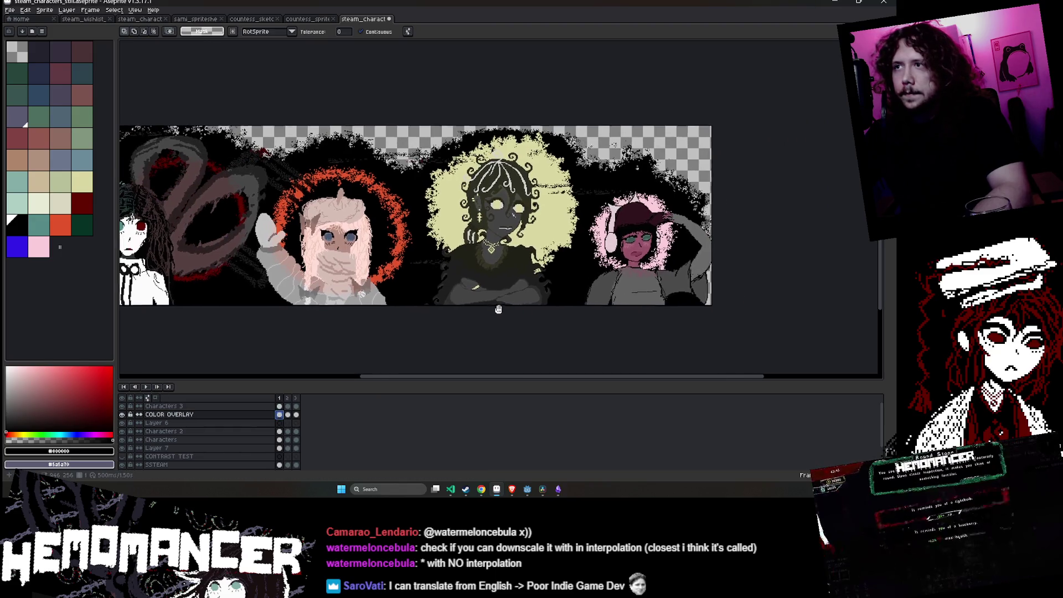
- Select the yellow halo around the middle character and erase it on Layer 7
scroll(338, 345, "down", 1)
scroll(455, 290, "up", 1)
left_click(465, 284)
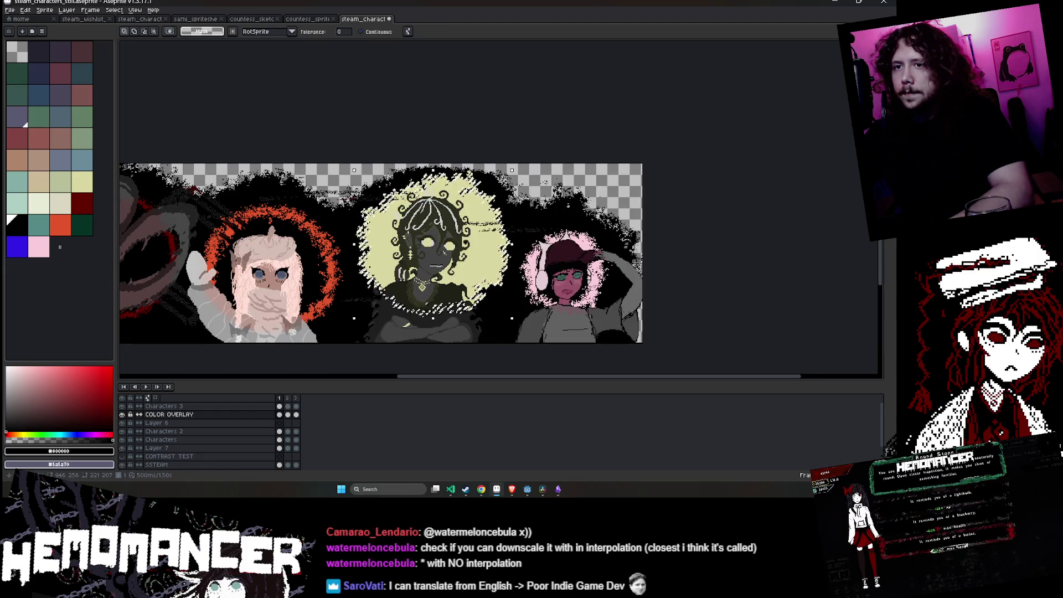
left_click(157, 448)
key("Delete")
scroll(489, 244, "up", 1)
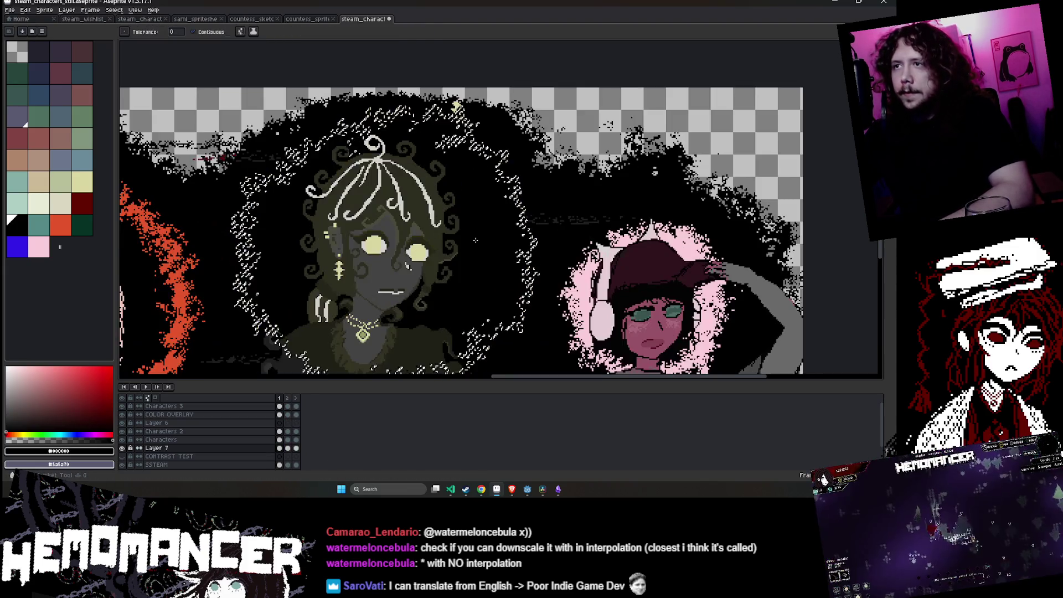
- Undo the yellow halo erase and compare filled versus dotted versions, keeping the dotted ring
key("ctrl+z")
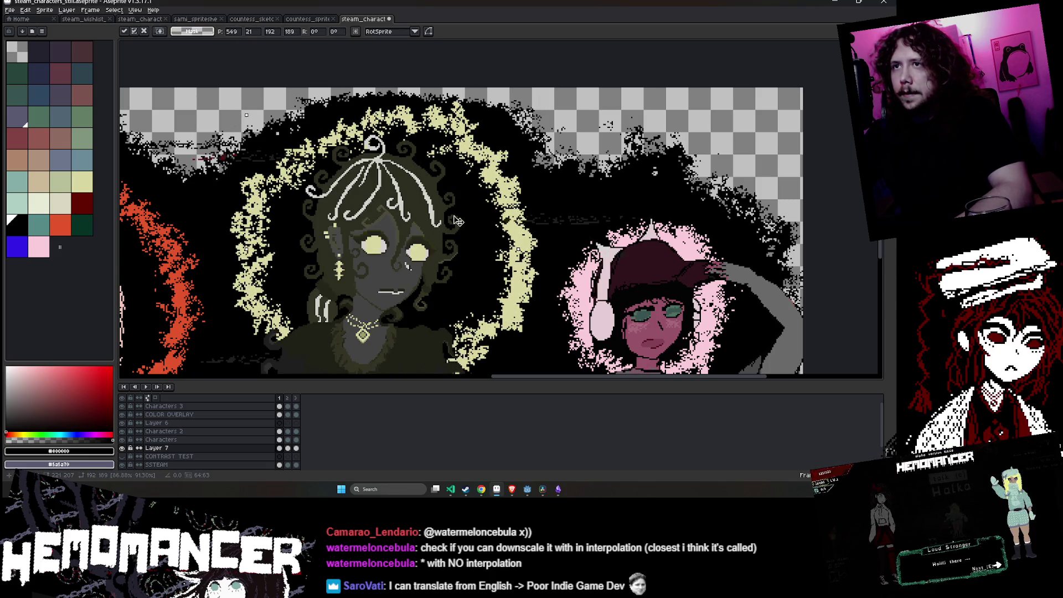
scroll(457, 220, "down", 2)
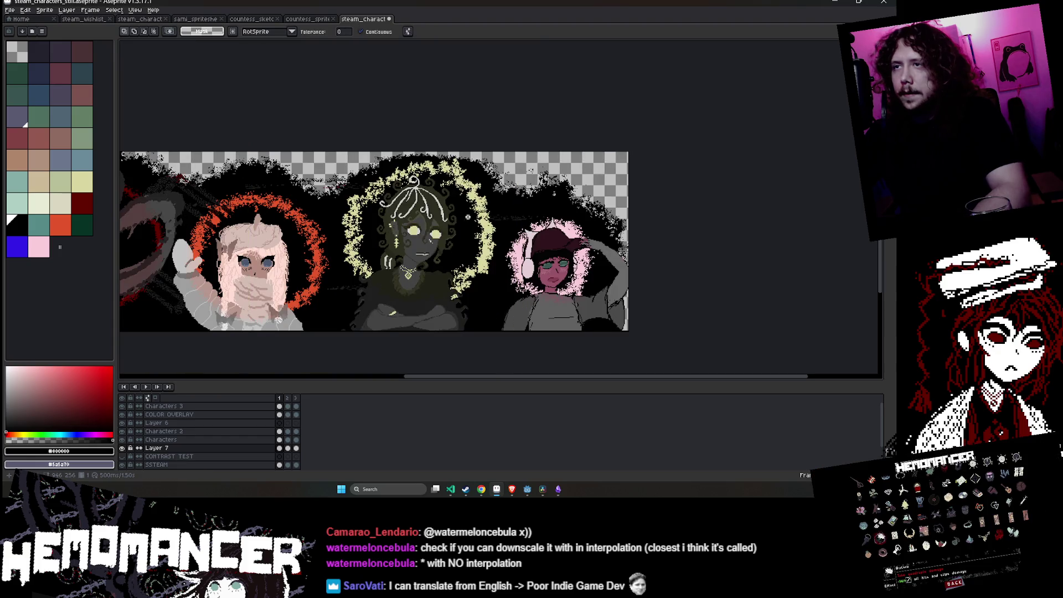
key("period")
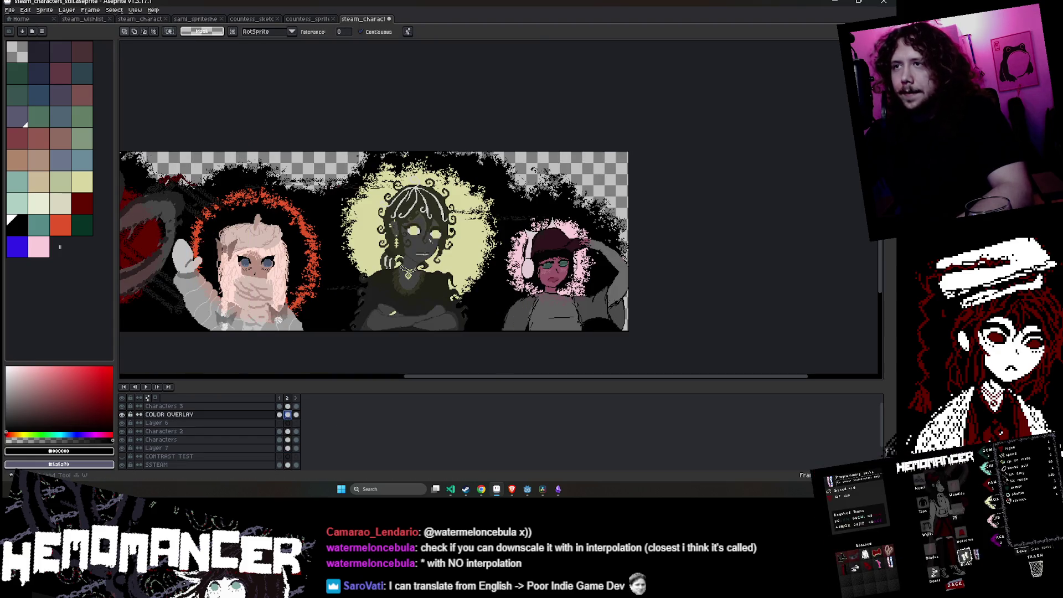
key("ctrl+z")
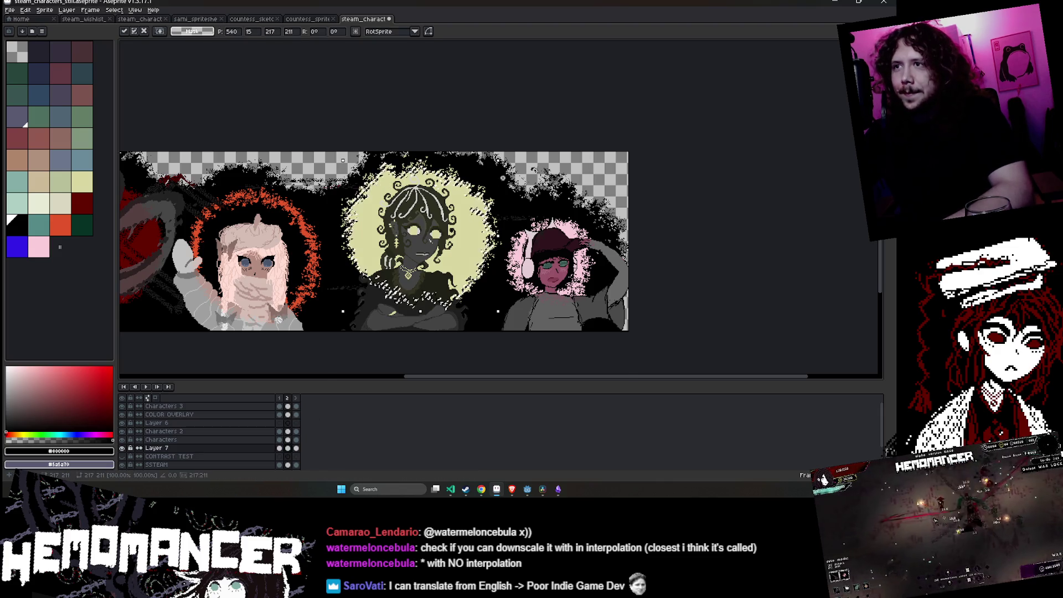
scroll(482, 176, "up", 2)
key("ctrl+z")
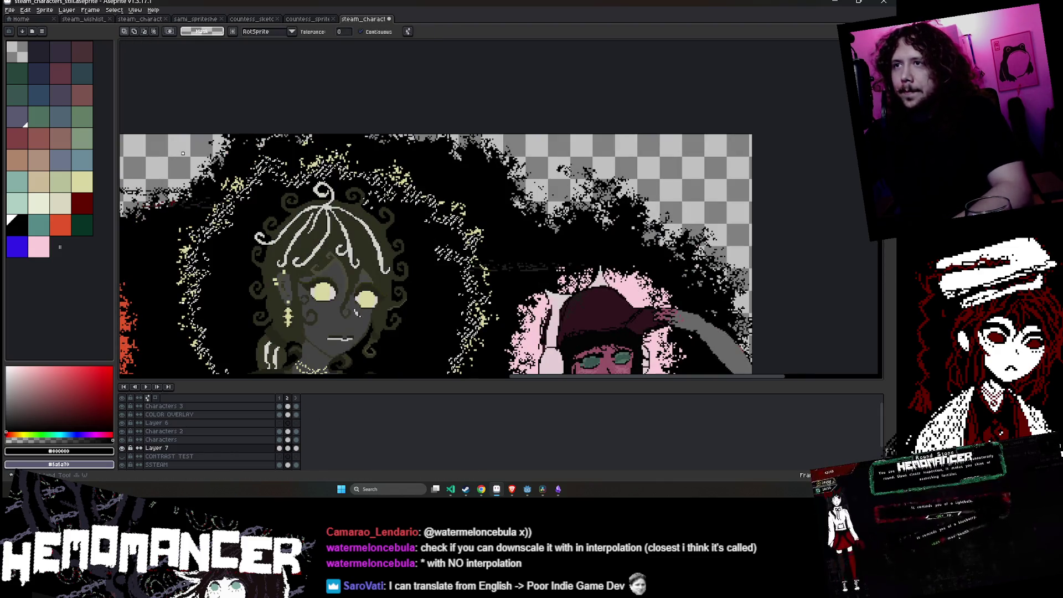
key("ctrl+y")
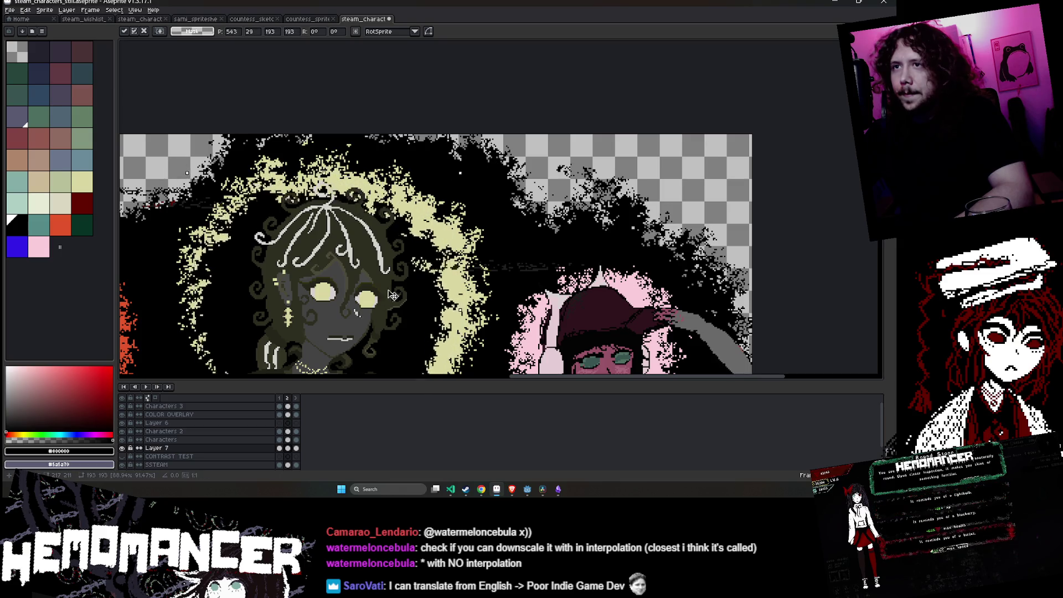
key("ctrl+z")
scroll(392, 295, "down", 2)
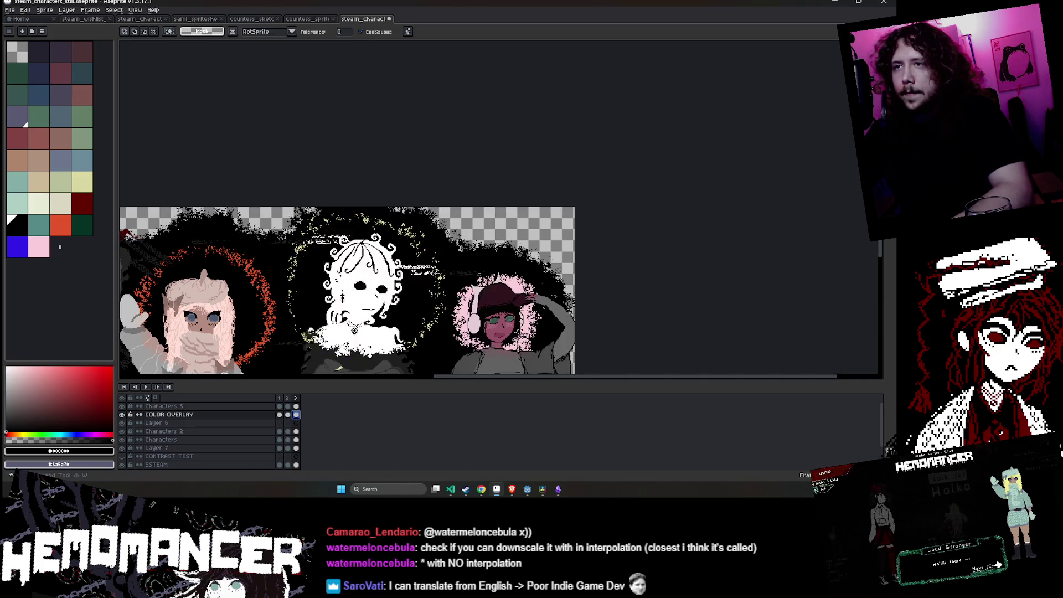
- Resize the yellow halo to 194×191, move it up and right, and apply
key("ctrl+t")
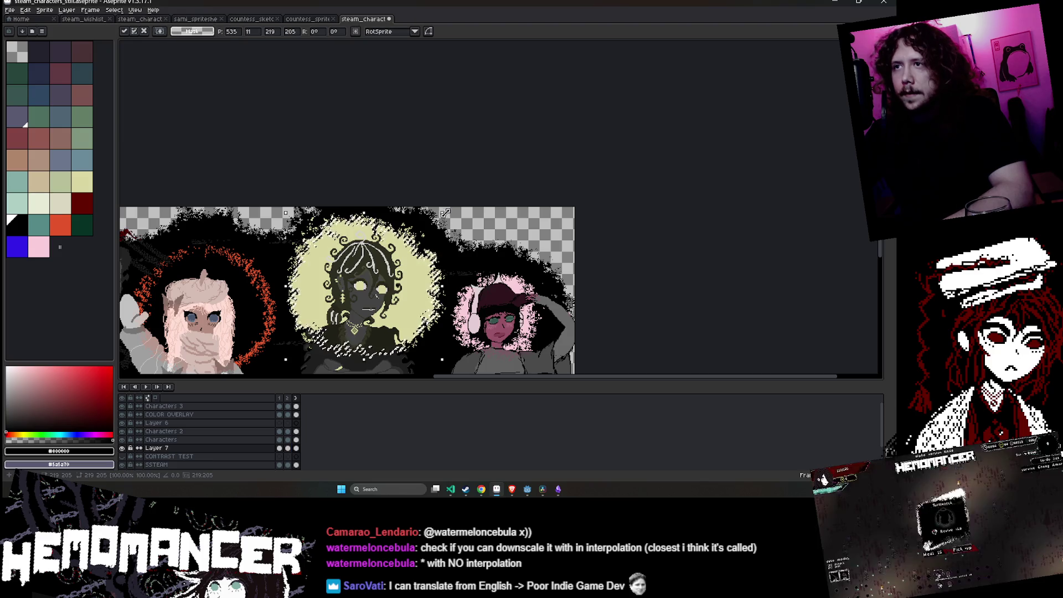
key("Return")
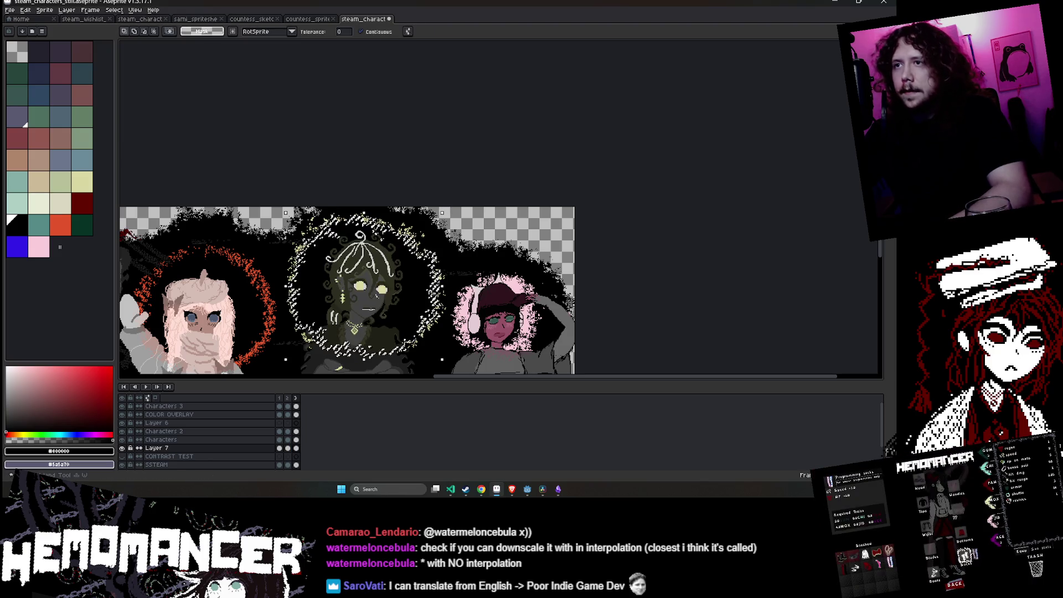
left_click_drag(443, 213, 429, 227)
left_click_drag(374, 307, 388, 298)
key("Return")
scroll(386, 301, "down", 2)
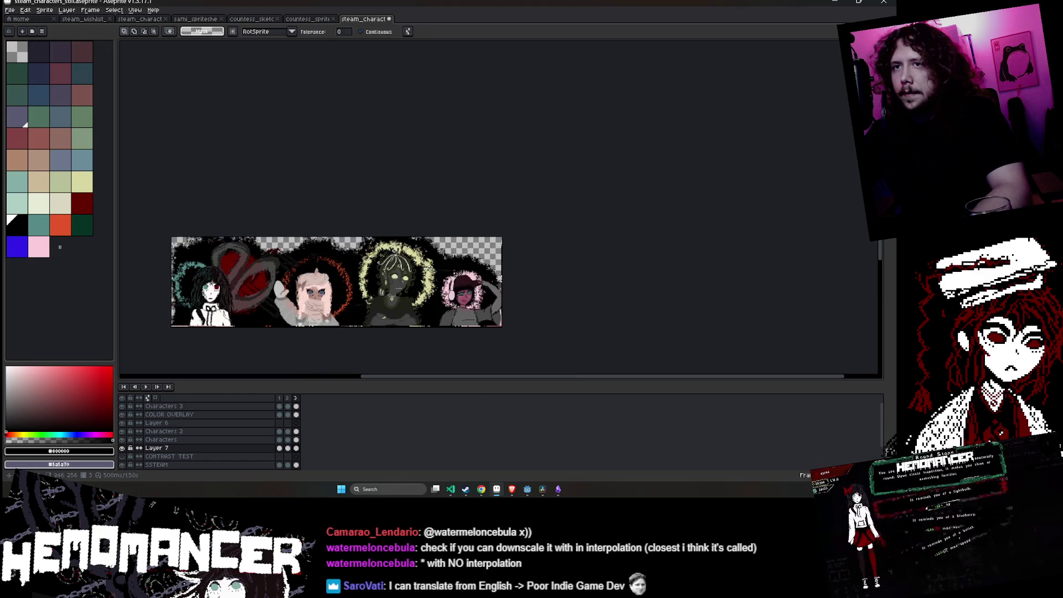
scroll(508, 244, "up", 2)
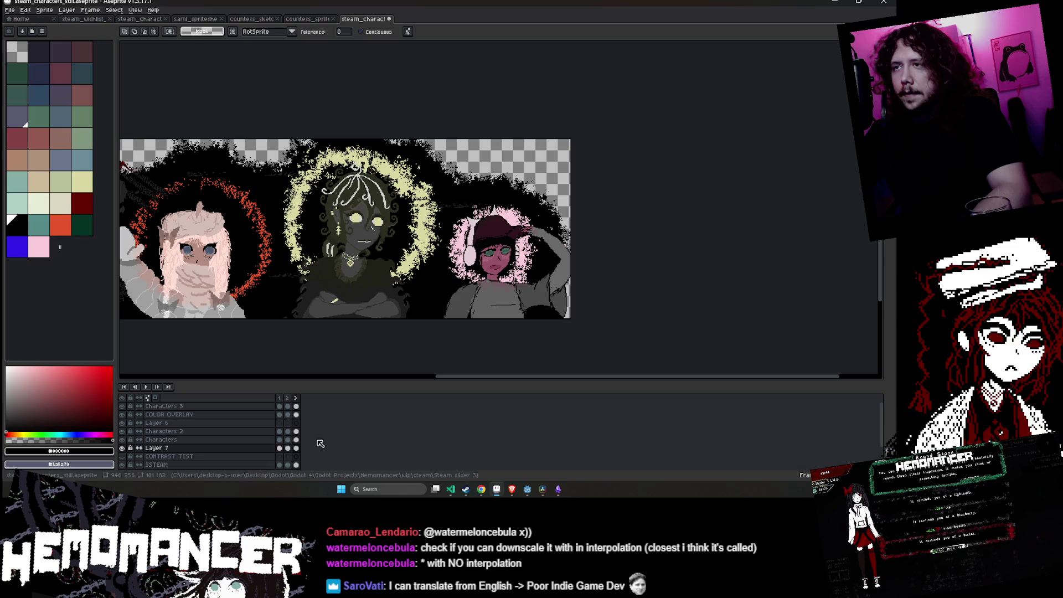
- Preview the animation from COLOR OVERLAY frame 1 and turn off contiguous selection
left_click(279, 414)
scroll(582, 166, "up", 3)
key("Return")
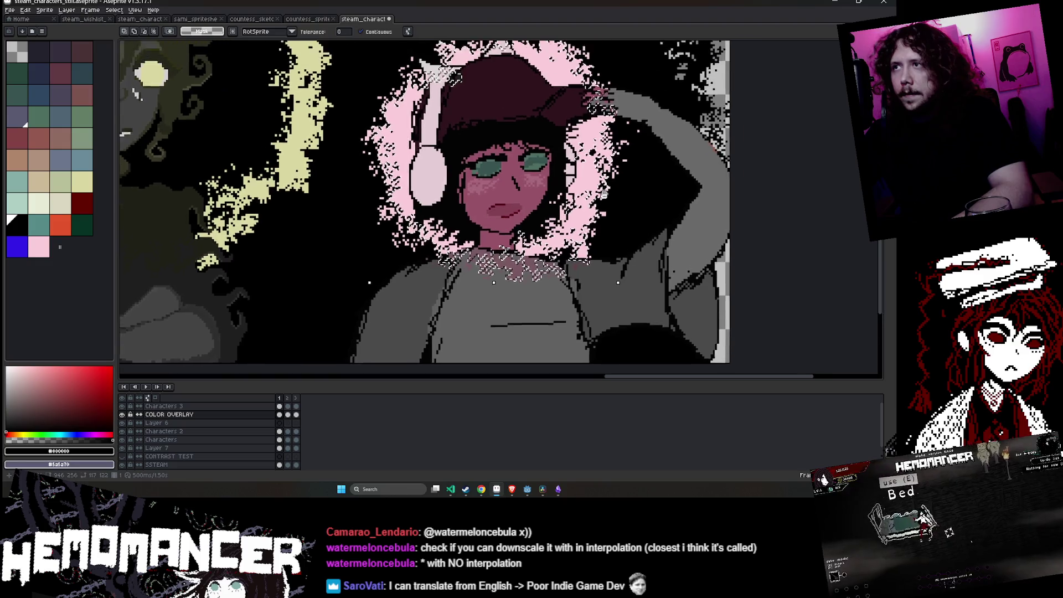
scroll(581, 166, "down", 3)
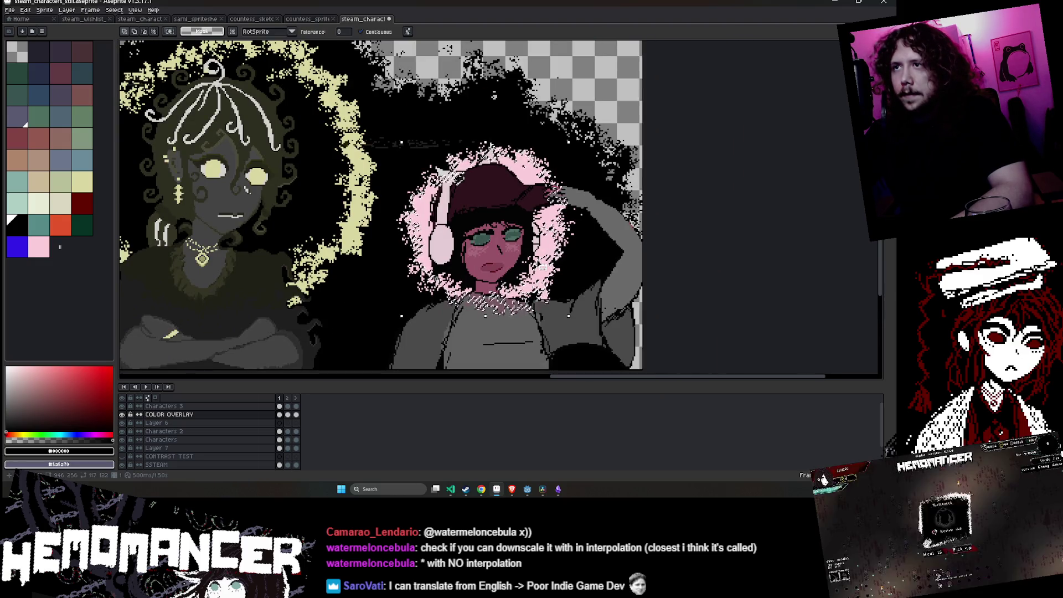
left_click(360, 32)
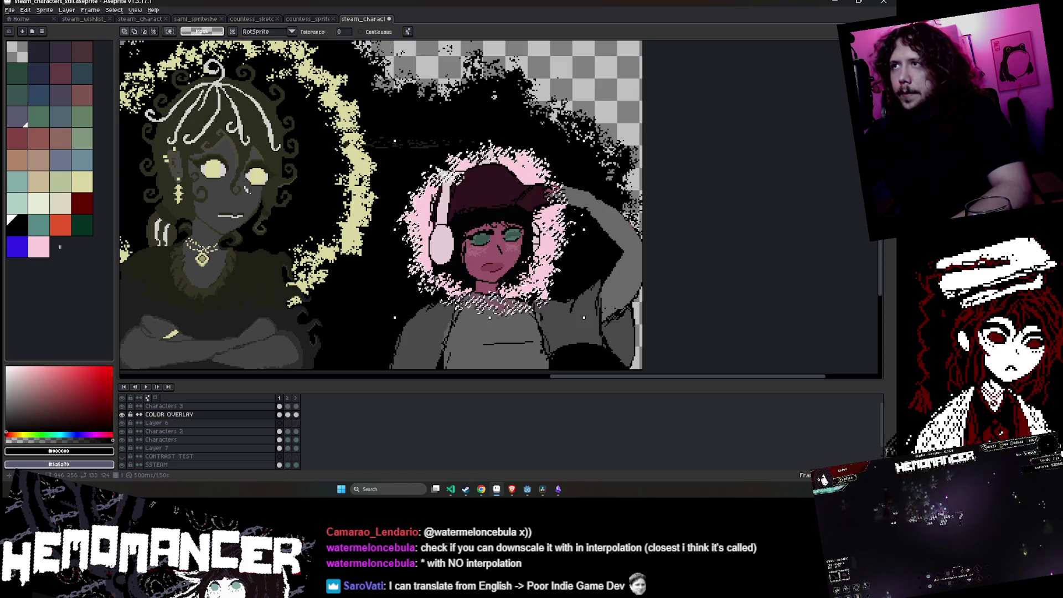
key("ctrl+t")
key("Return")
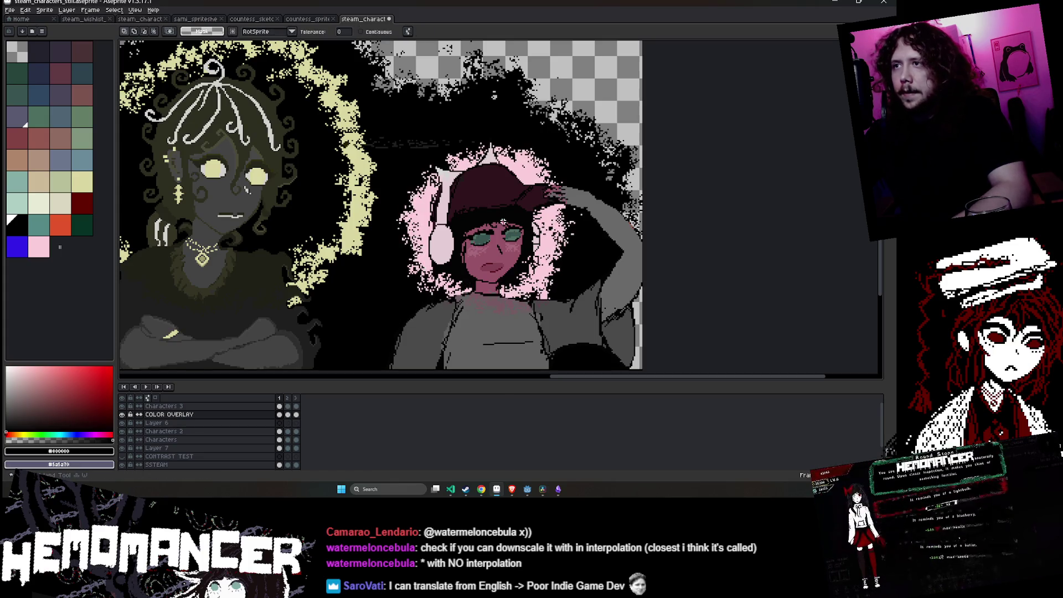
- Paint out the white speckles beside the headphones and paste the pink halo overlay, shifted up and right
key("b")
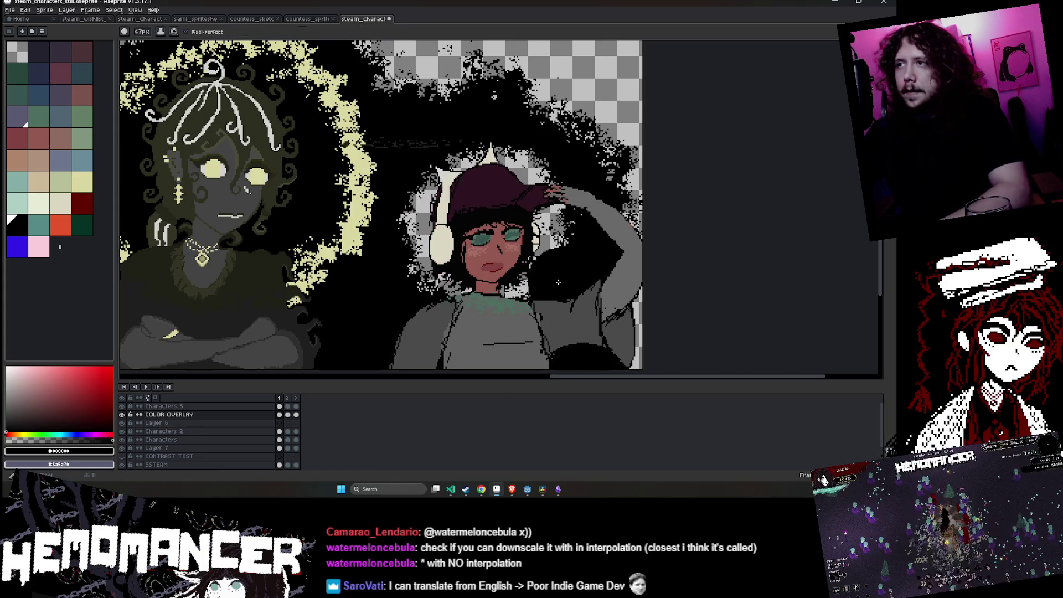
left_click_drag(413, 183, 427, 254)
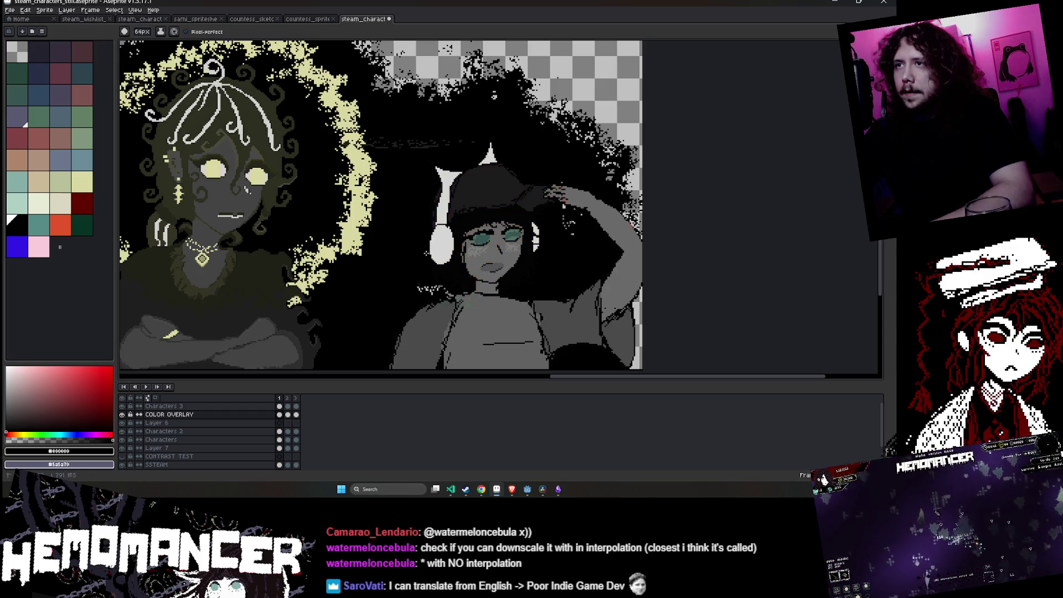
key("ctrl+v")
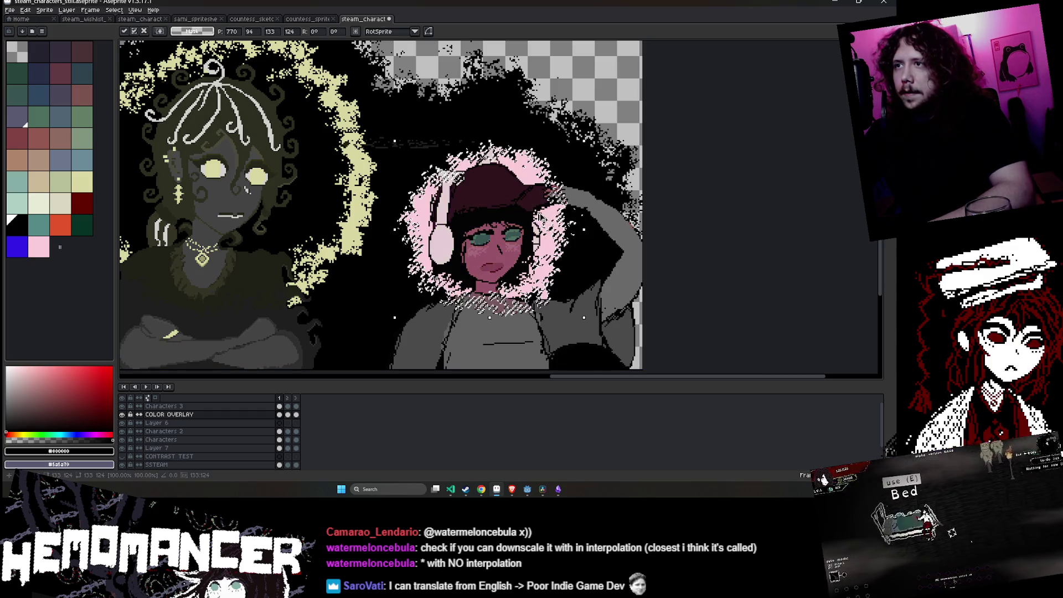
left_click_drag(374, 344, 510, 282)
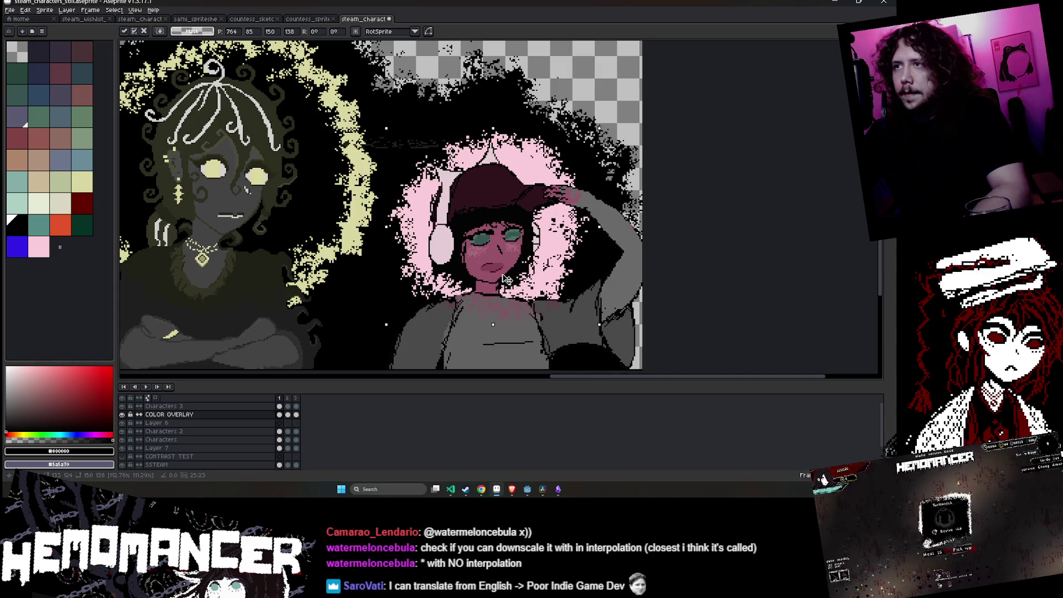
key("w")
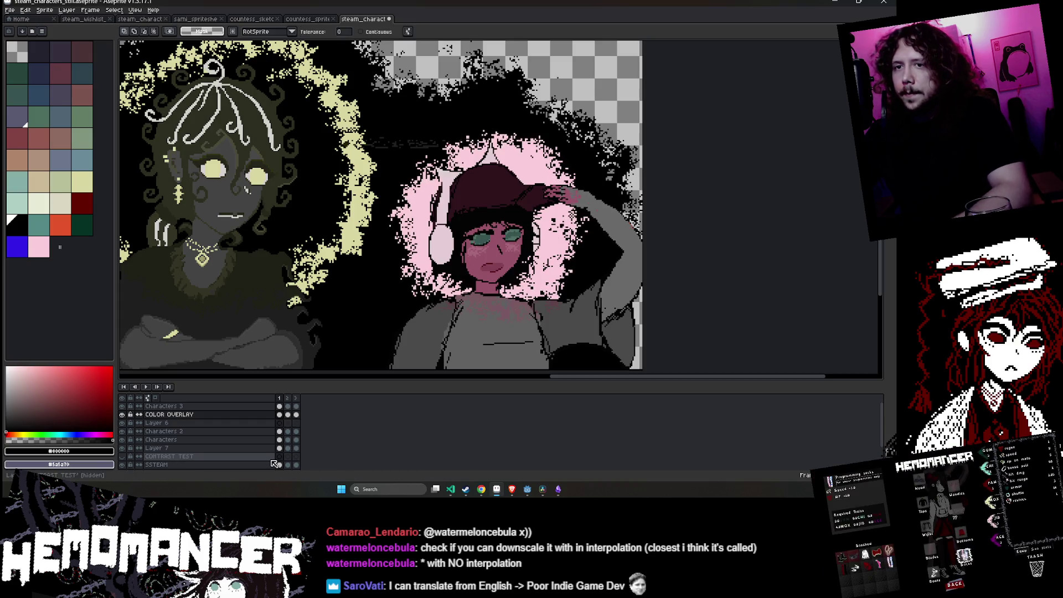
- On Layer 7, Magic Wand–select the pixels around the girl's head and reposition them
left_click(166, 447)
key("g")
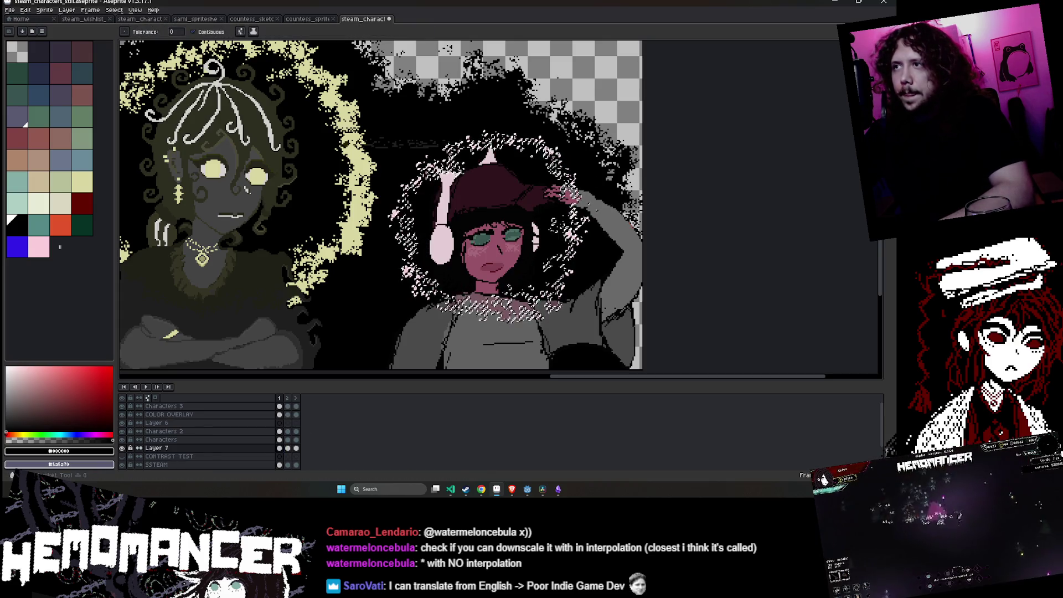
key("w")
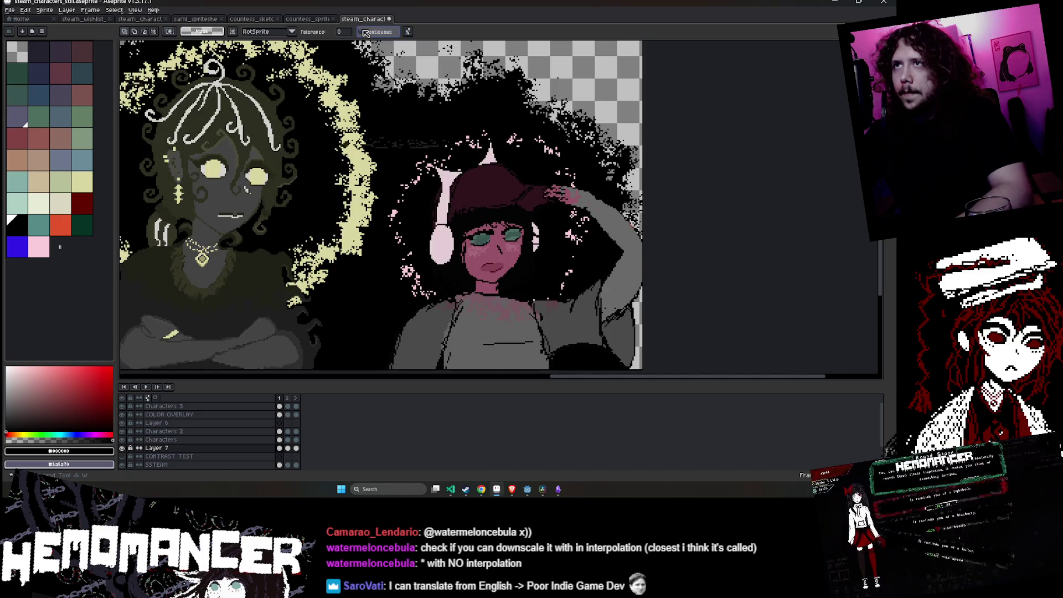
left_click(569, 143)
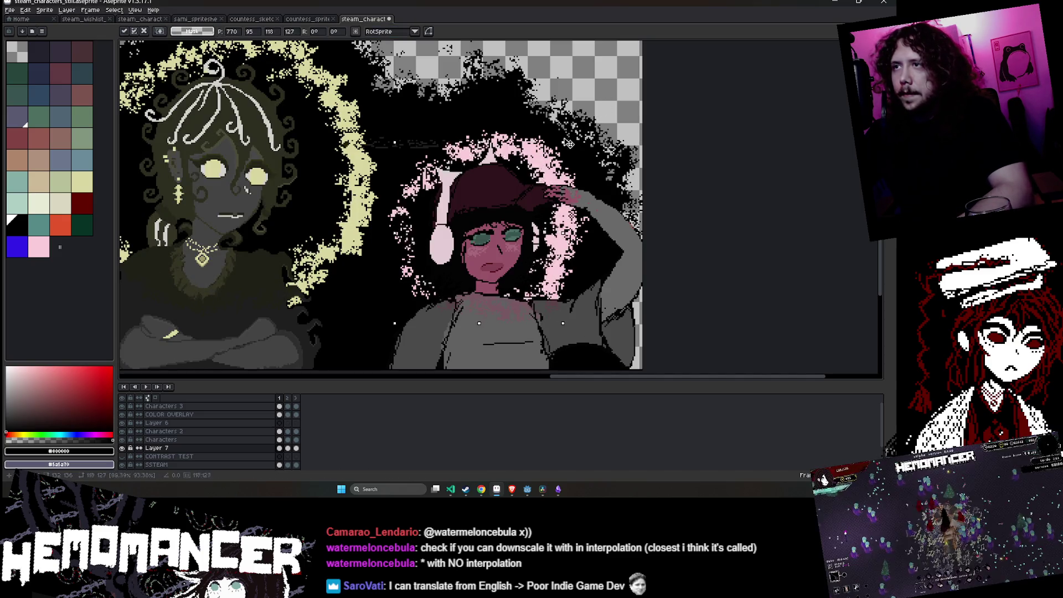
mouse_move(504, 233)
left_mouse_down()
mouse_move(514, 225)
mouse_move(508, 188)
left_mouse_up()
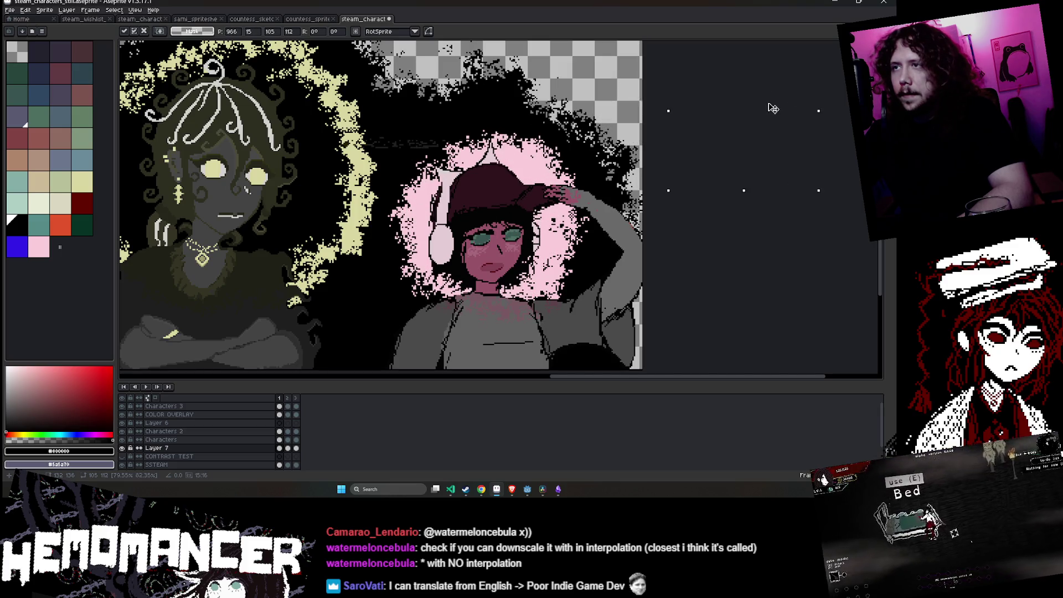
left_click_drag(508, 228, 499, 242)
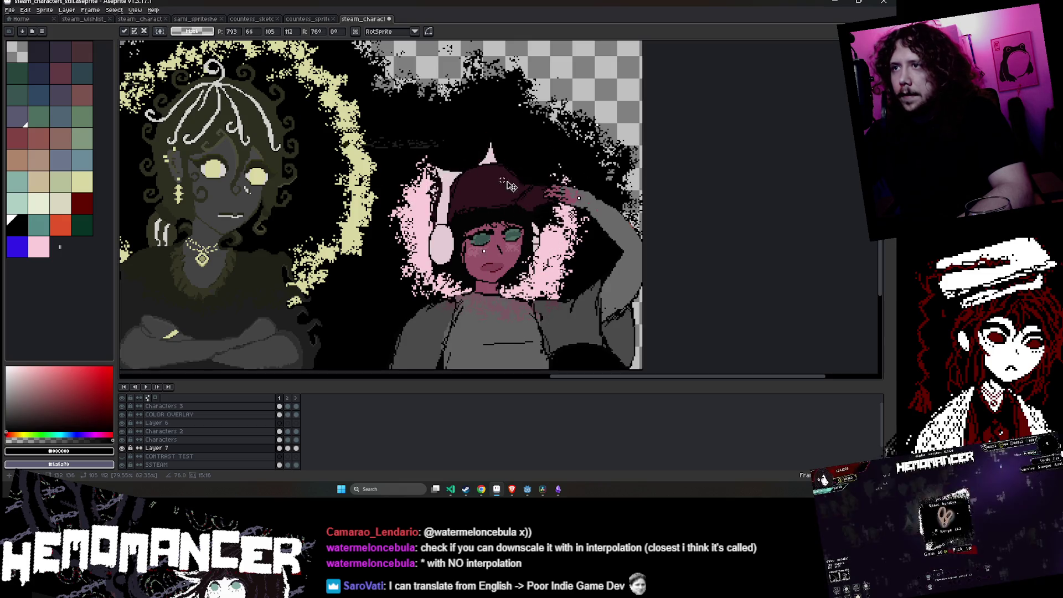
scroll(531, 141, "down", 3)
scroll(530, 141, "up", 1)
scroll(534, 141, "up", 2)
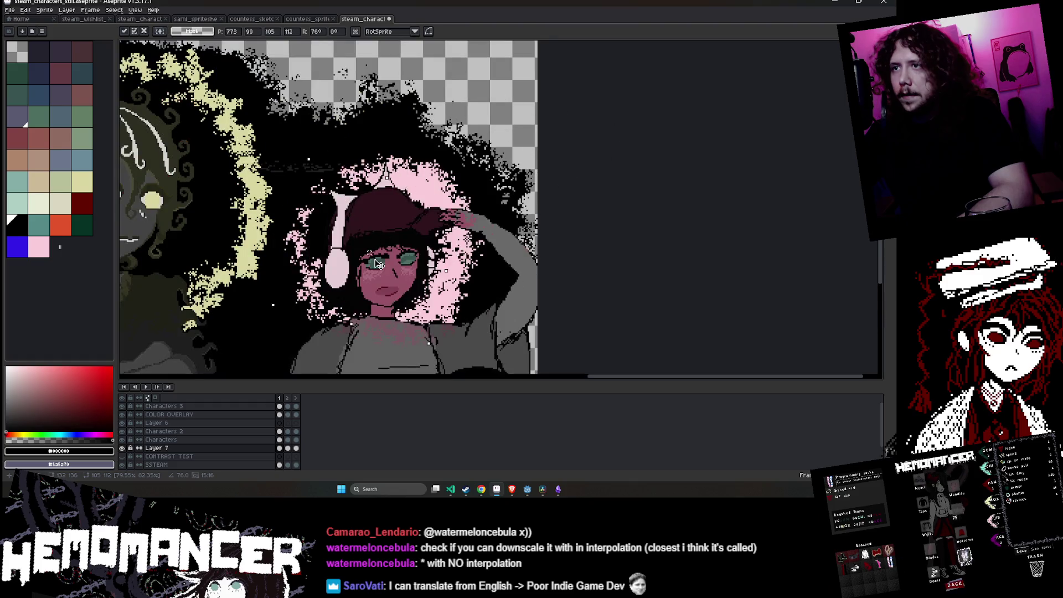
key("w")
scroll(592, 239, "down", 2)
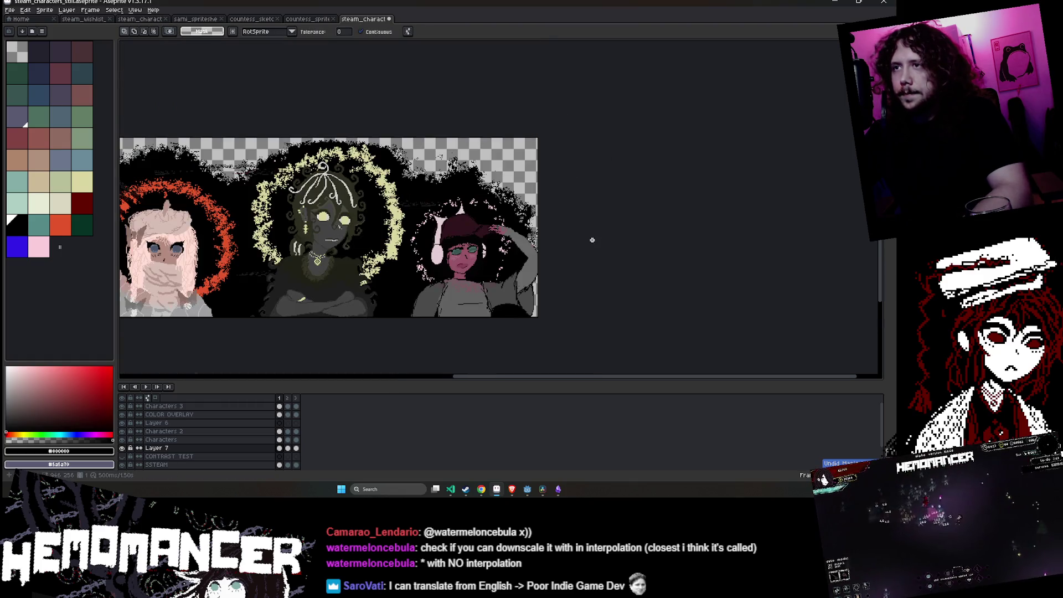
- Zoom out to the whole banner, advance one frame and play the halo animation
scroll(592, 238, "down", 1)
scroll(560, 239, "up", 1)
scroll(564, 232, "up", 2)
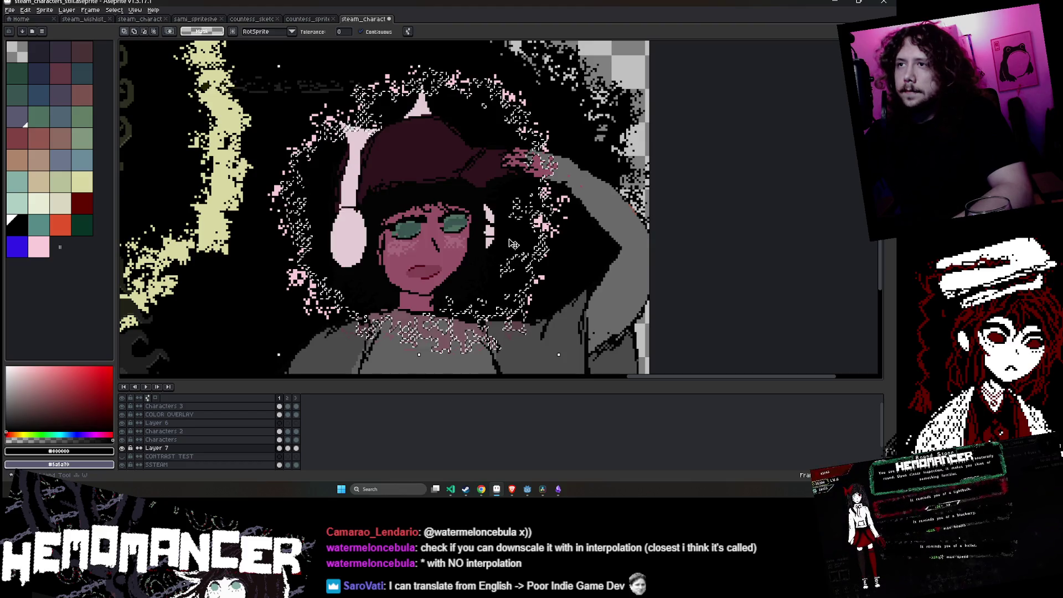
scroll(564, 233, "down", 3)
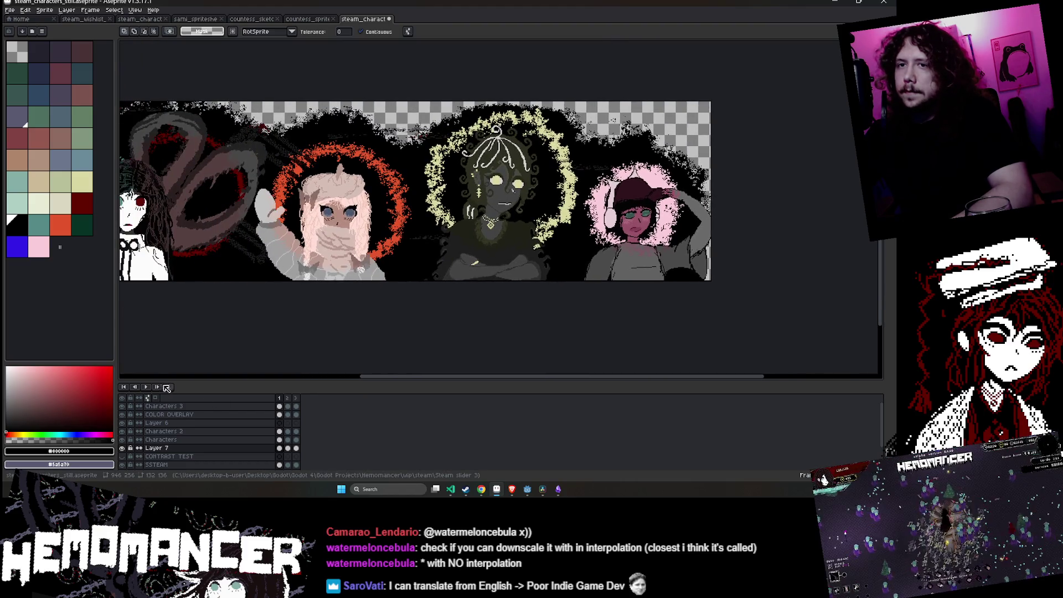
left_click(157, 387)
left_click(149, 387)
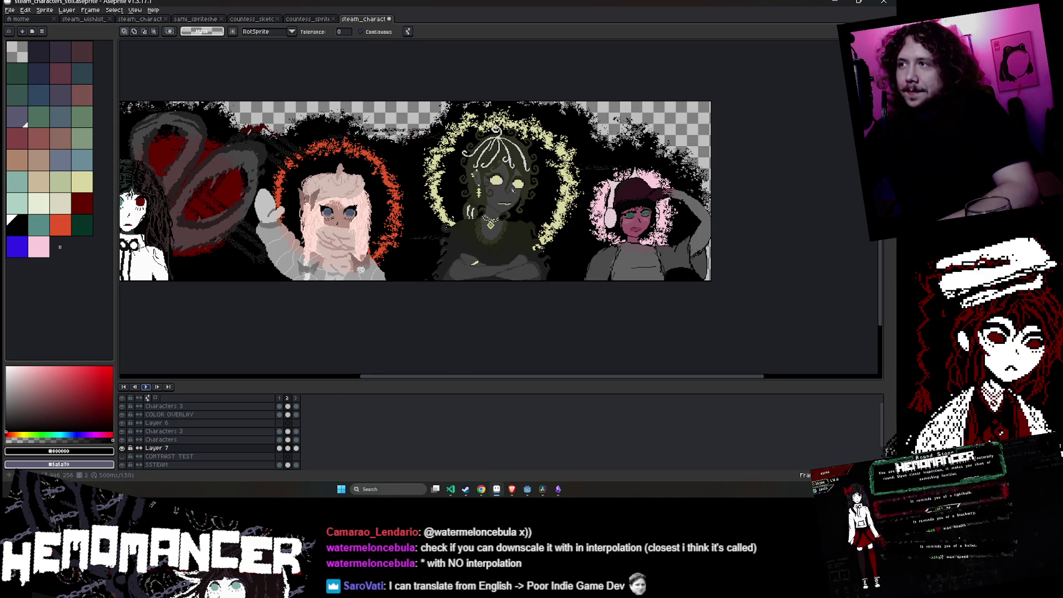
- Bring the leftmost character into view and step to frame 2 of COLOR OVERLAY
left_click_drag(479, 242, 667, 223)
left_click_drag(604, 230, 559, 256)
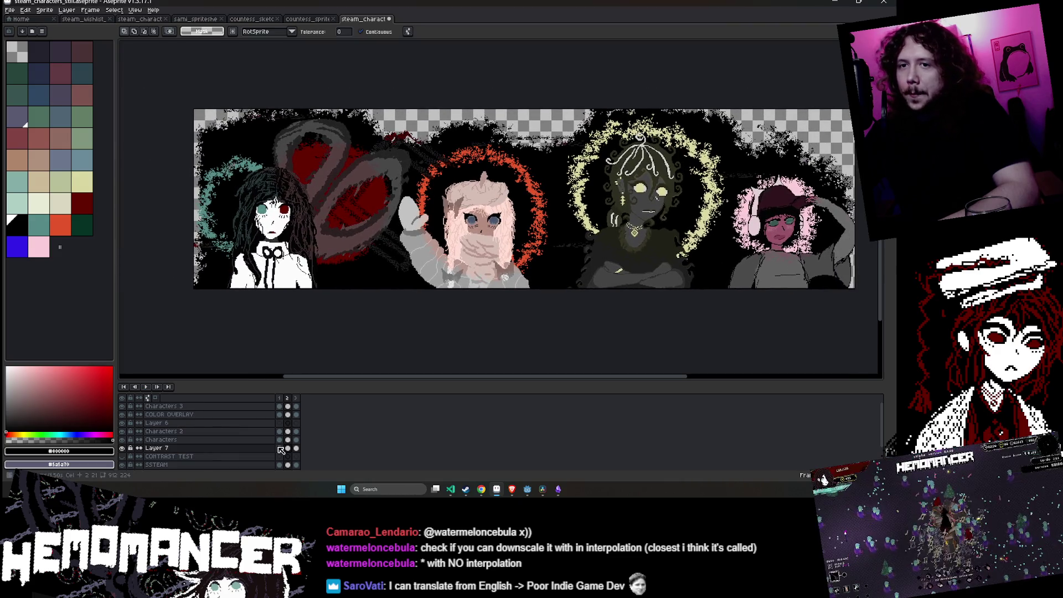
left_click(280, 414)
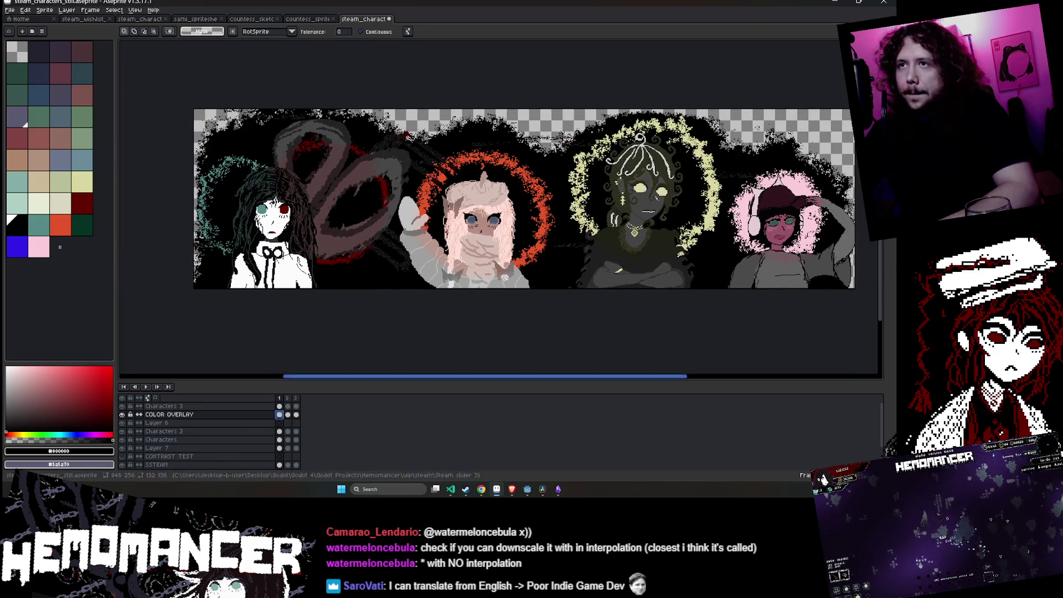
key("Right")
scroll(332, 221, "up", 2)
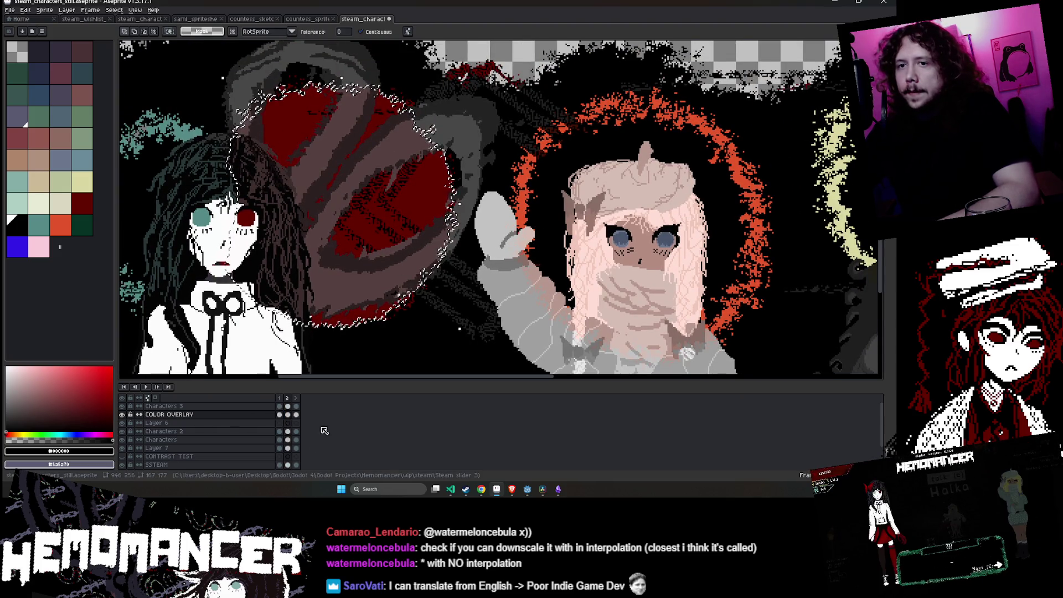
- Reselect the ring shape, delete its red fill, and paste it back moved up-right and slightly enlarged
key("ctrl+d")
key("ctrl+shift+d")
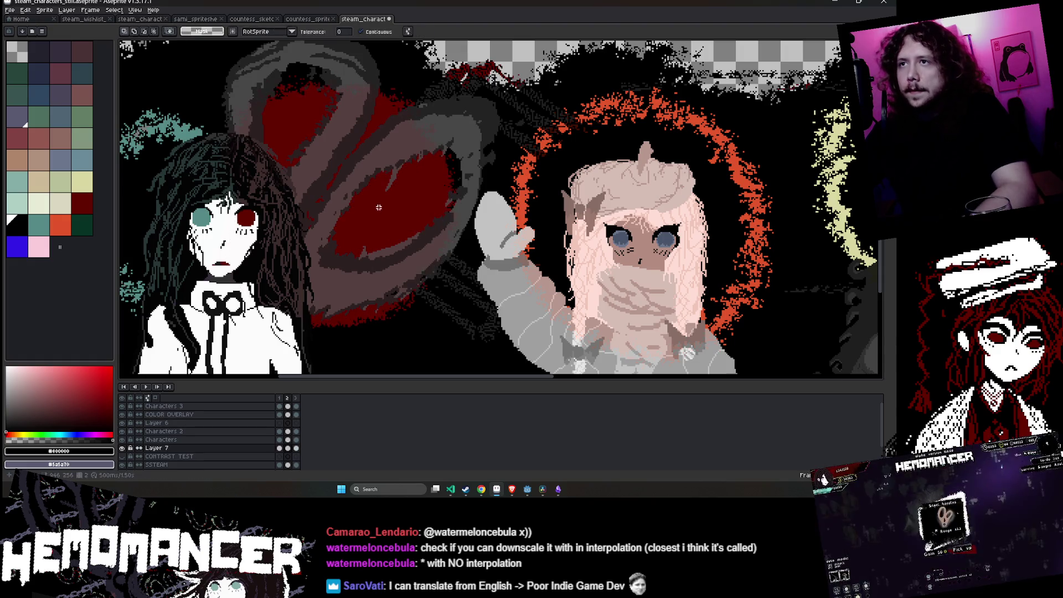
key("Delete")
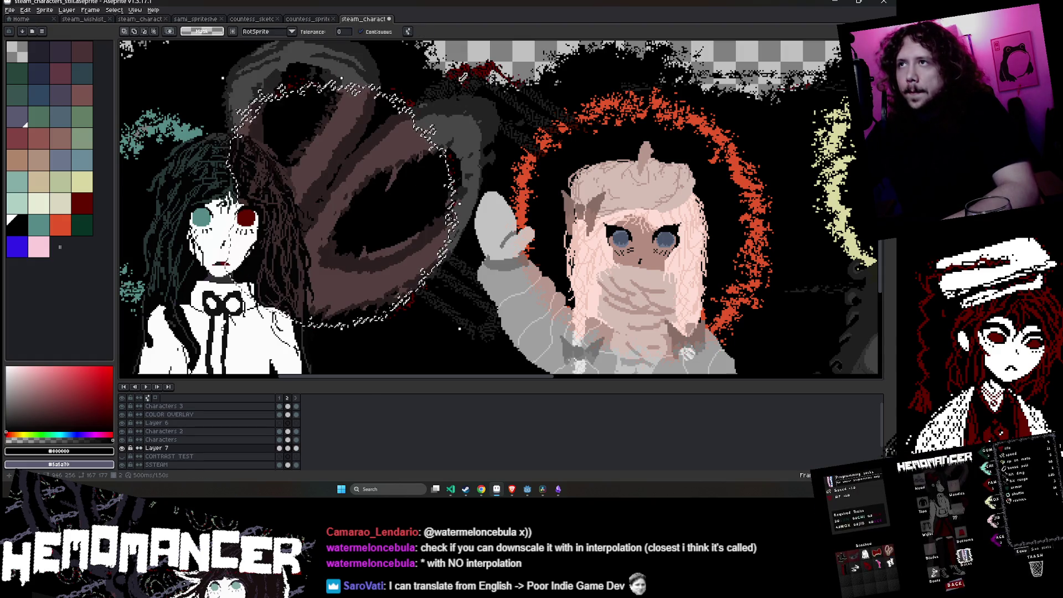
key("ctrl+v")
left_click_drag(339, 239, 365, 224)
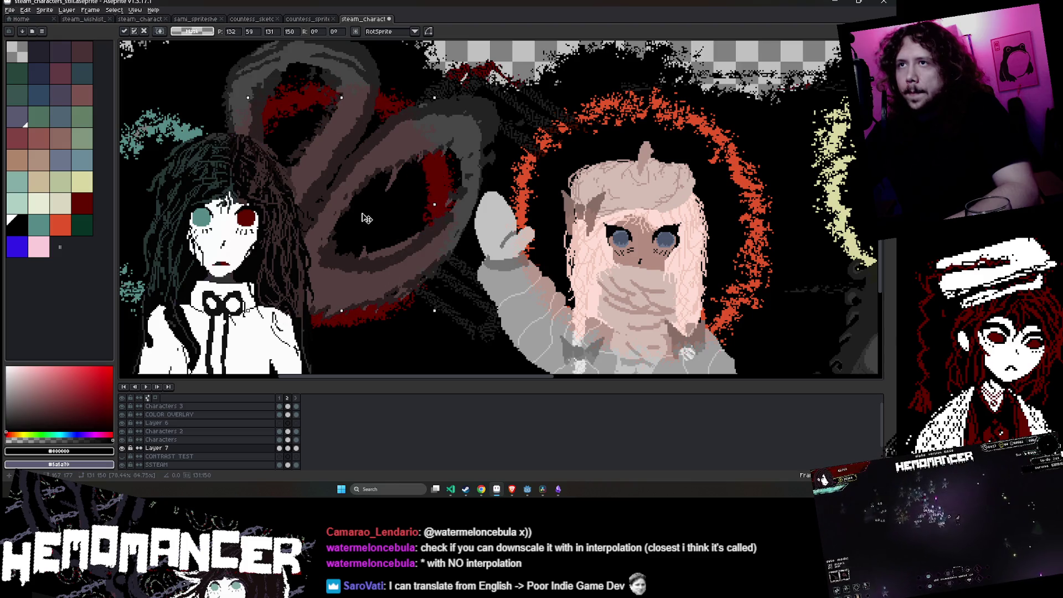
left_click_drag(441, 108, 446, 97)
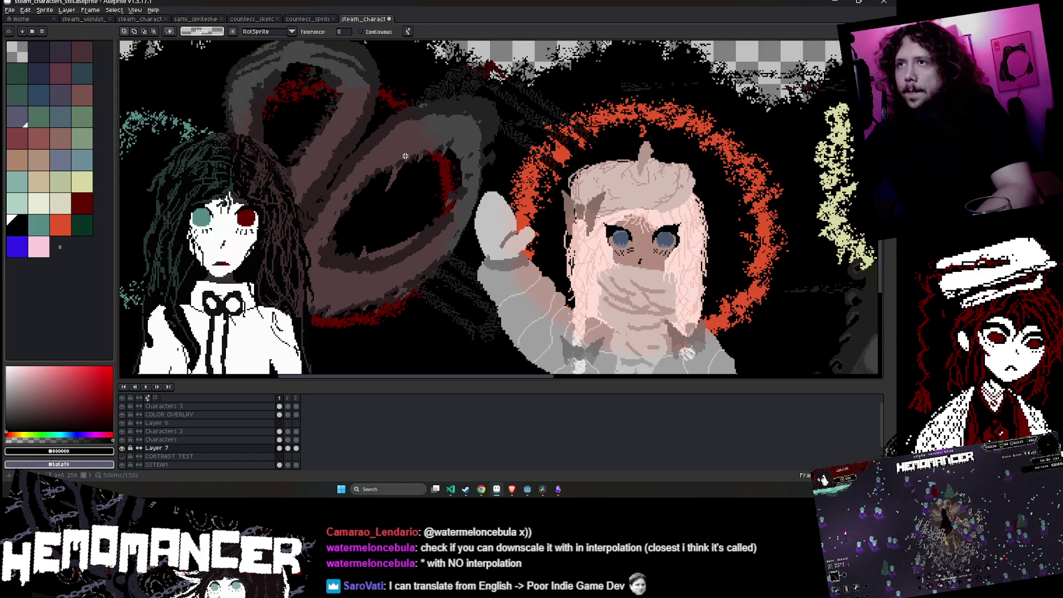
- On frame 3, deselect, fit the banner in view, shift the dark shape to uncover the red, and replay
left_click(296, 448)
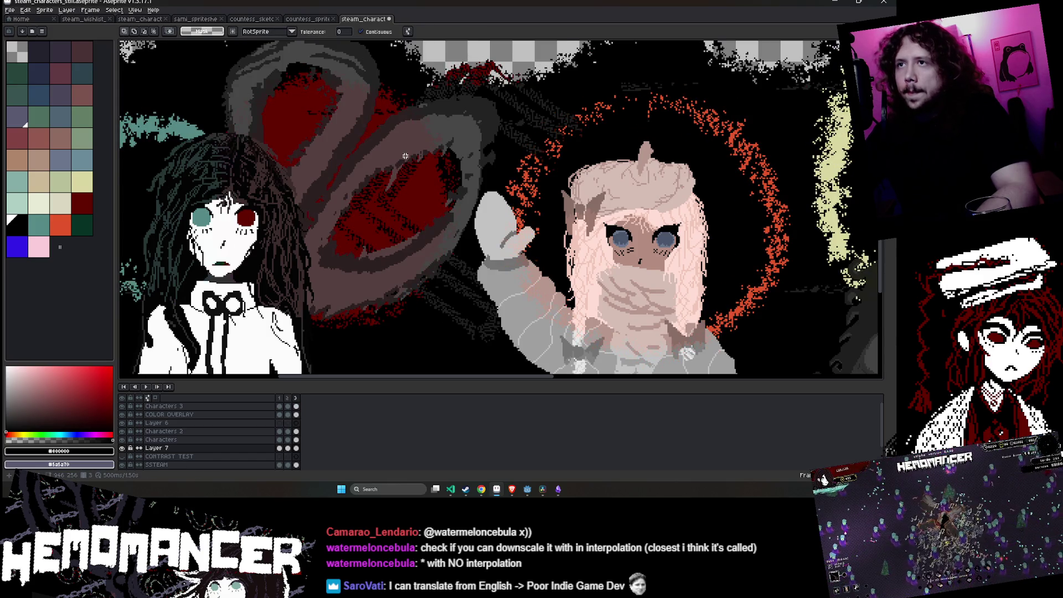
left_click(296, 414)
key("ctrl+d")
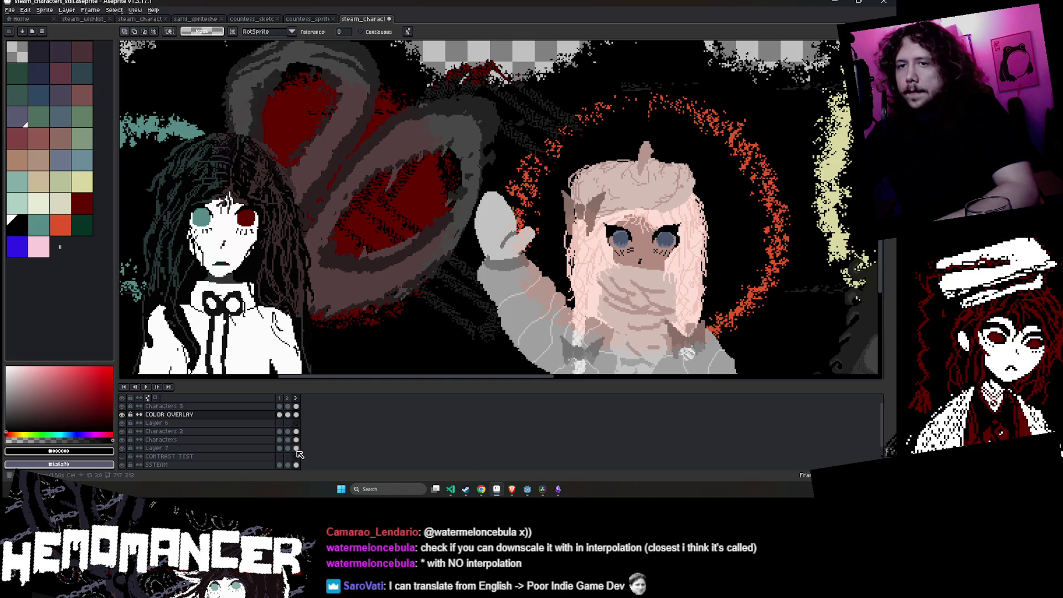
key("Return")
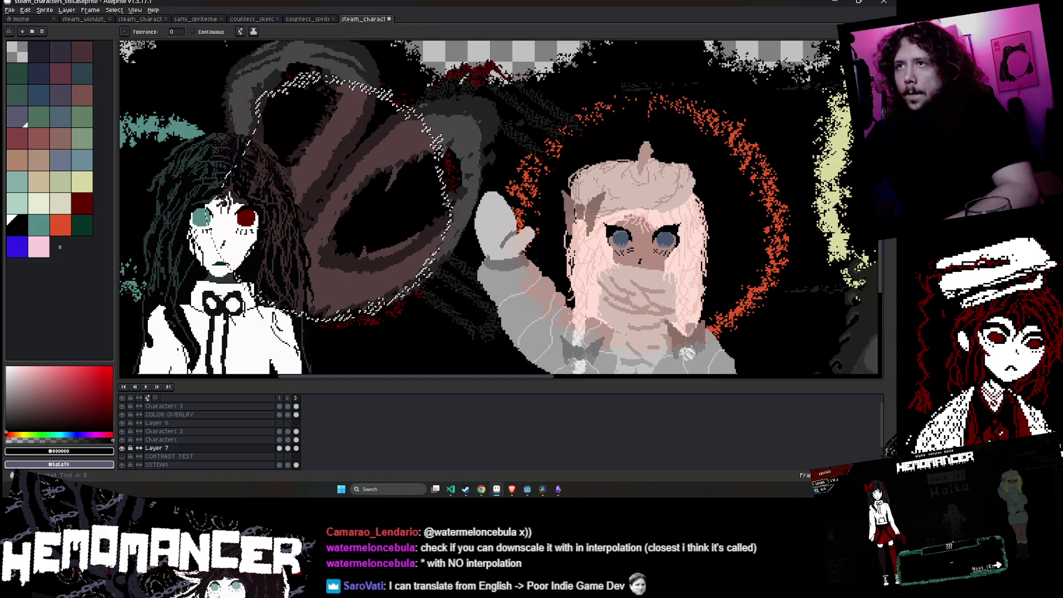
key("minus")
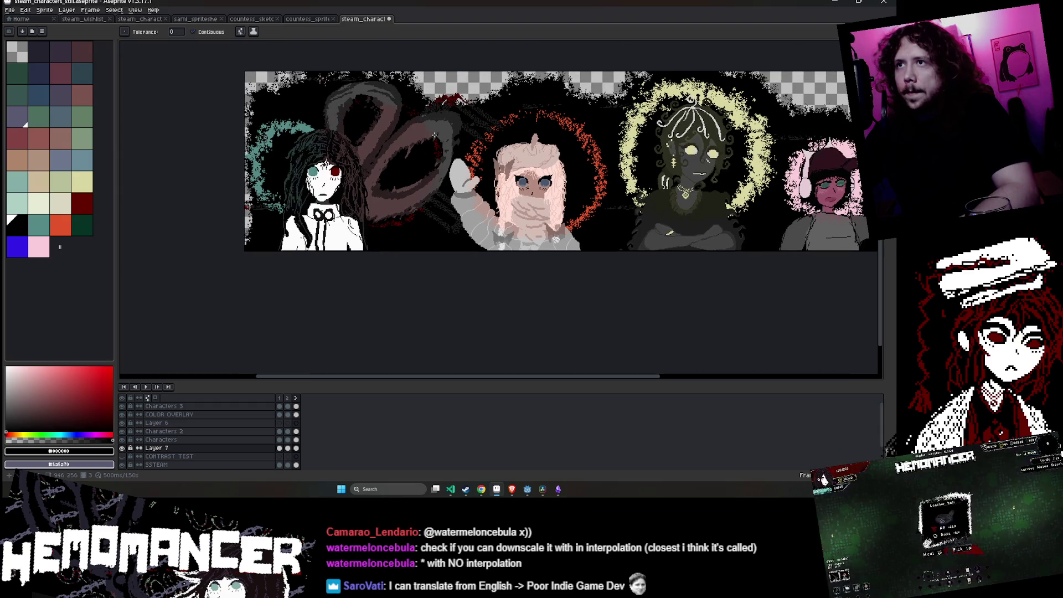
key("Return")
scroll(472, 88, "up", 1)
left_click_drag(443, 61, 418, 85)
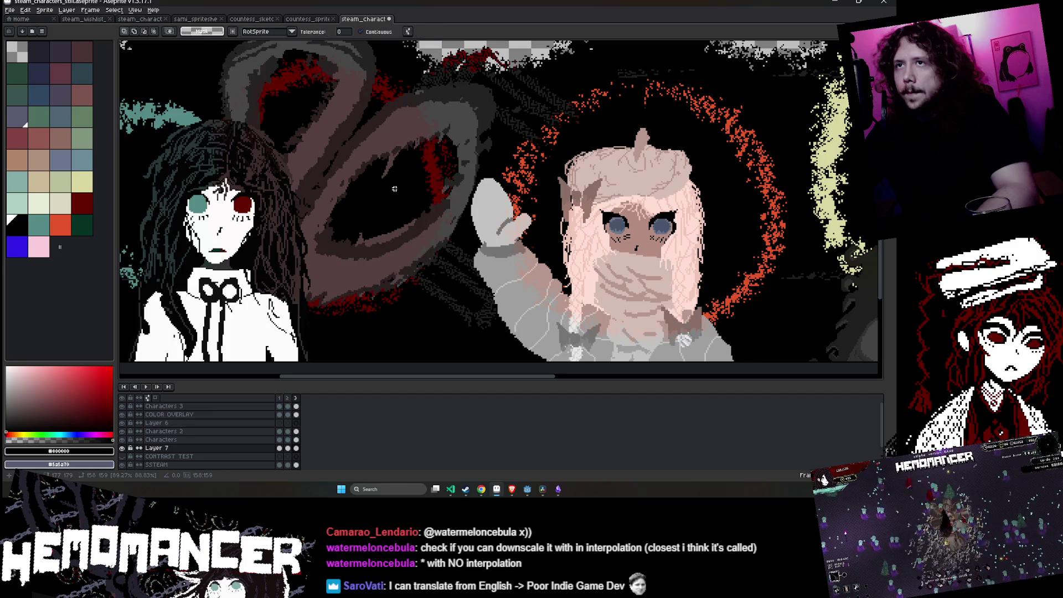
scroll(394, 189, "down", 5)
left_click(146, 387)
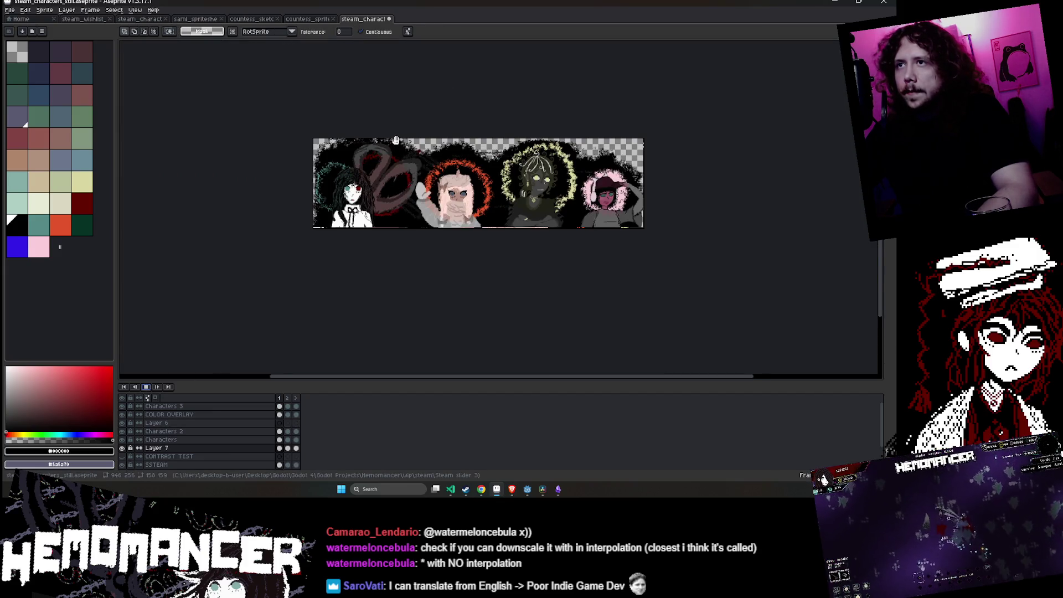
- Stop playback on frame 3 of Layer 7 and pan to the banner's right side
scroll(403, 142, "up", 2)
left_click_drag(593, 161, 563, 152)
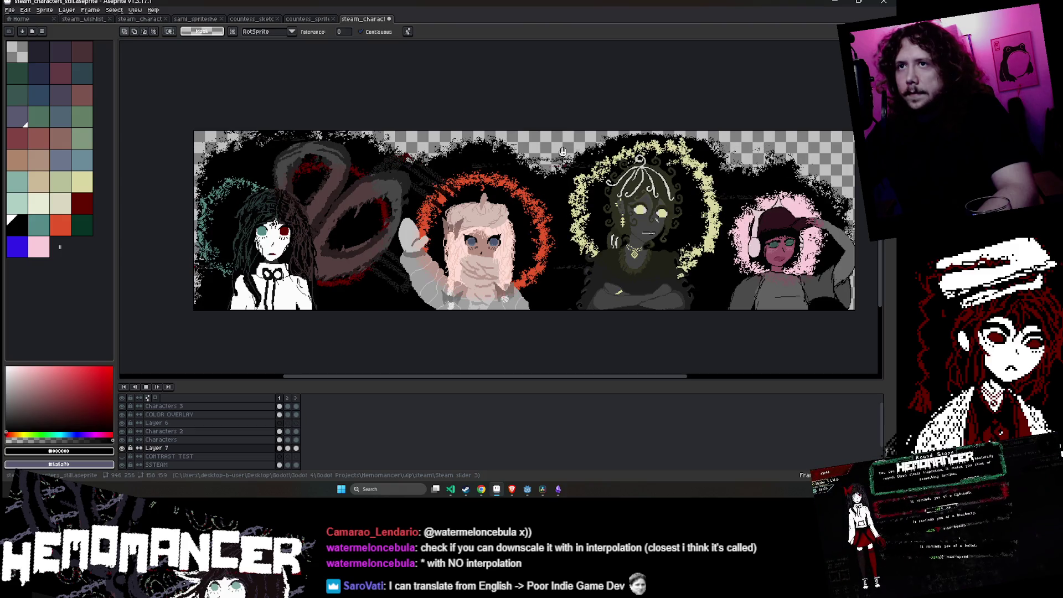
left_click_drag(620, 183, 534, 186)
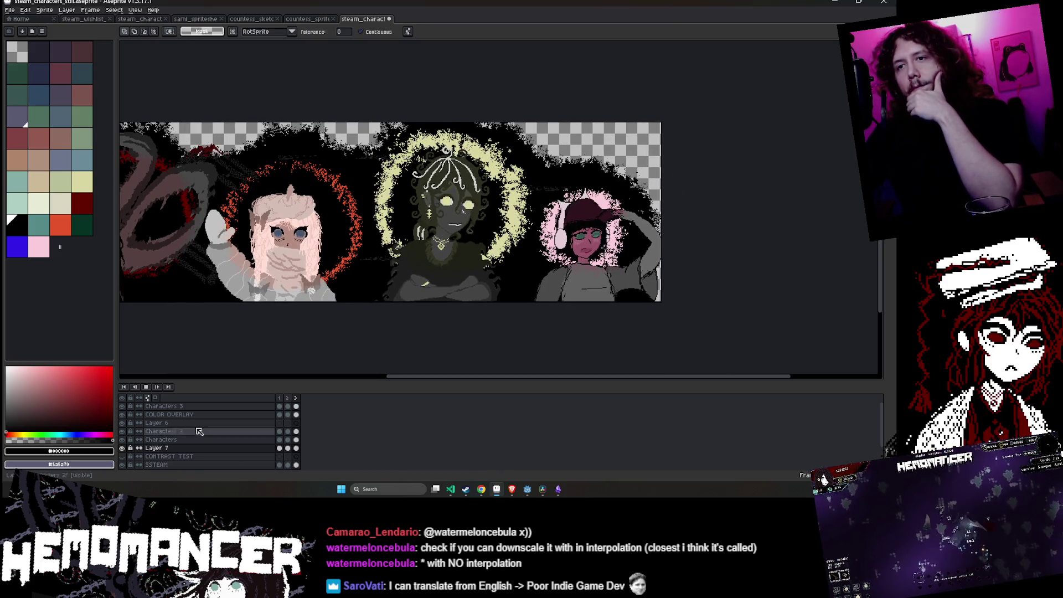
left_click(296, 448)
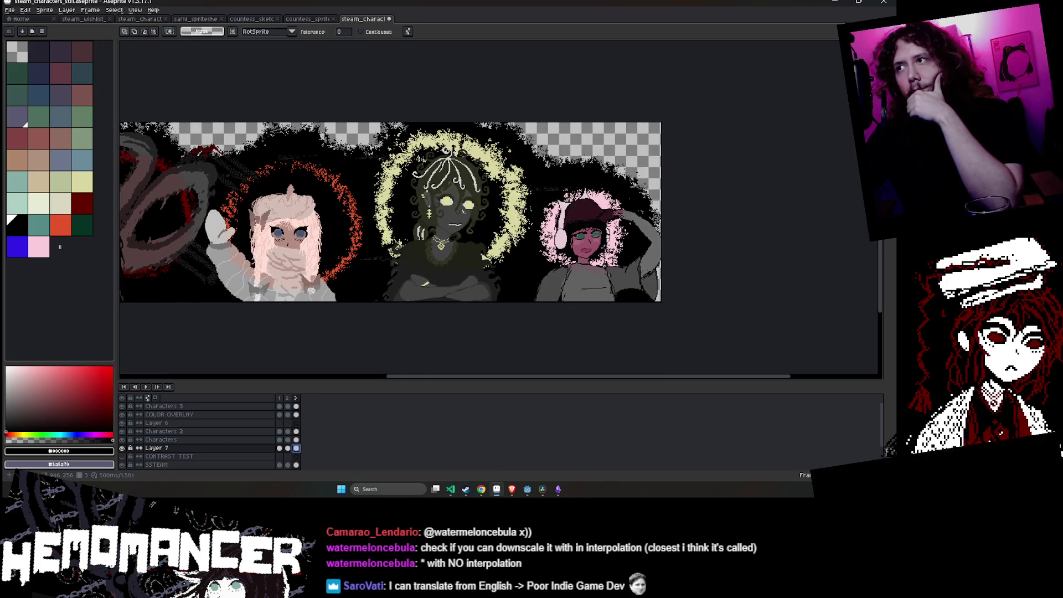
left_click_drag(652, 243, 486, 241)
scroll(486, 242, "up", 2)
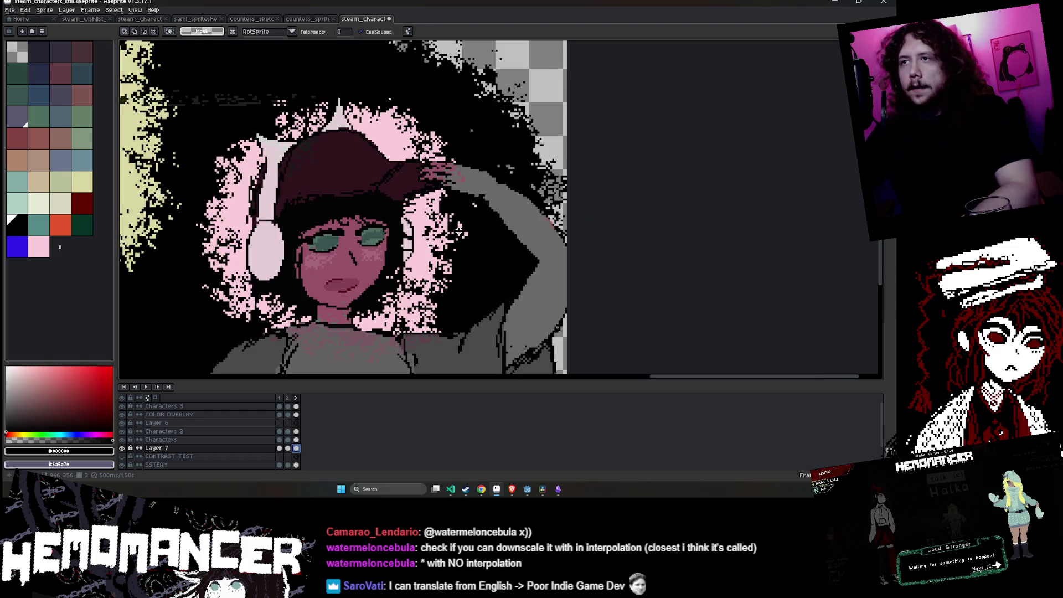
scroll(389, 250, "down", 1)
- Undo the black pencil blob left of the headphones and jump to Layer 7 frame 1
key("b")
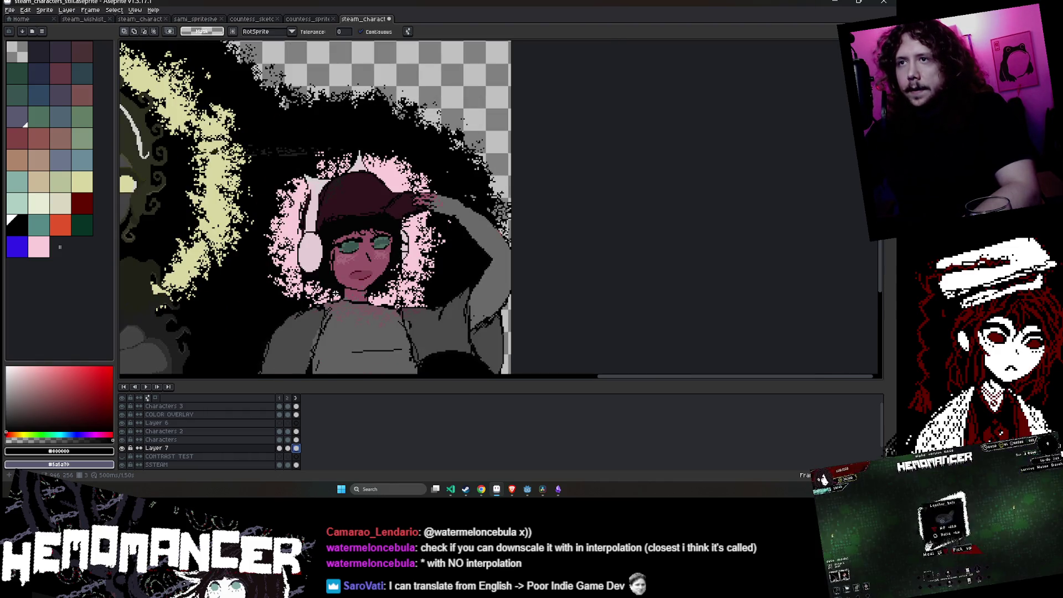
key("ctrl+z")
key("w")
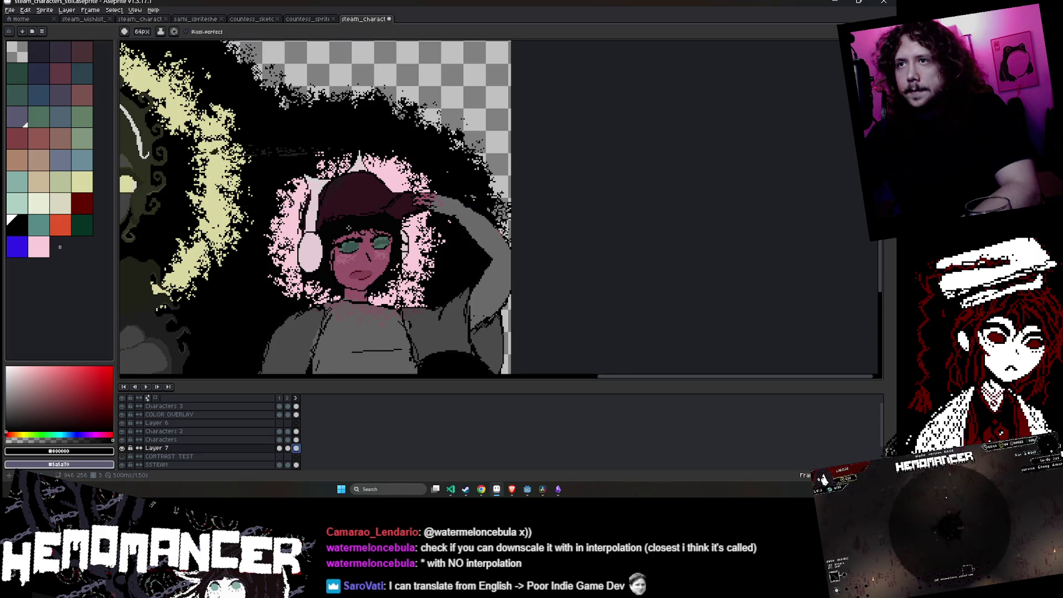
left_click(279, 447)
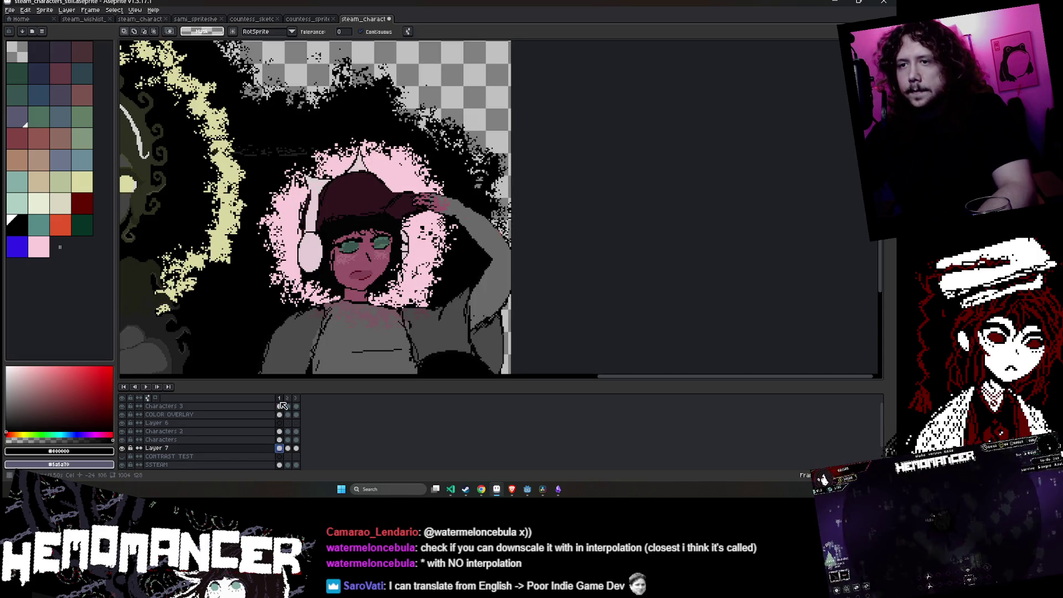
key("Return")
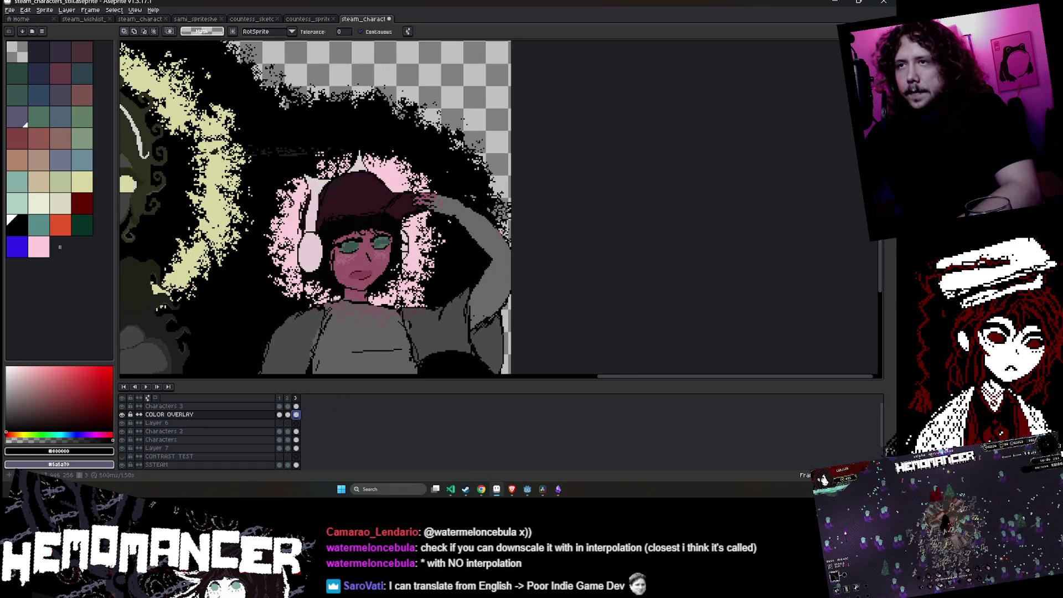
- Pan across the whole banner, stop playback and step back one frame
scroll(482, 227, "down", 2)
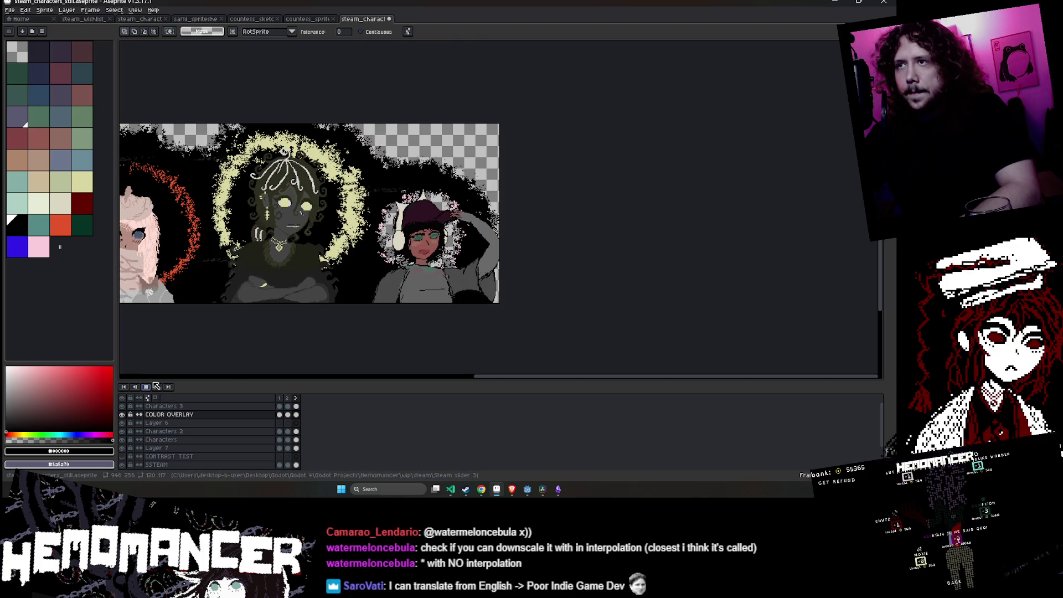
left_click(156, 386)
left_click_drag(243, 313, 496, 316)
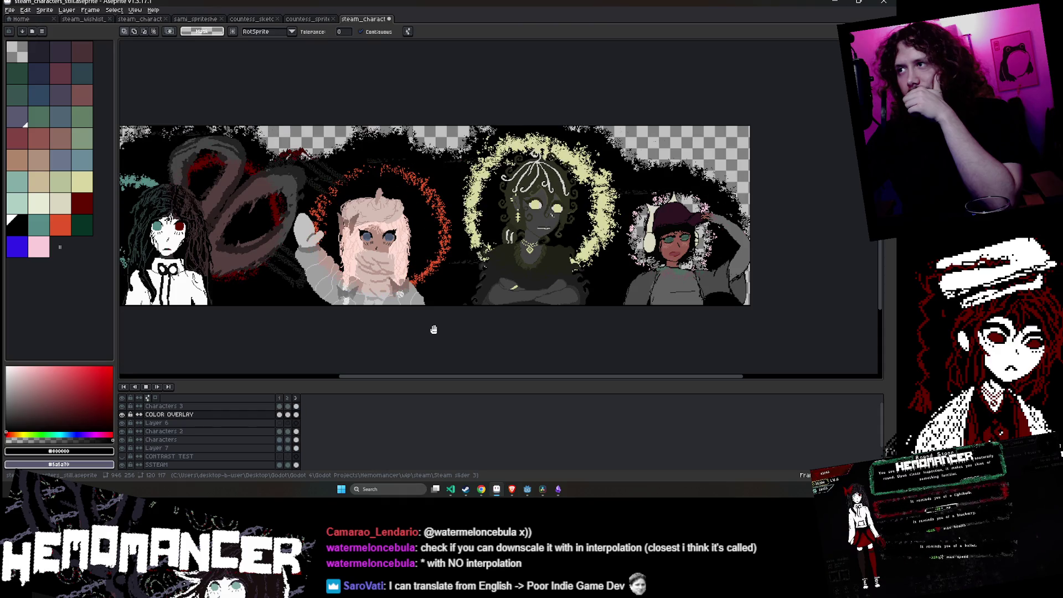
left_click_drag(581, 309, 400, 325)
key("Return")
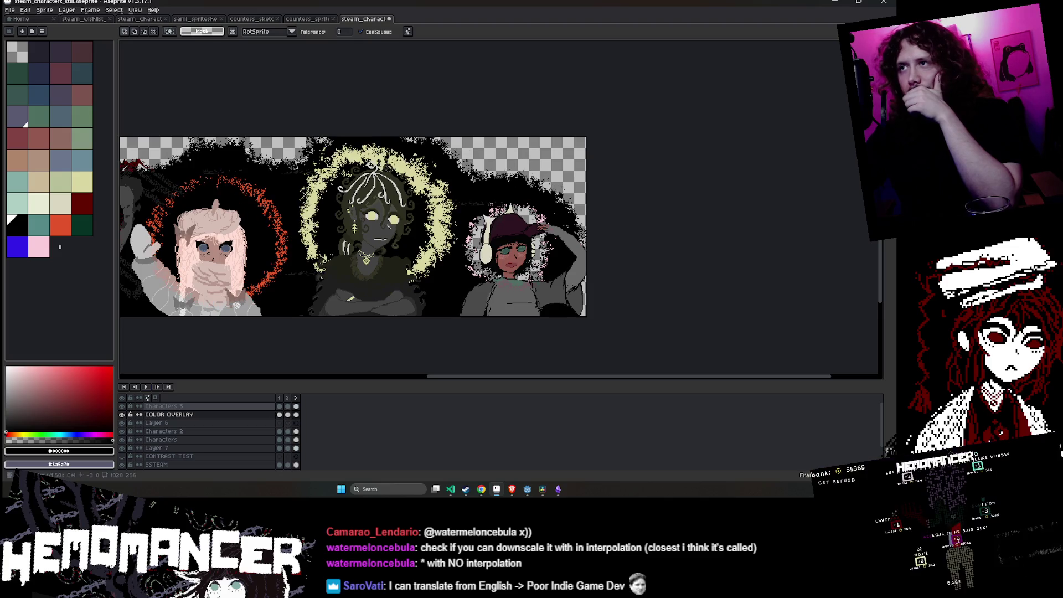
key("Left")
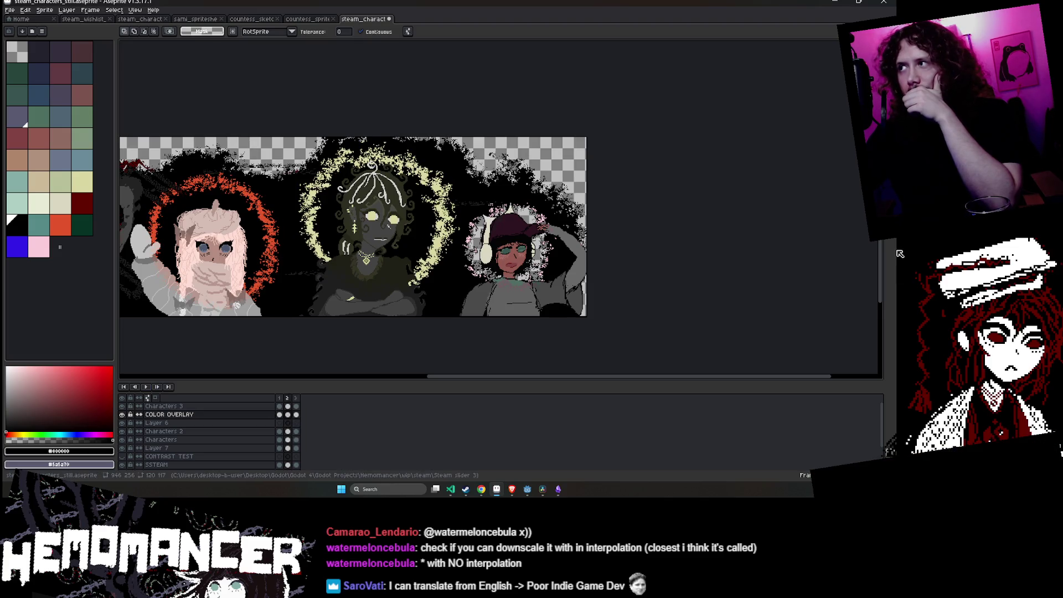
key("b")
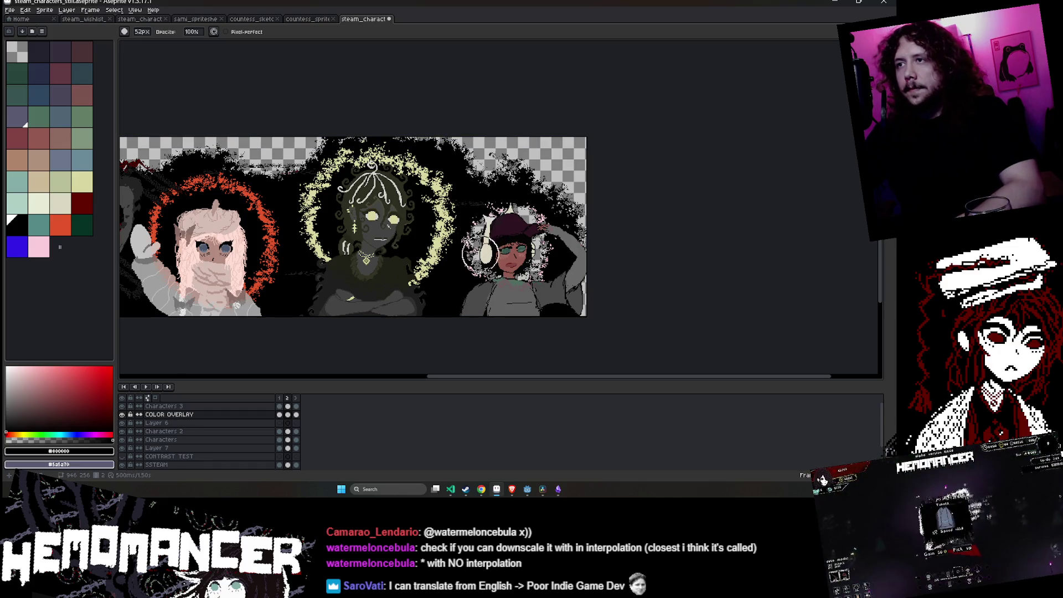
- Undo an accidental layer move and return to the round pencil brush
key("v")
left_click_drag(489, 269, 493, 275)
key("ctrl+z")
key("b")
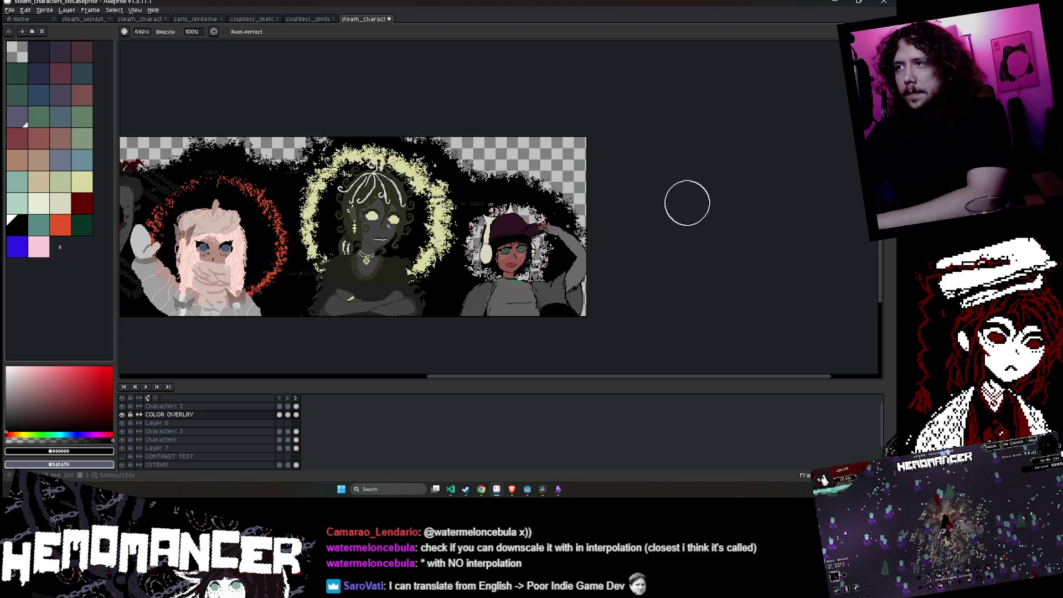
scroll(688, 202, "down", 1)
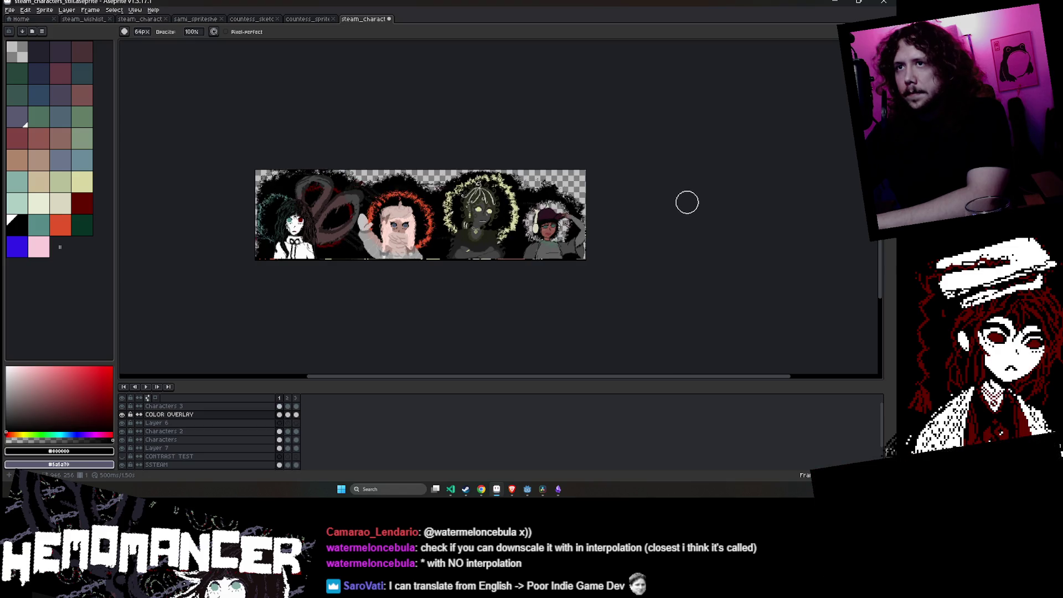
scroll(245, 176, "up", 2)
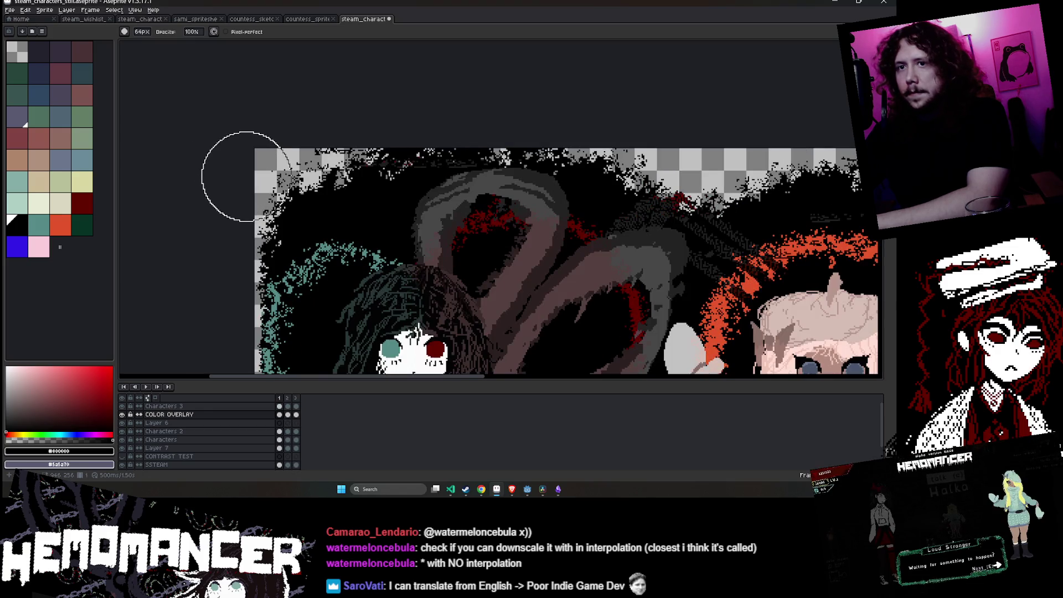
- Erase the black patch at the banner's top-left corner
key("e")
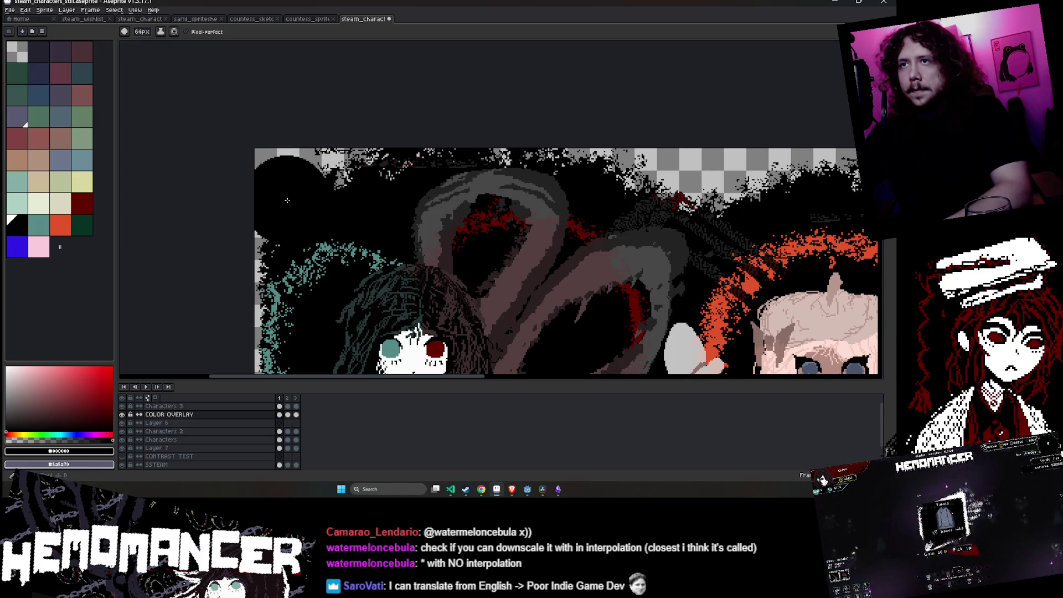
left_click(287, 200)
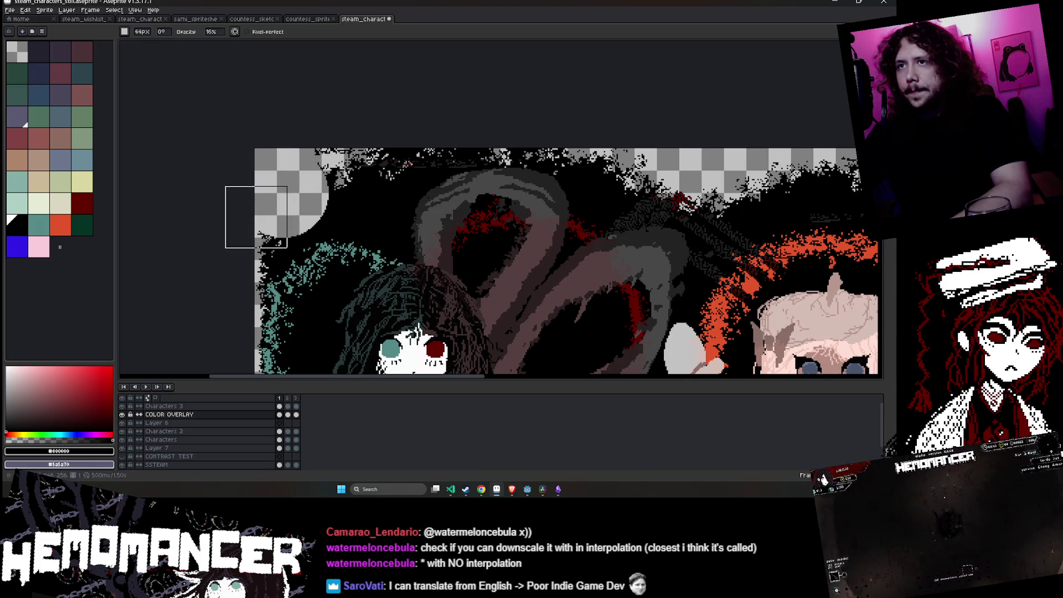
key("b")
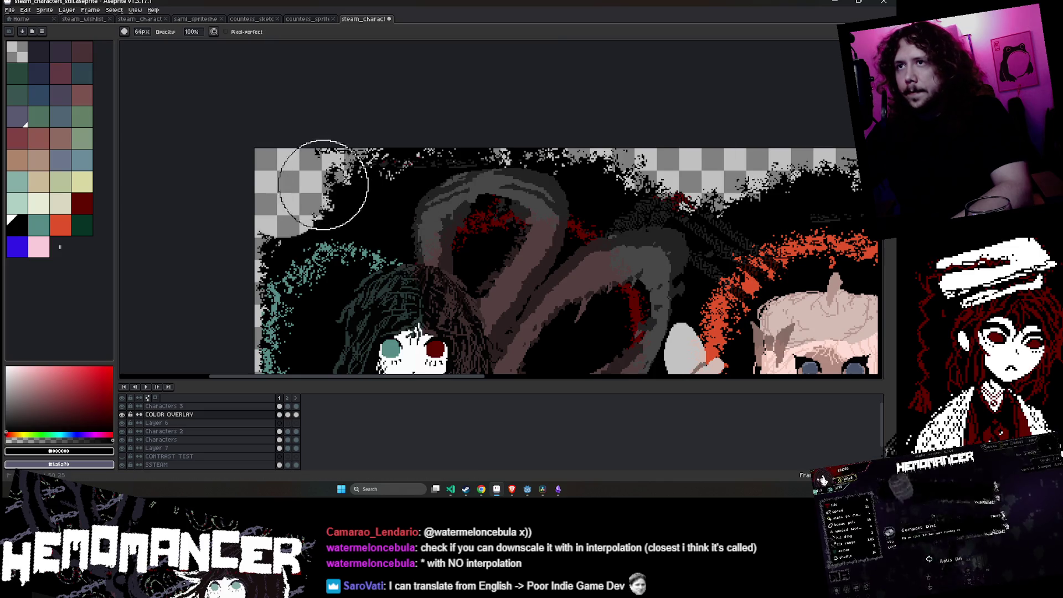
scroll(344, 153, "down", 3)
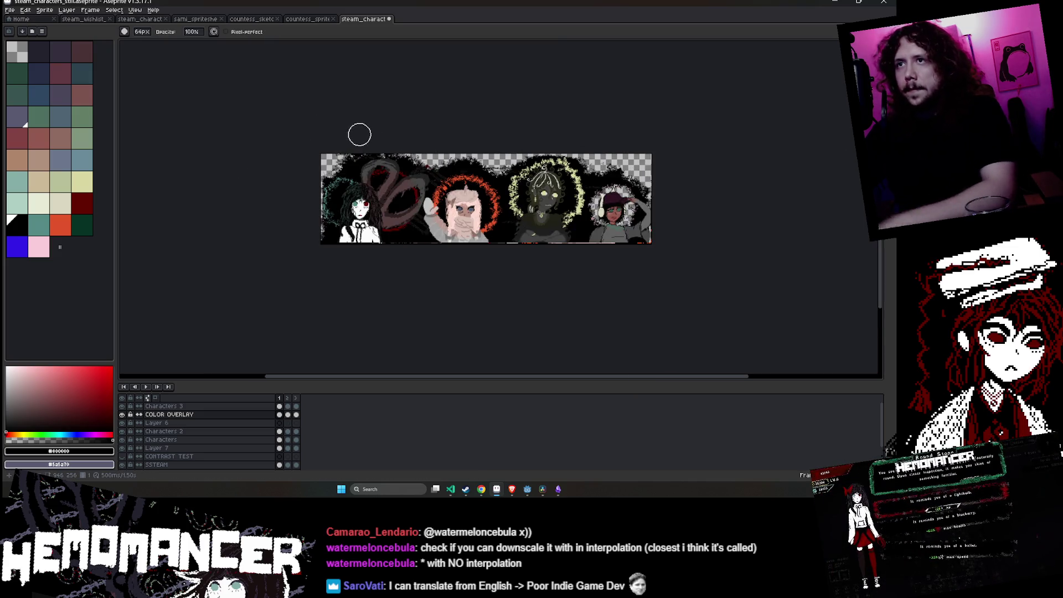
key("v")
key("b")
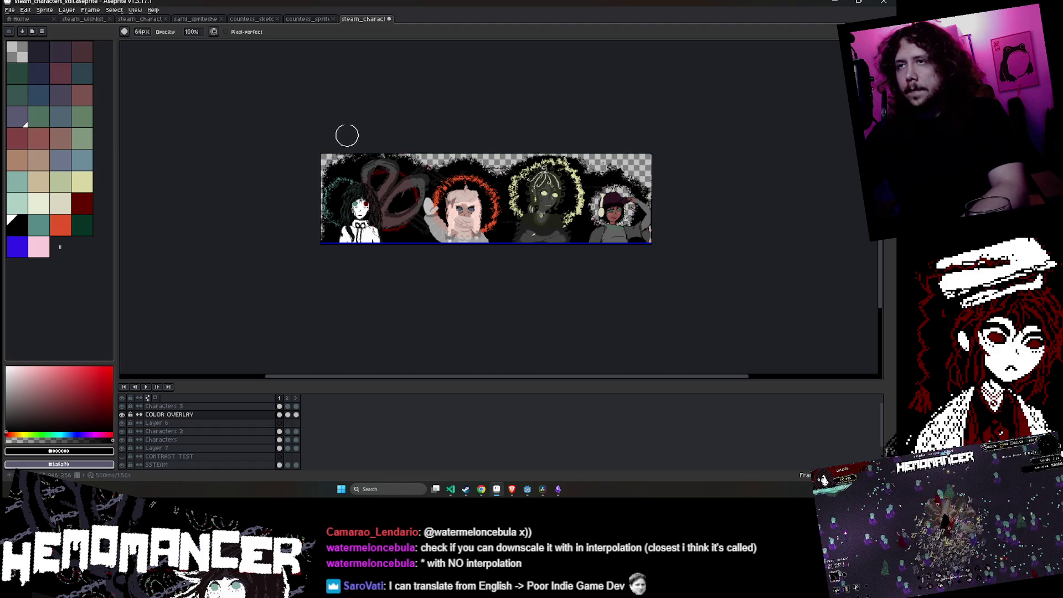
- Pan across the banner and Magic Wand–select the black background areas
scroll(325, 118, "up", 1)
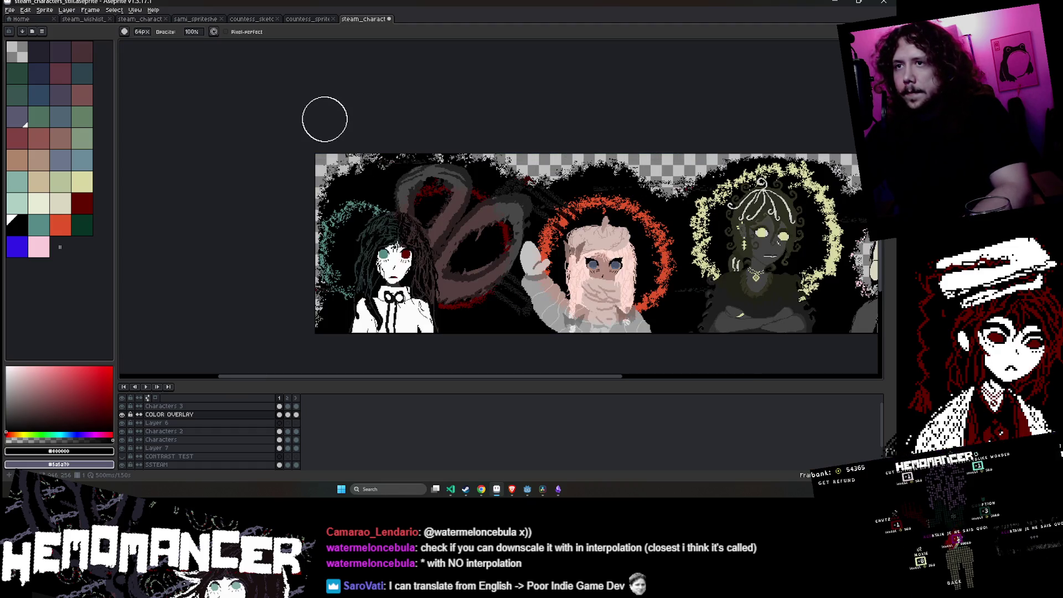
left_click_drag(515, 124, 418, 111)
scroll(418, 115, "down", 1)
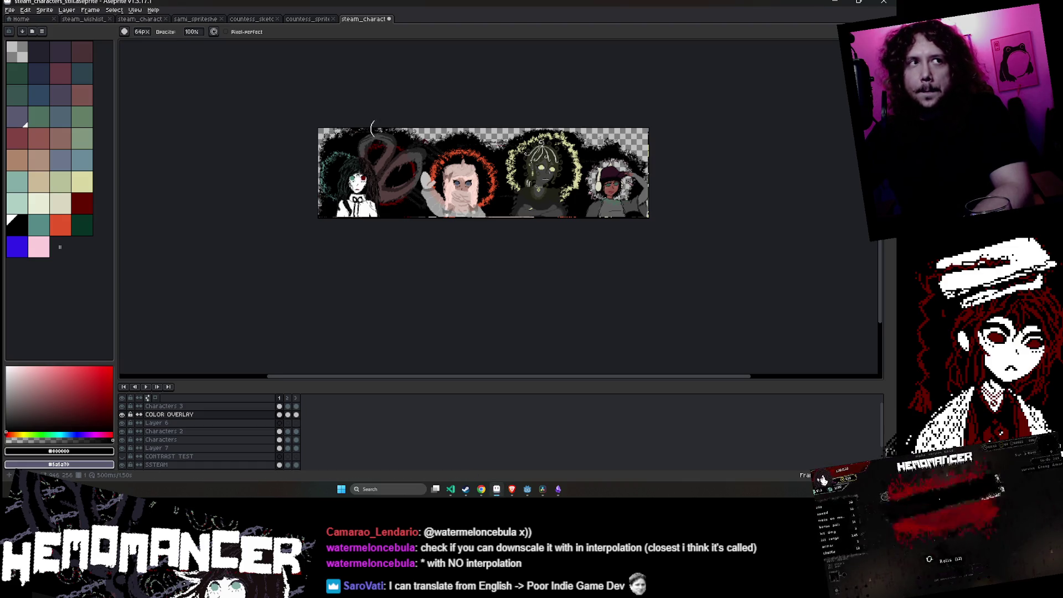
scroll(509, 271, "up", 1)
left_click_drag(509, 271, 484, 292)
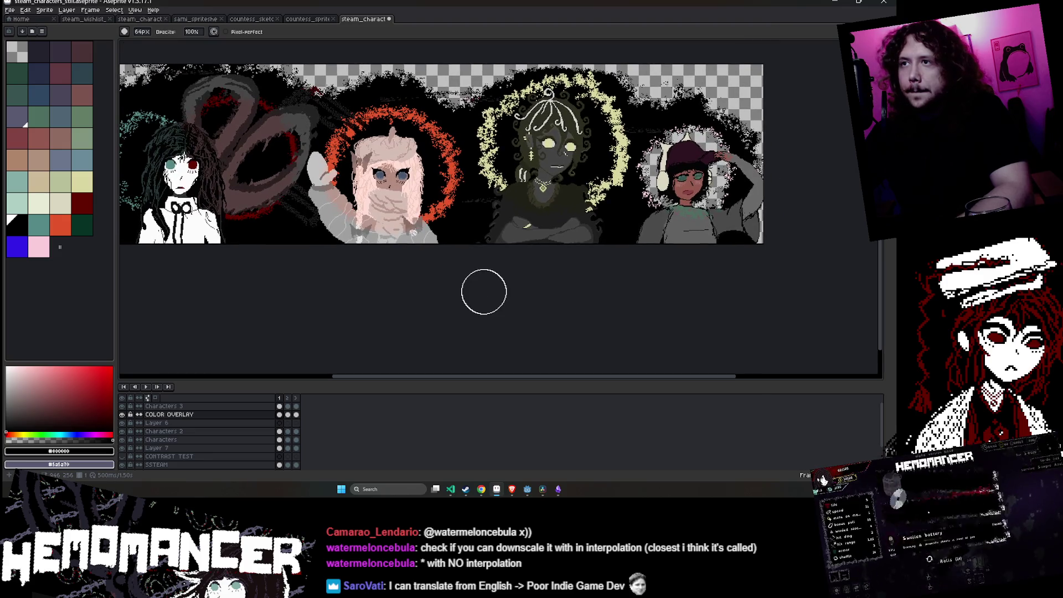
key("w")
left_click(461, 224)
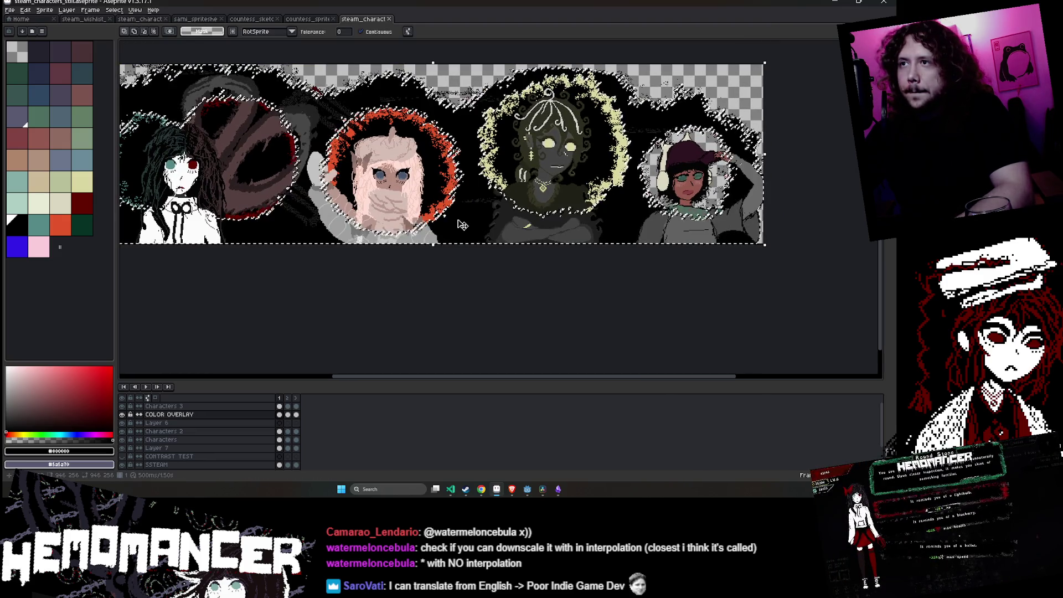
scroll(461, 224, "down", 1)
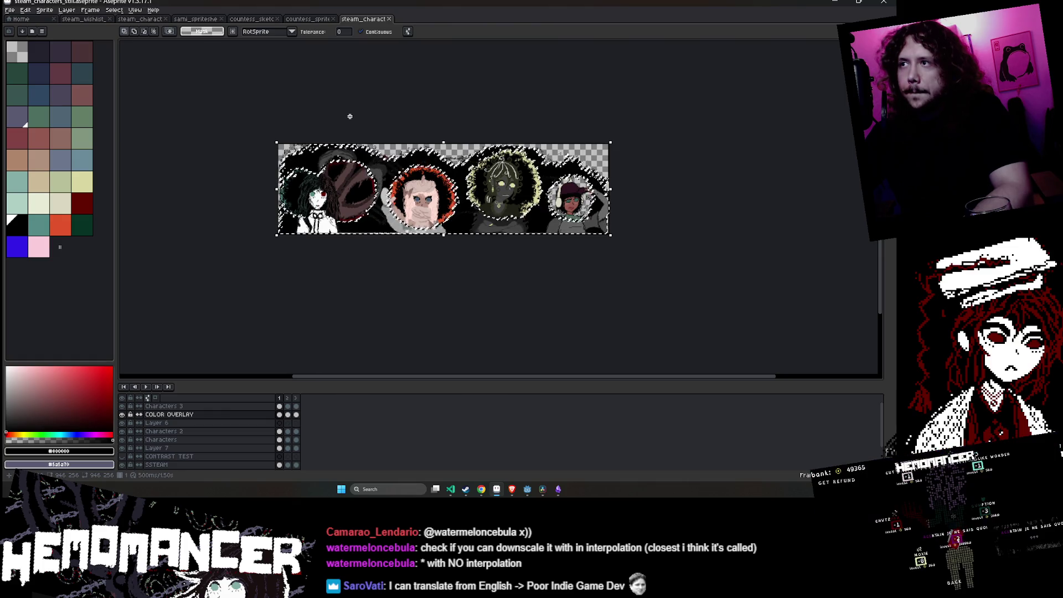
scroll(609, 184, "up", 2)
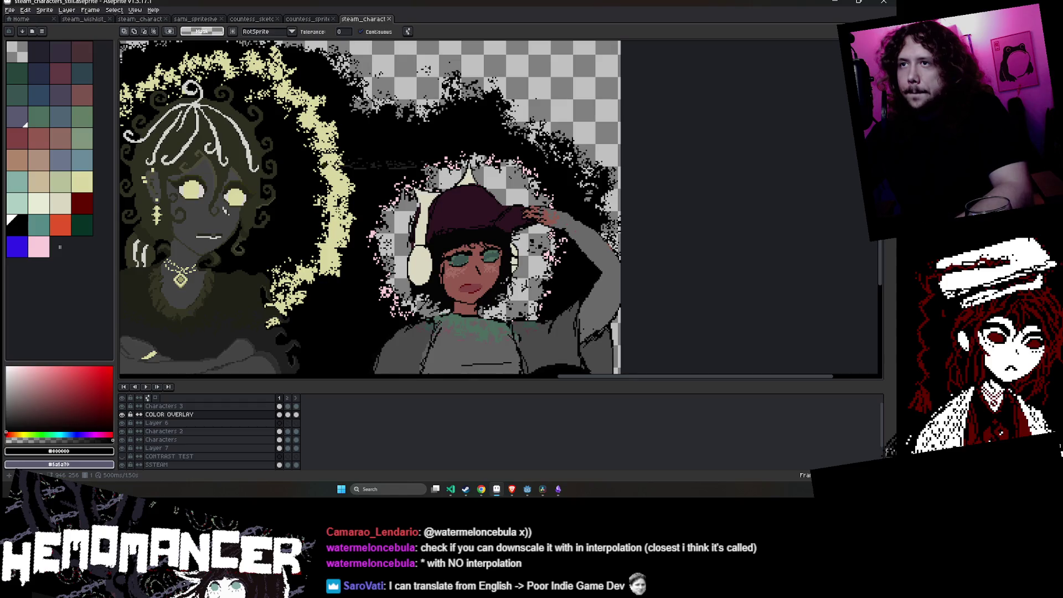
key("g")
left_click(82, 181)
left_click(400, 221)
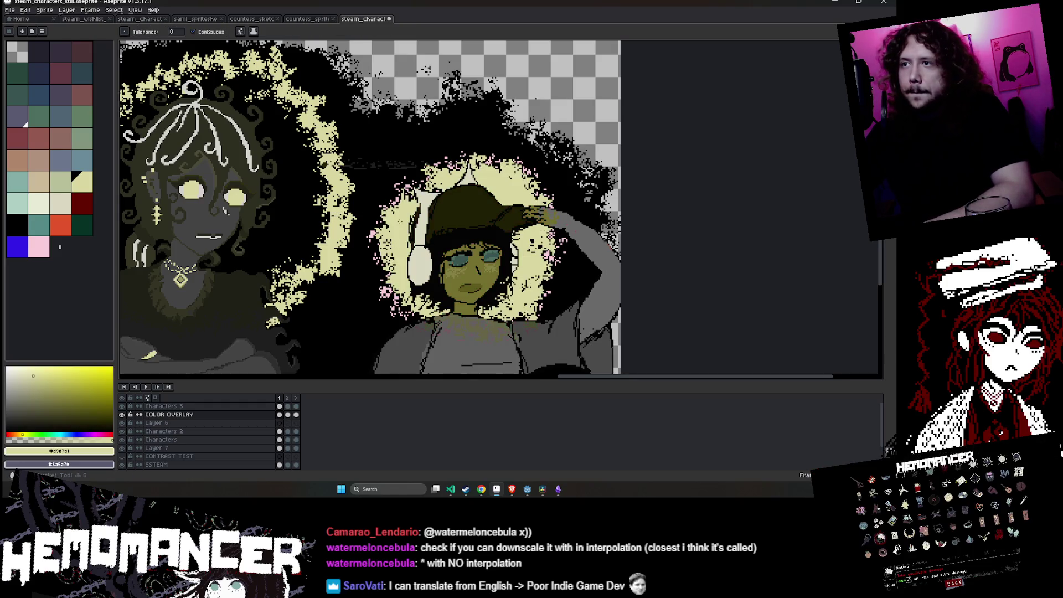
key("ctrl+z")
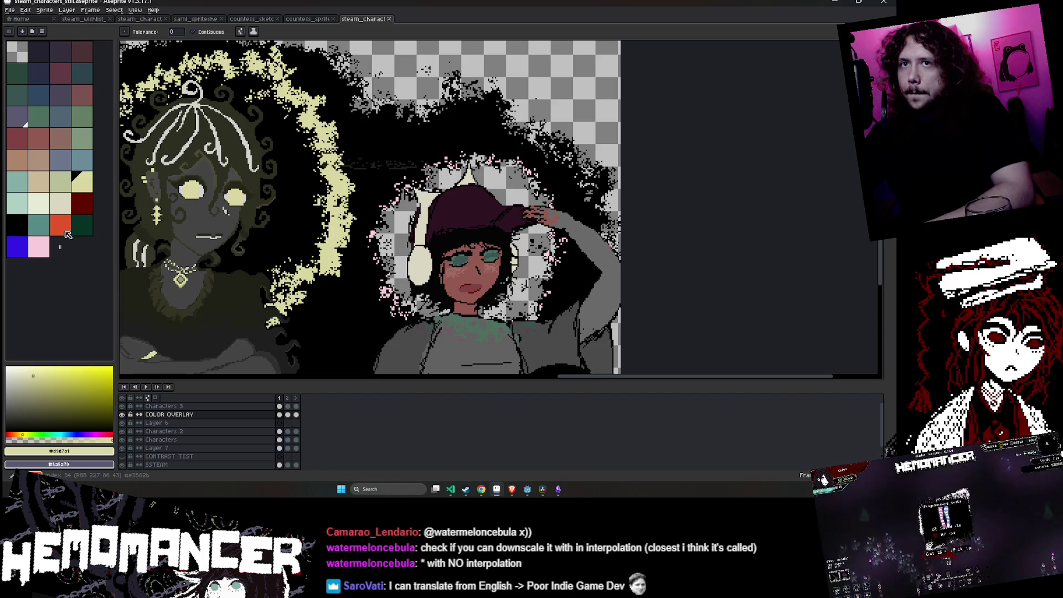
left_click(38, 252)
left_click(68, 420)
scroll(404, 228, "up", 2)
scroll(404, 228, "down", 2)
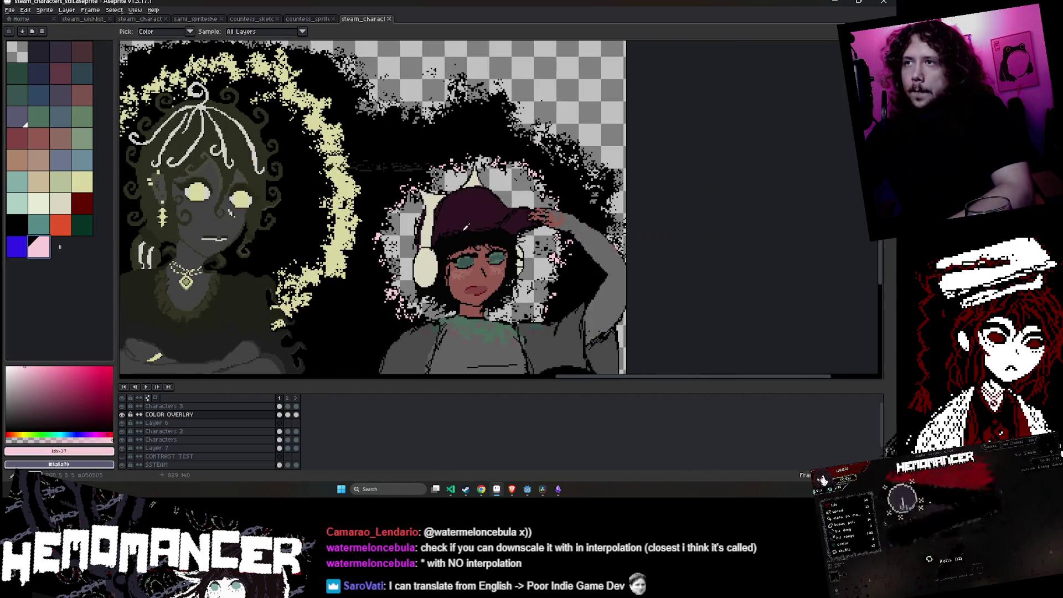
left_click(405, 228)
scroll(499, 211, "down", 2)
key("v")
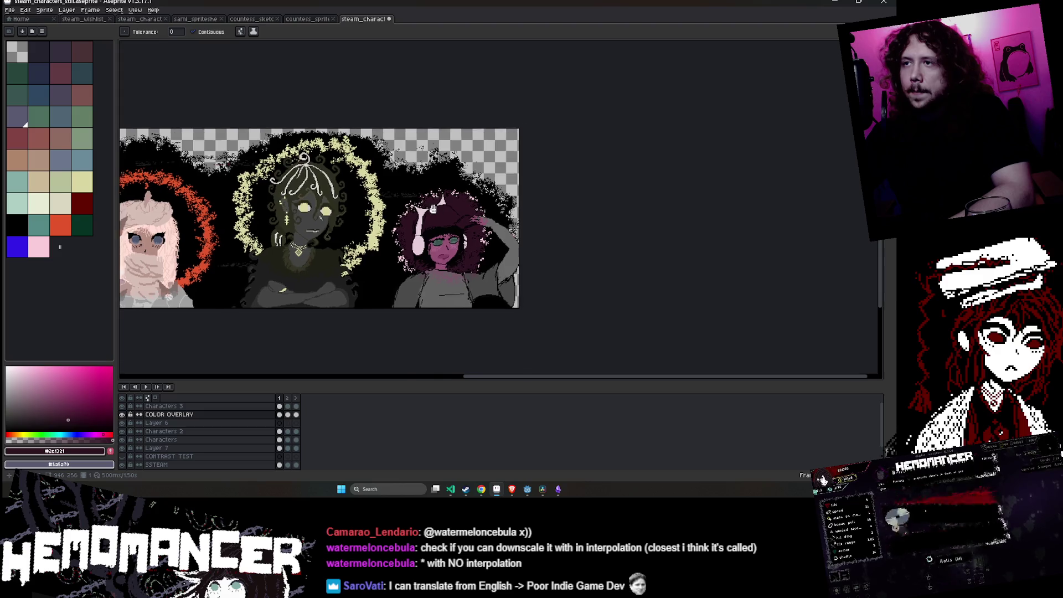
key("ctrl+z")
key("g")
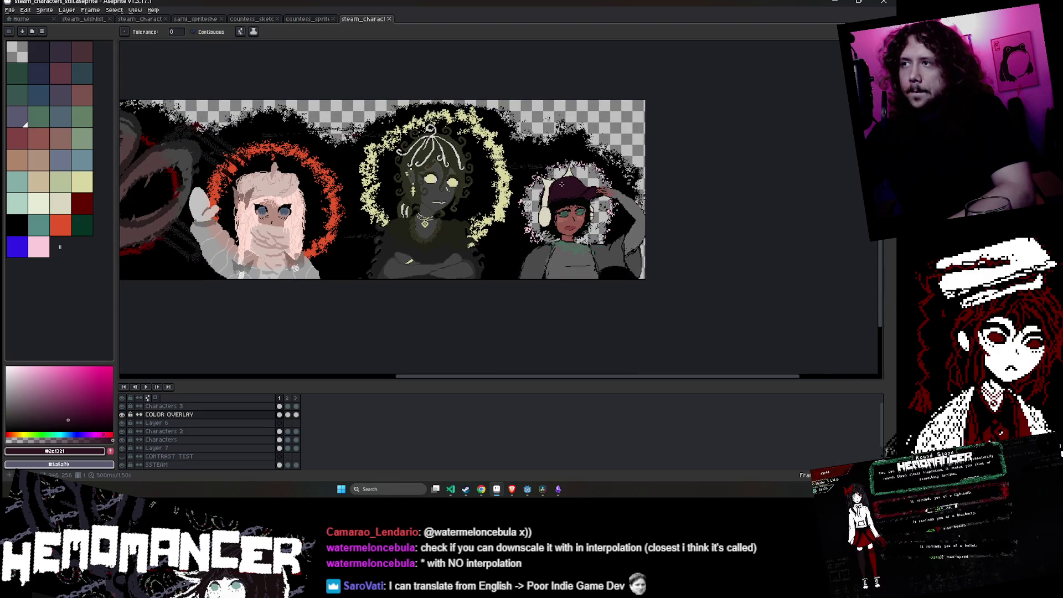
key("b")
left_click(560, 151, "alt")
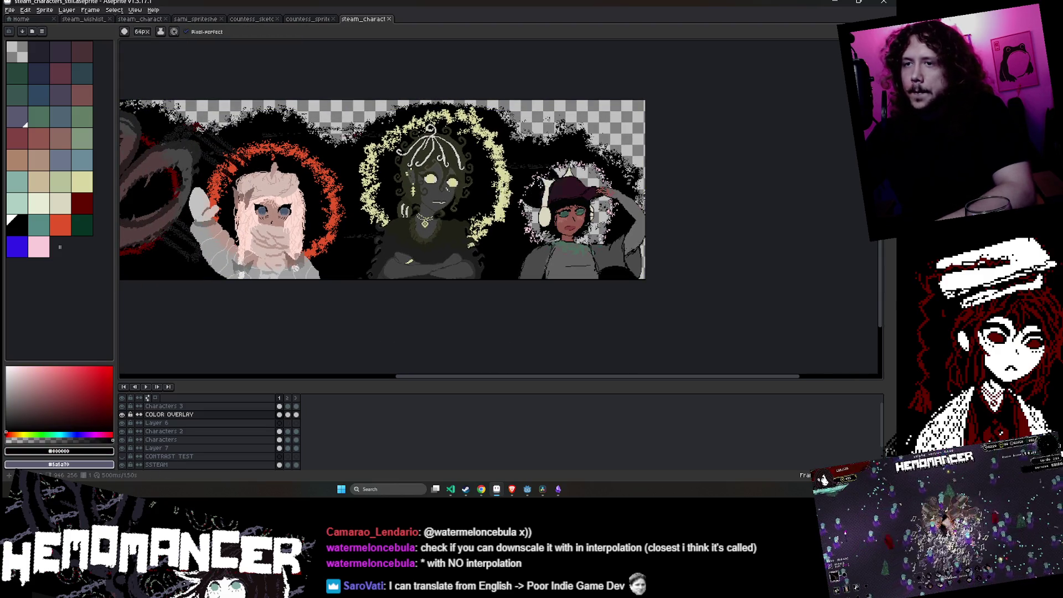
- Undo and restore the right girl's colouring, then paint black over her halo beside the hat
key("ctrl+z")
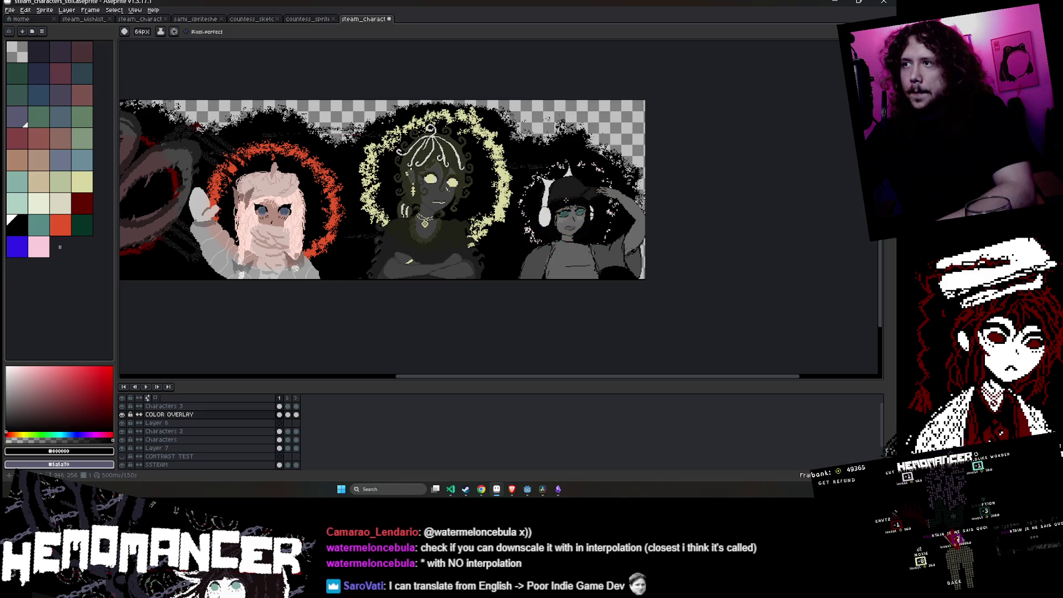
key("ctrl+y")
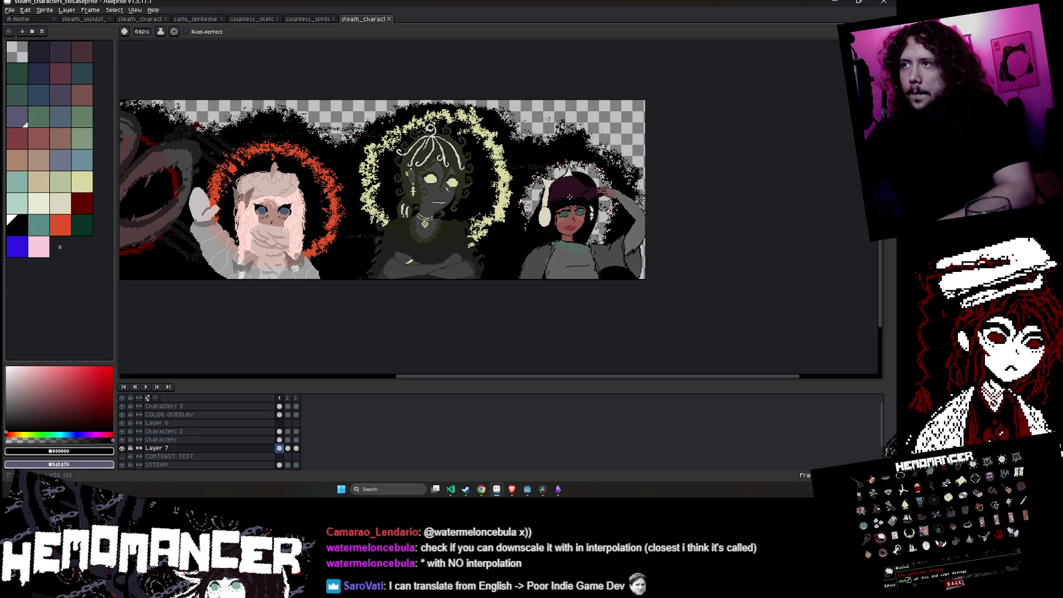
left_click_drag(559, 193, 540, 177)
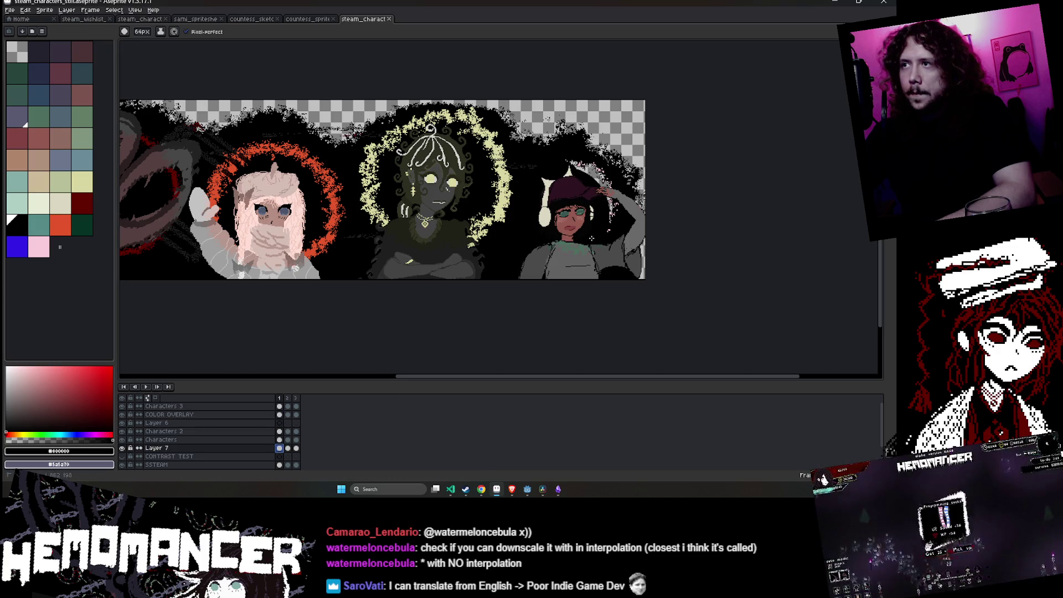
left_click(605, 189)
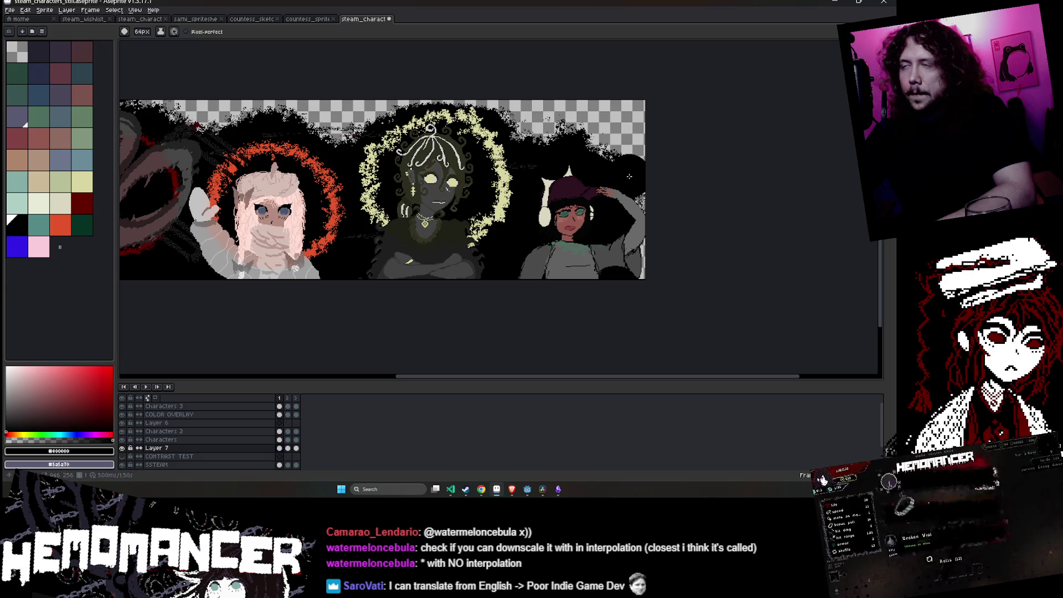
scroll(629, 176, "down", 2)
scroll(629, 176, "up", 2)
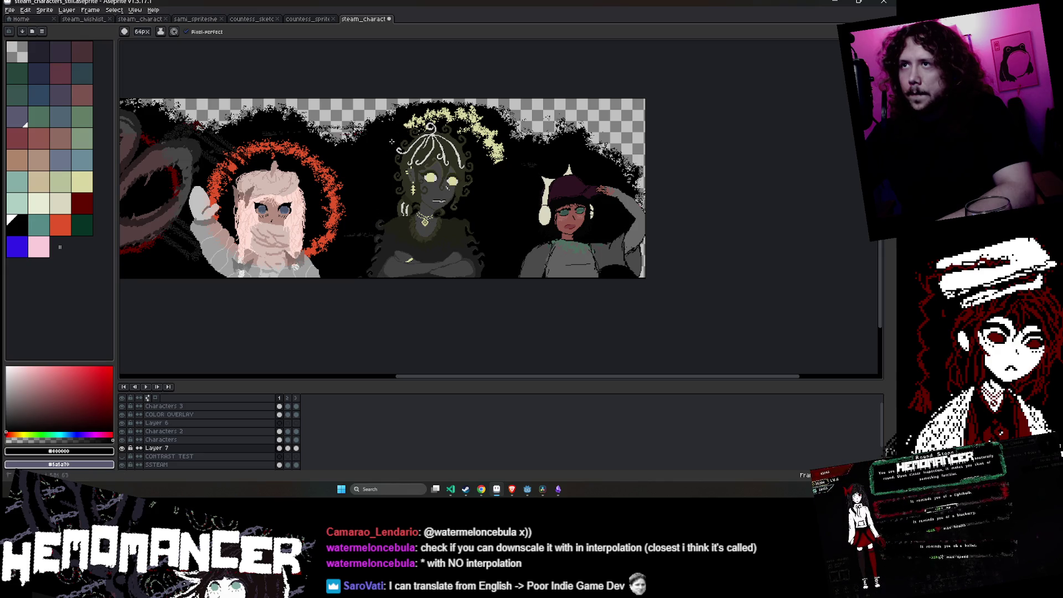
- Black out the yellow speck by the middle character and red strokes around the left girl
left_click_drag(496, 155, 470, 135)
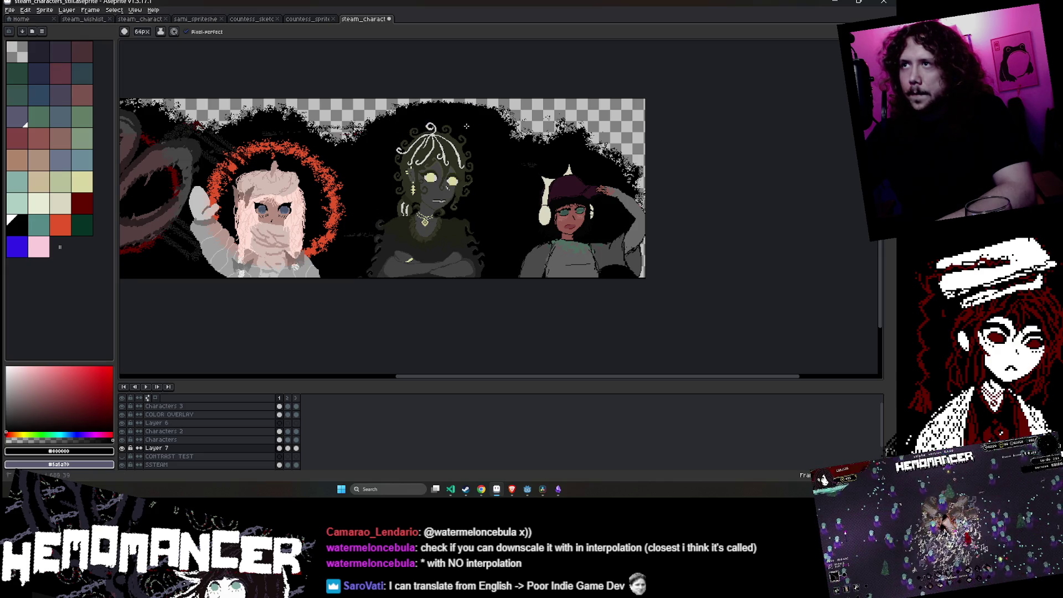
mouse_move(346, 166)
left_mouse_down()
mouse_move(343, 193)
mouse_move(305, 172)
left_mouse_up()
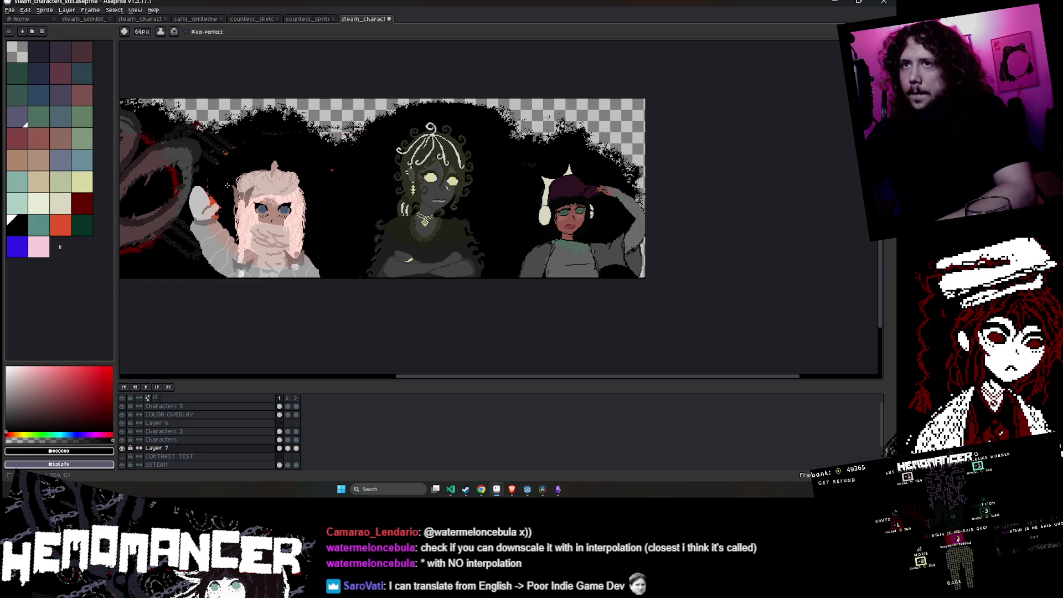
left_click_drag(227, 186, 214, 217)
left_click_drag(220, 143, 236, 154)
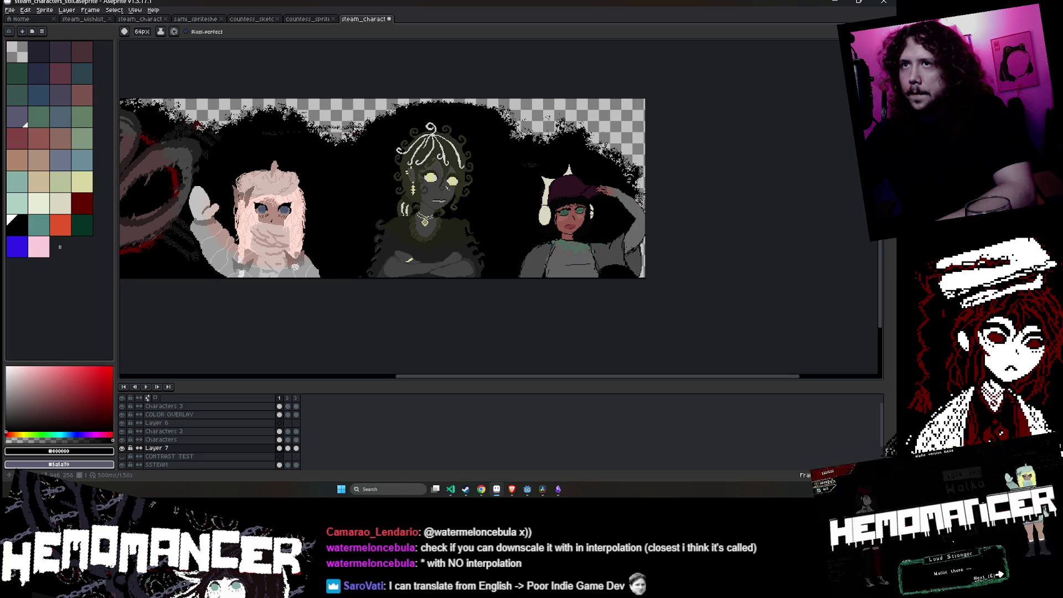
left_click_drag(217, 196, 385, 227)
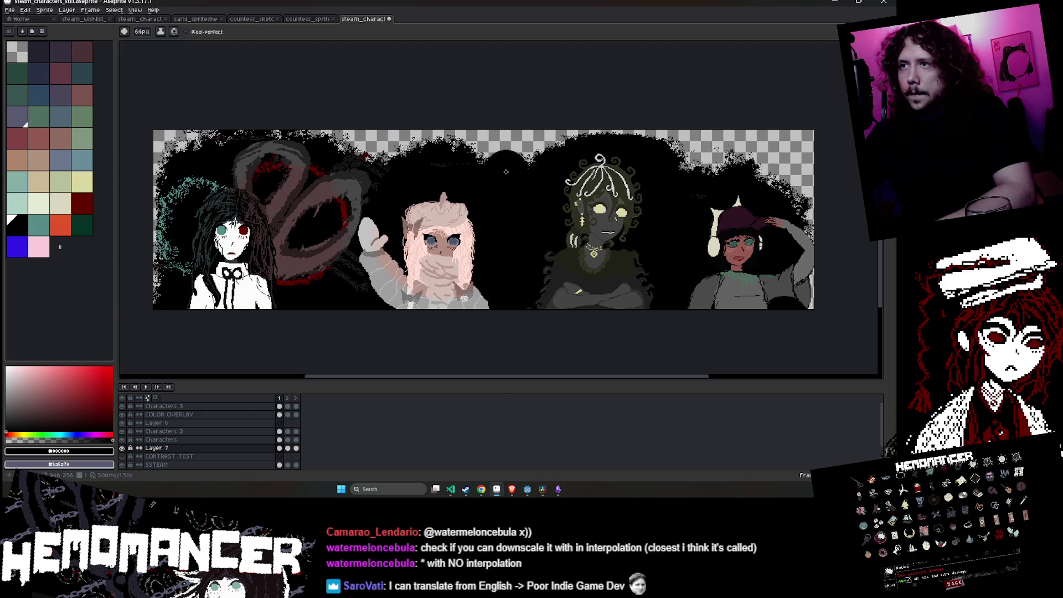
left_click_drag(505, 172, 298, 176)
- Undo the black paint-overs on the halos
key("ctrl+z")
key("ctrl+z")
key("ctrl+z")
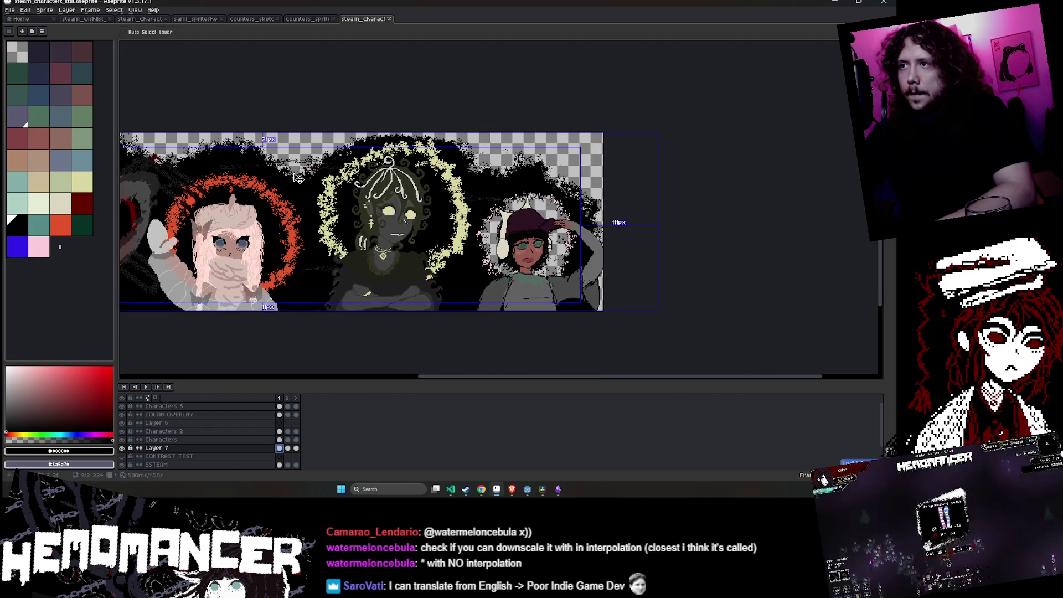
key("ctrl+z")
key("ctrl+z")
scroll(548, 230, "up", 1)
scroll(549, 230, "up", 1)
- Pick the pale pink from the artwork and fill the empty area around the right girl
key("i")
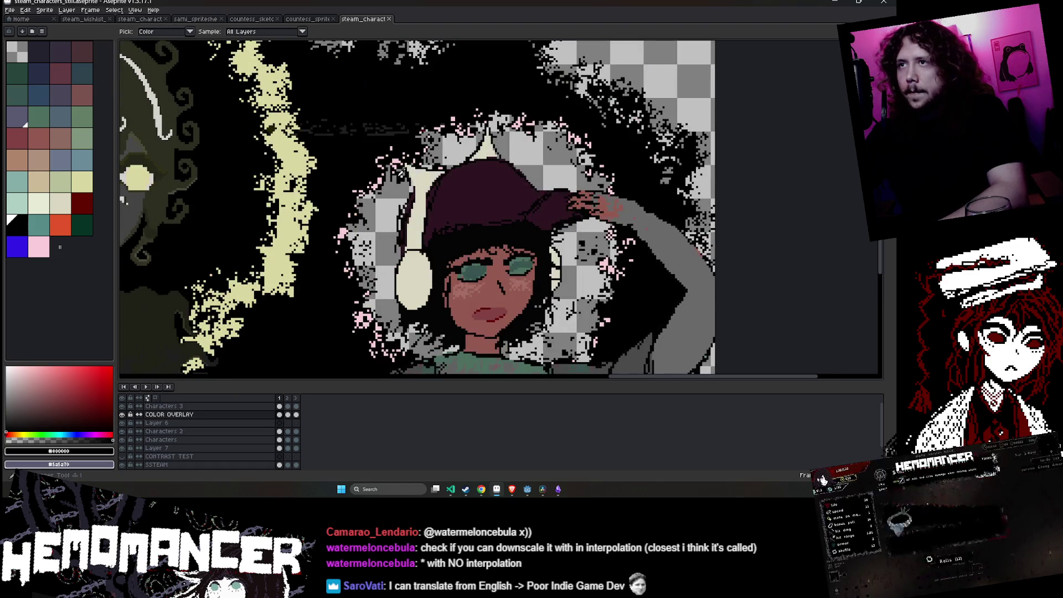
left_click(398, 172)
key("g")
left_click(392, 197)
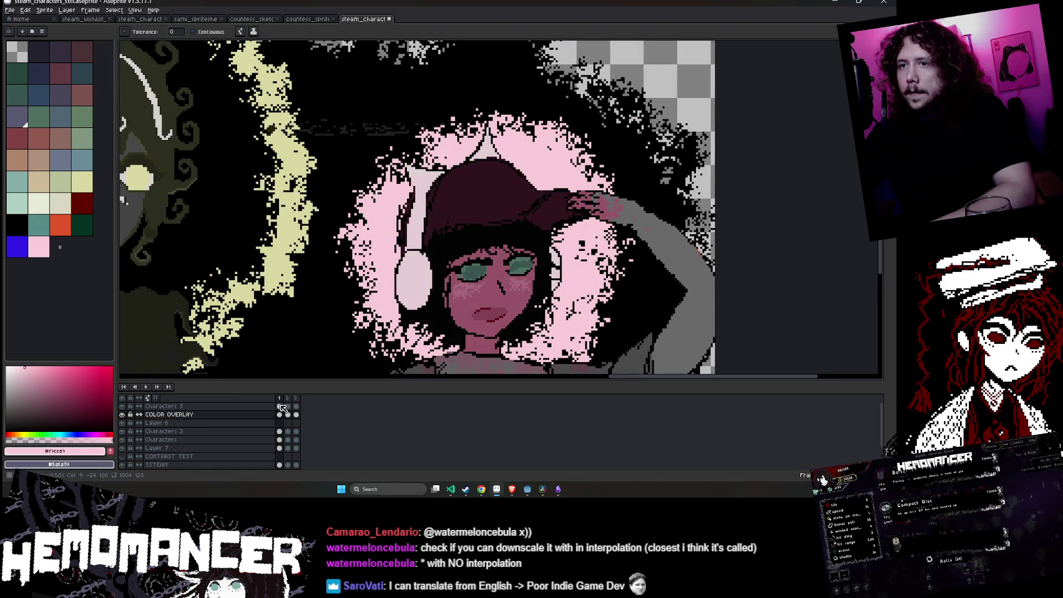
- On Layer 7 frame 1, select the pink glow and nudge it into place, with black as colour
left_click(296, 414)
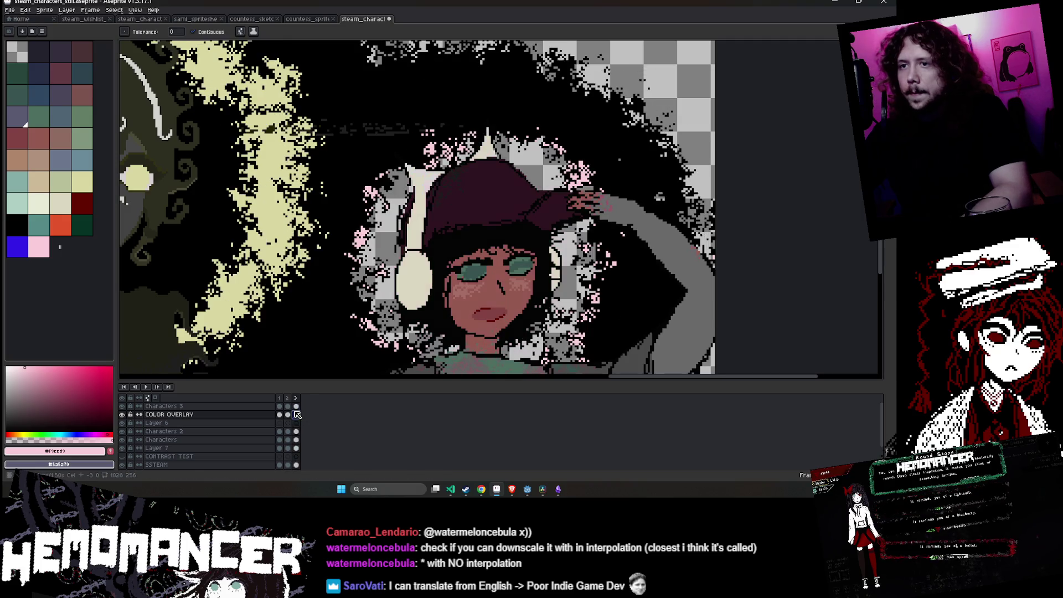
scroll(412, 255, "down", 2)
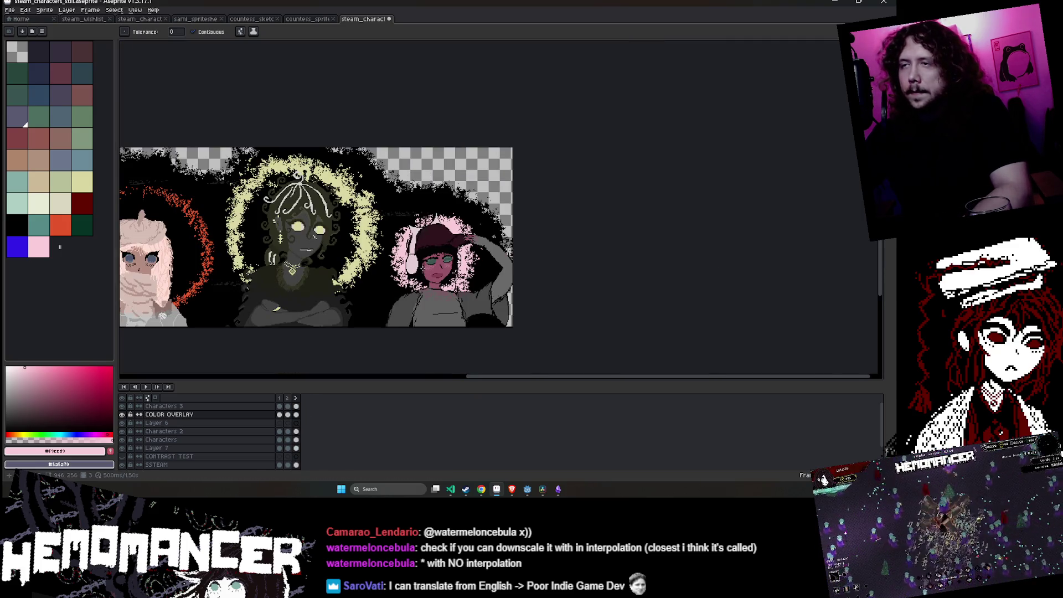
left_click_drag(413, 255, 479, 238)
scroll(510, 226, "up", 2)
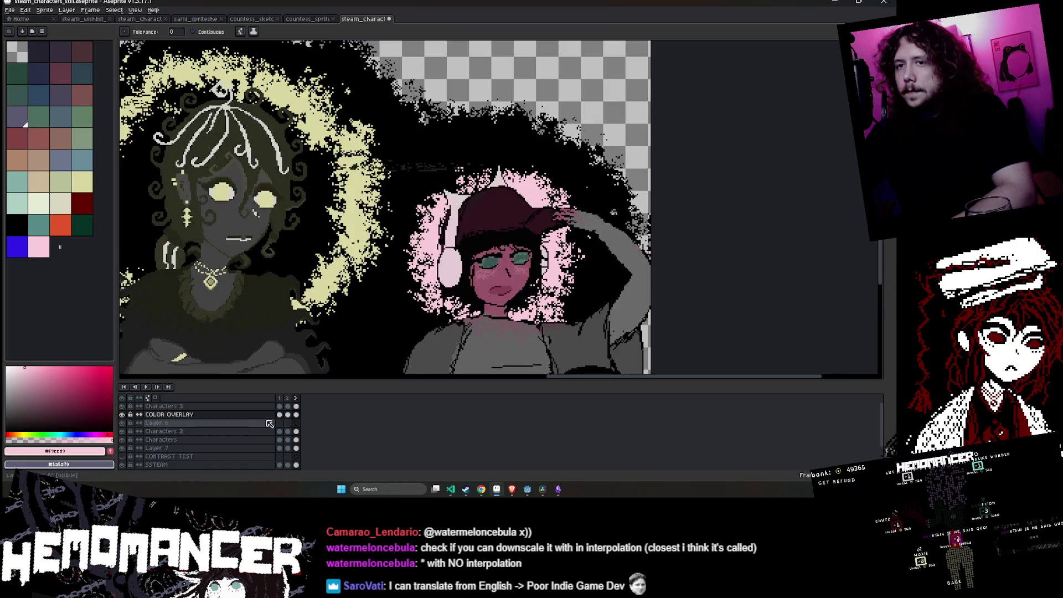
left_click(281, 449)
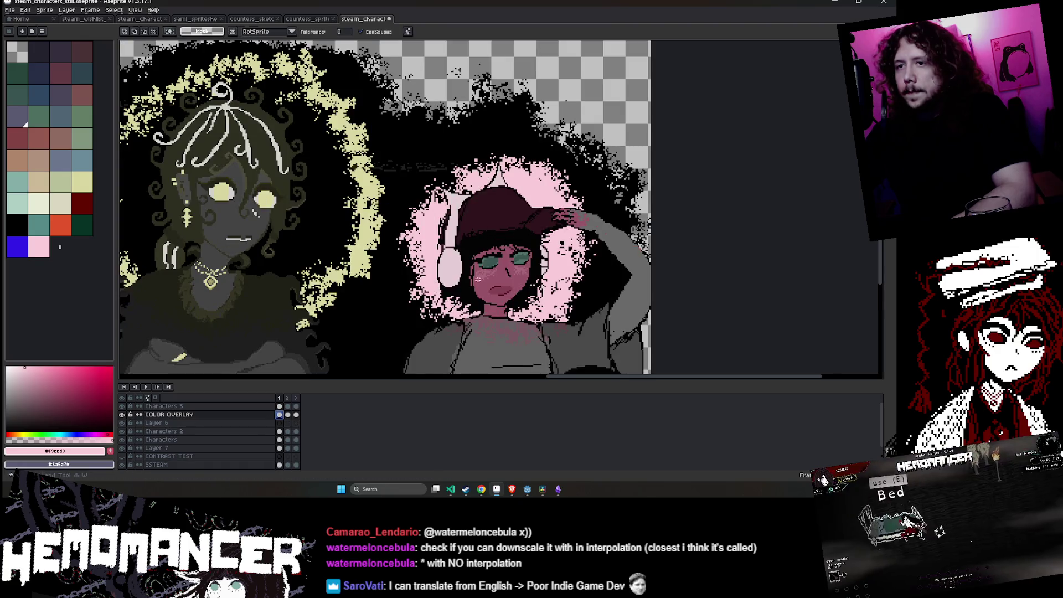
left_click(281, 449, "ctrl")
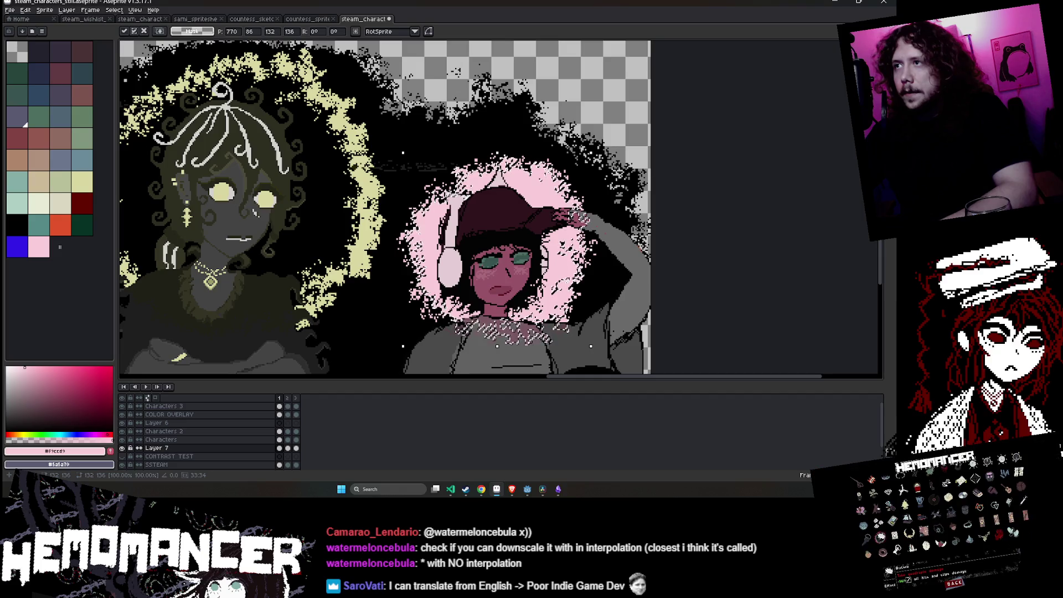
key("g")
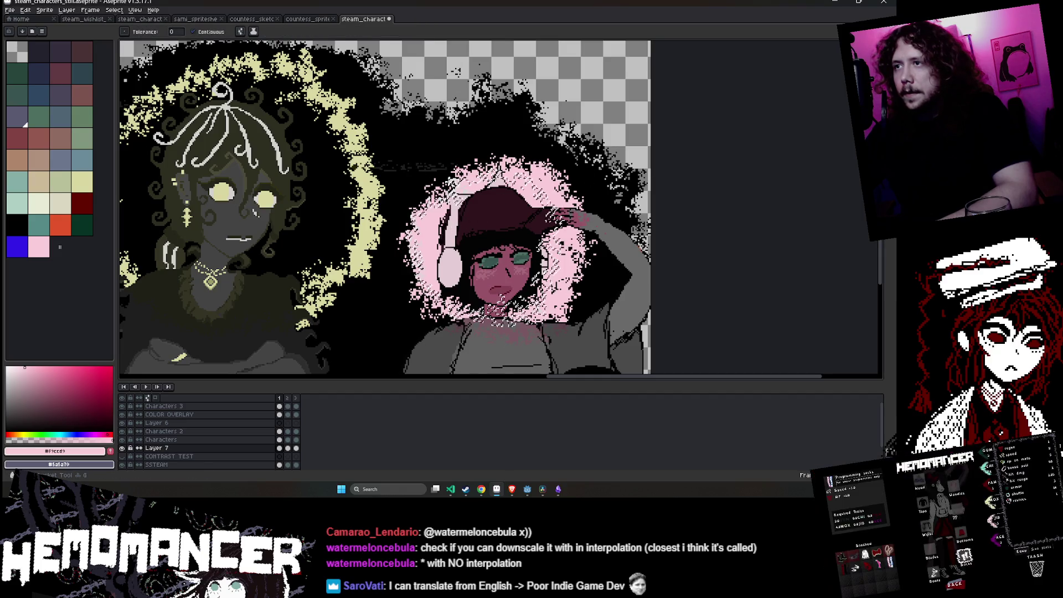
left_click(22, 224)
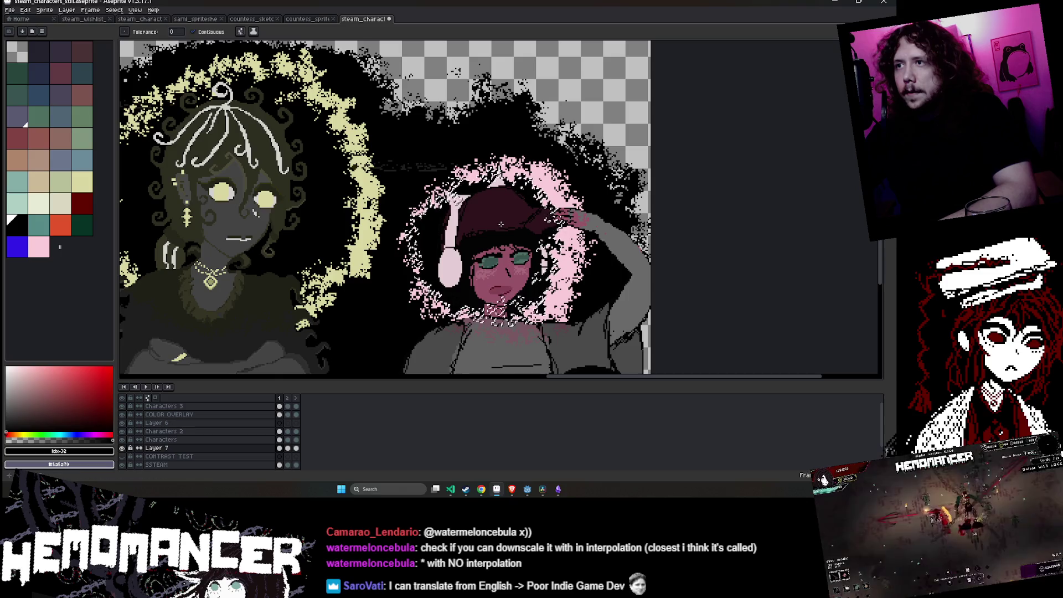
key("v")
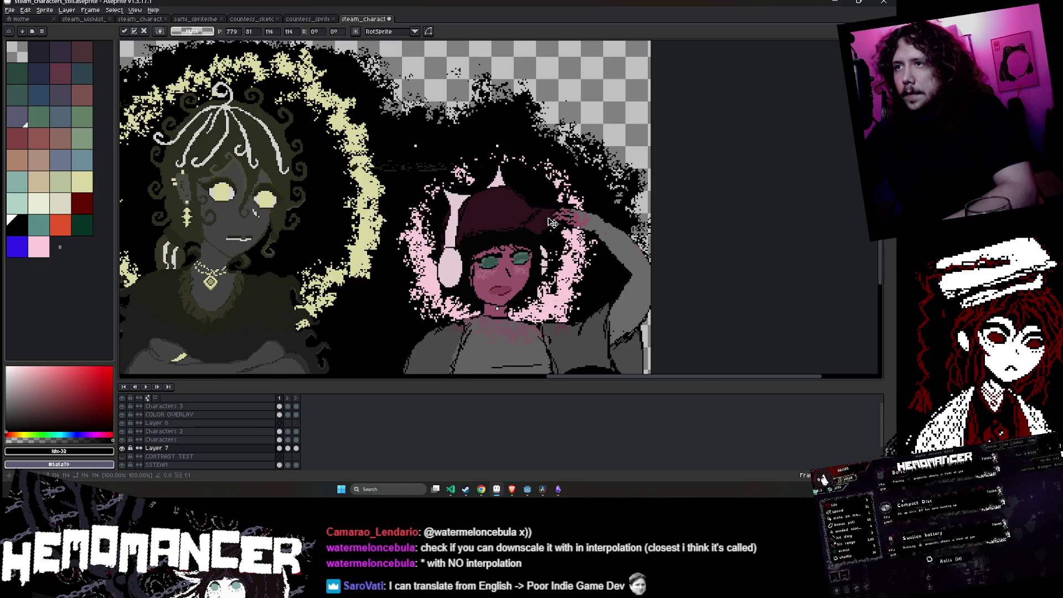
left_click_drag(552, 222, 549, 234)
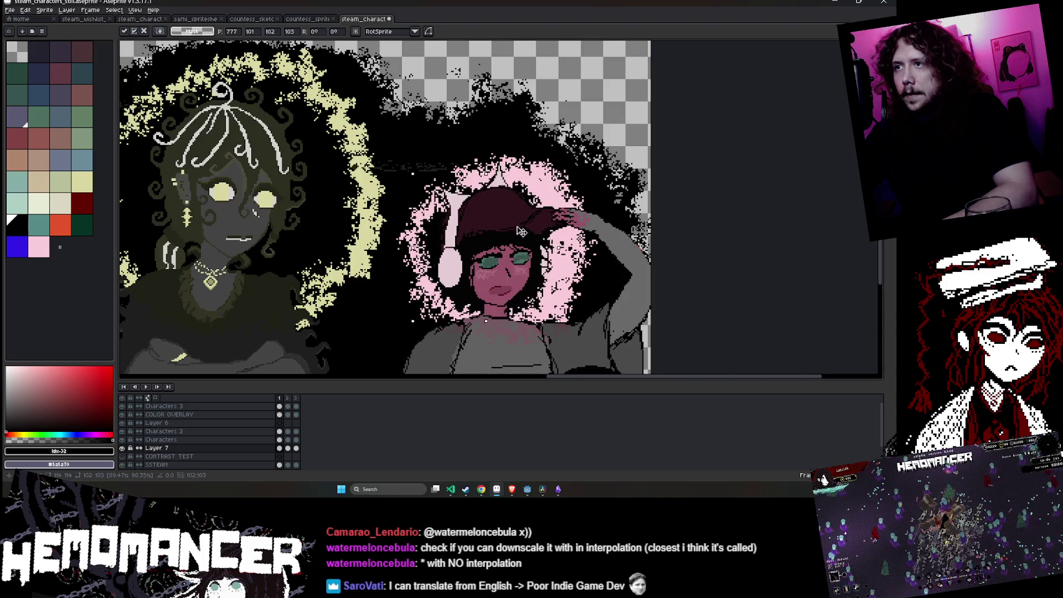
mouse_move(521, 230)
left_mouse_down()
mouse_move(530, 221)
mouse_move(528, 232)
left_mouse_up()
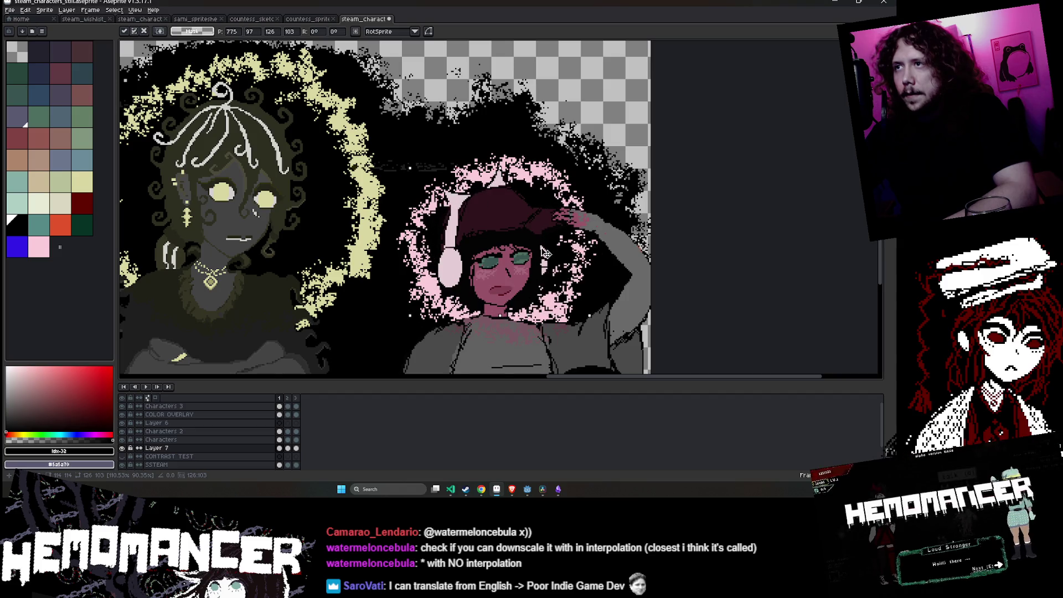
key("w")
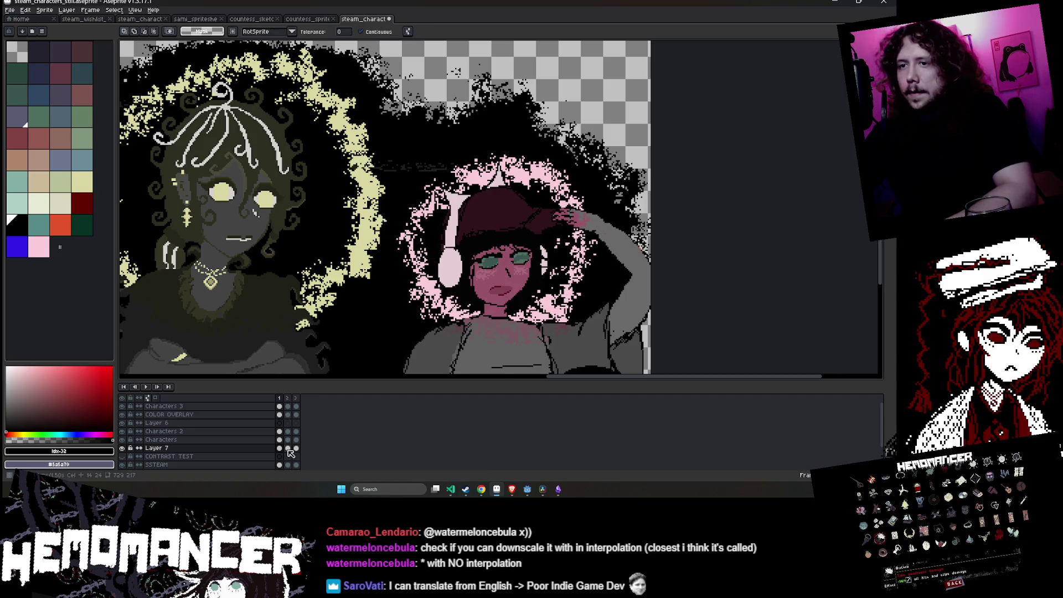
- On frame 2, select the pink glow on Layer 7 and move it right and up
left_click(287, 414)
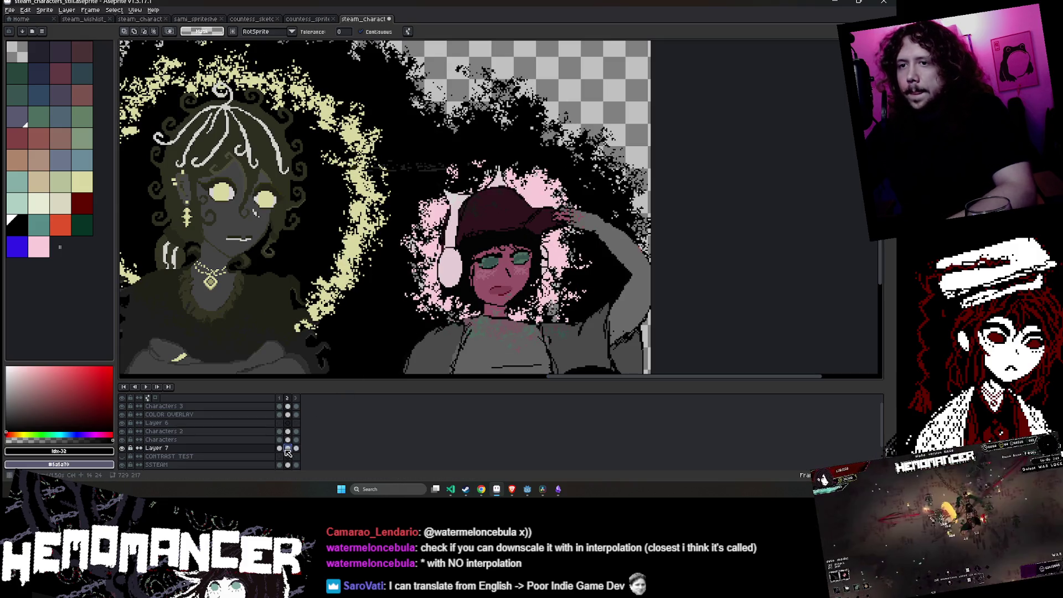
left_click(540, 253, "ctrl")
key("Return")
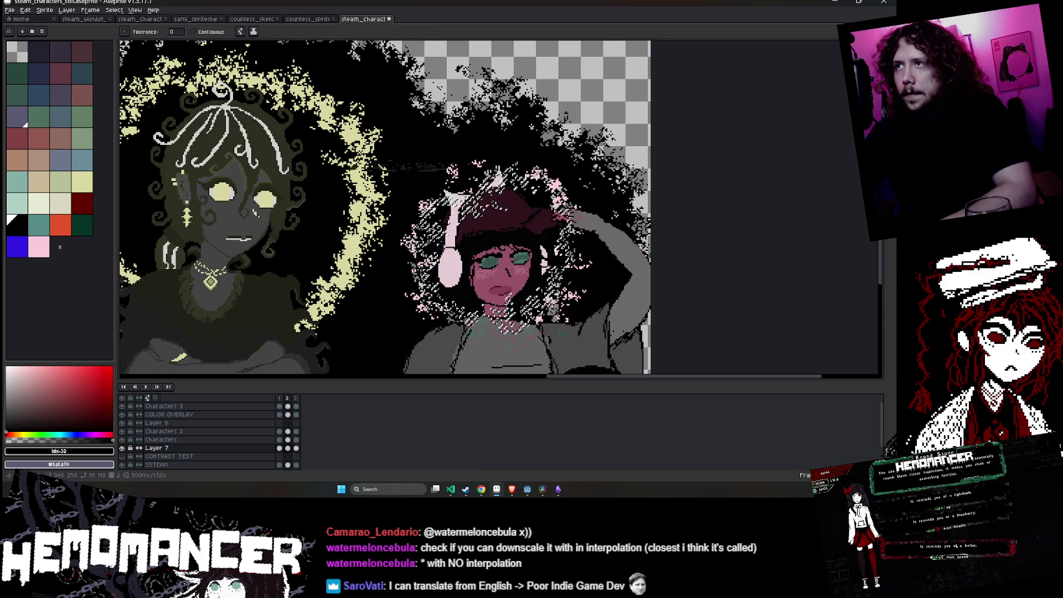
left_click(536, 232, "ctrl")
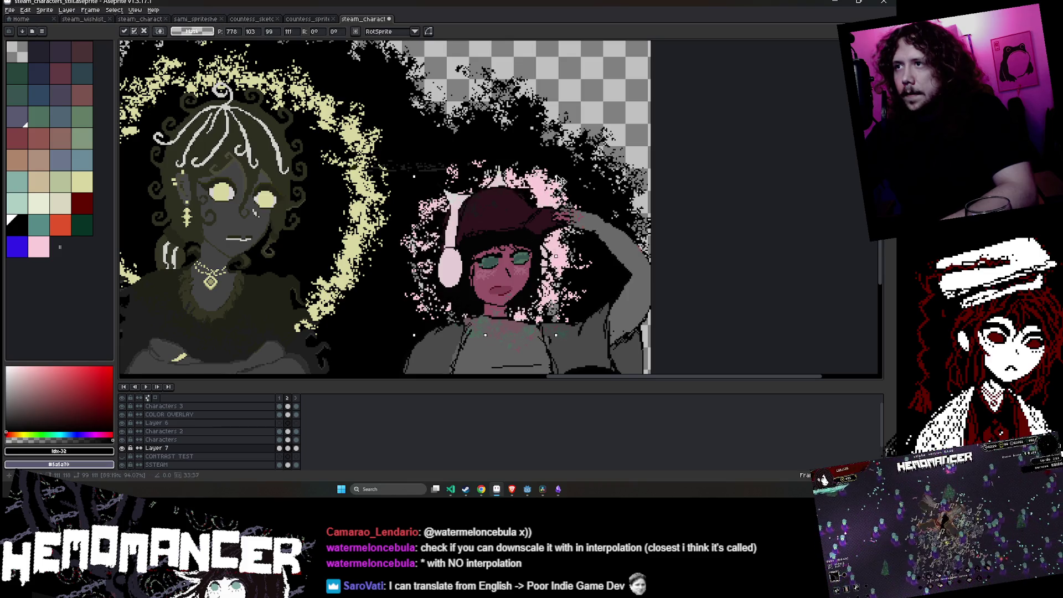
left_click_drag(536, 212, 559, 192)
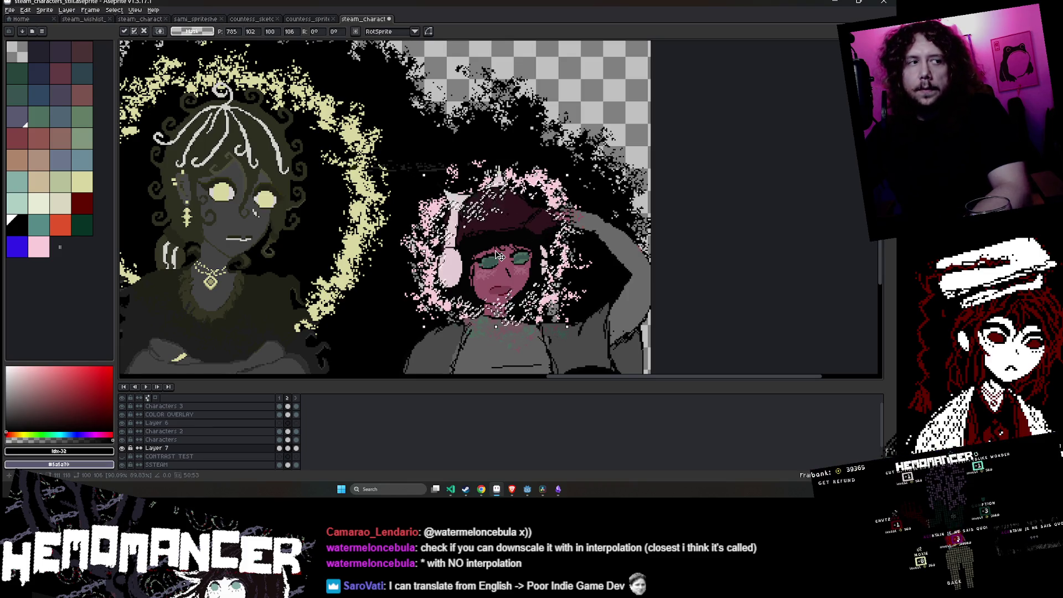
key("Return")
- On Layer 7 frame 3, shift the pink glow pixels around her head and commit
scroll(497, 256, "down", 2)
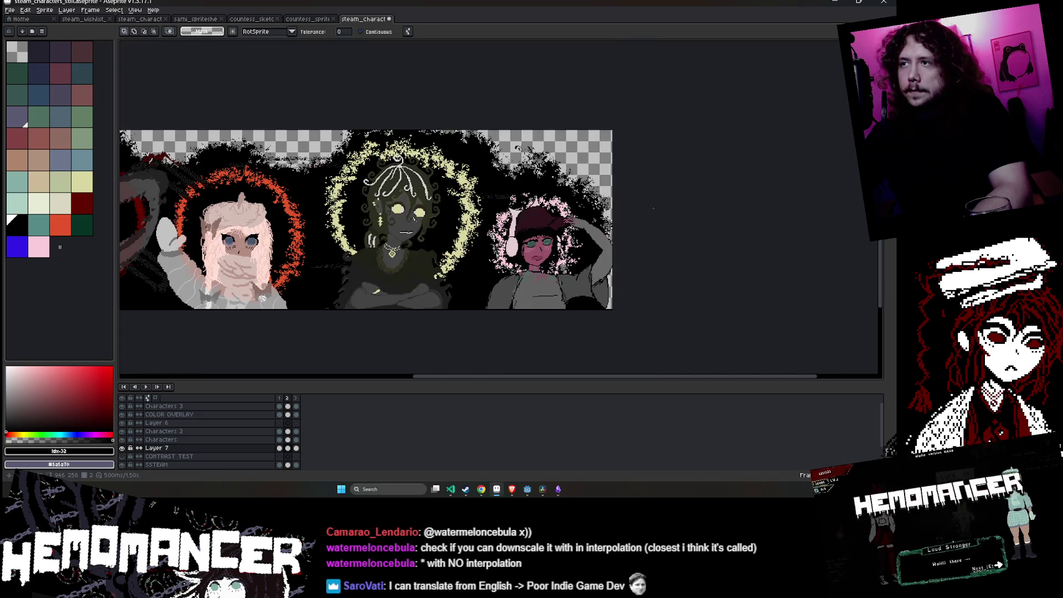
left_click_drag(694, 197, 723, 197)
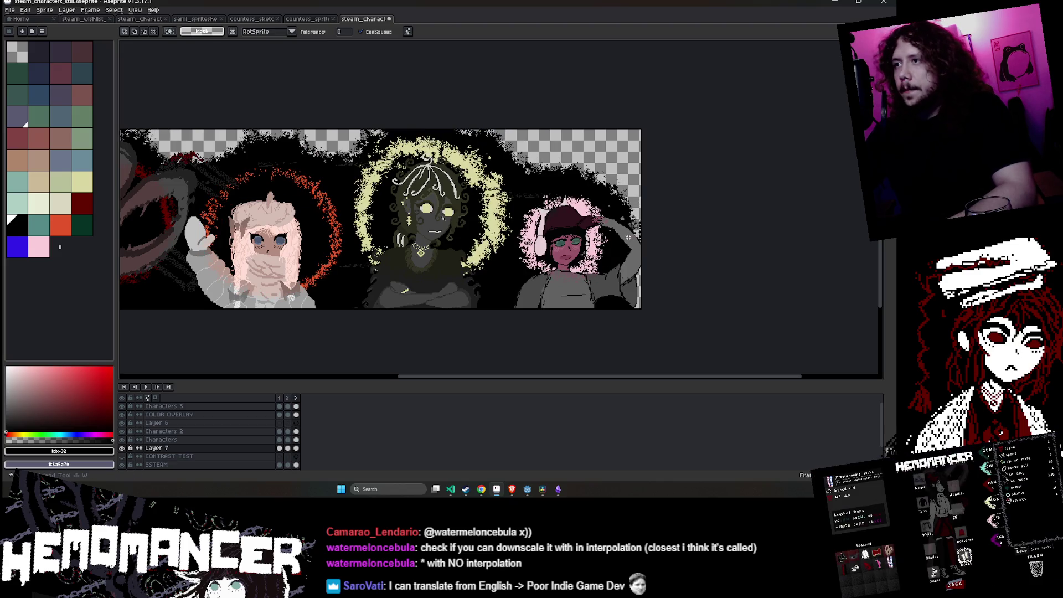
left_click(591, 241)
left_click(296, 448)
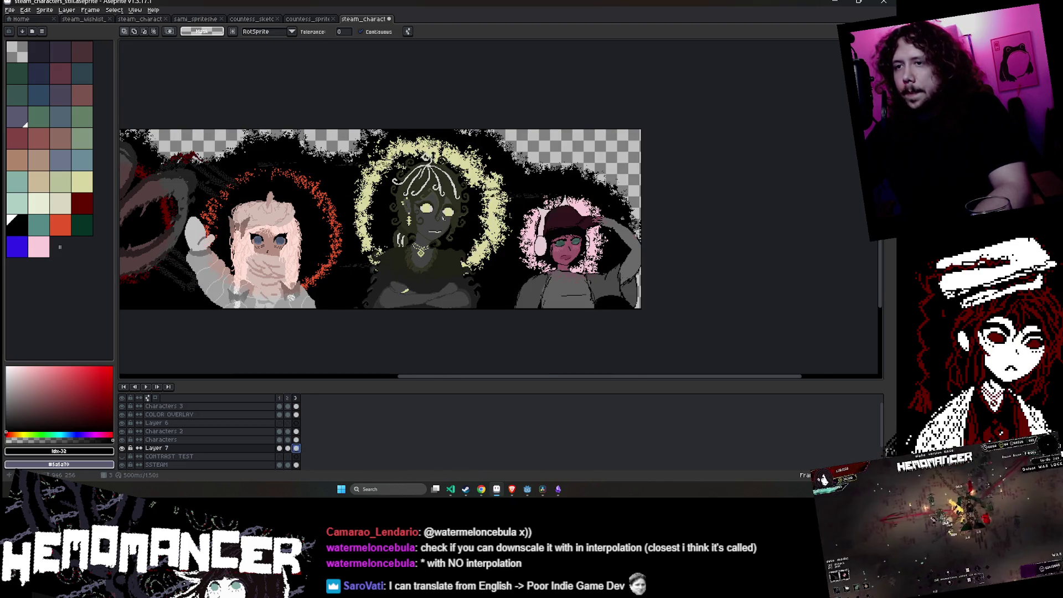
scroll(637, 254, "up", 1)
left_click(167, 414)
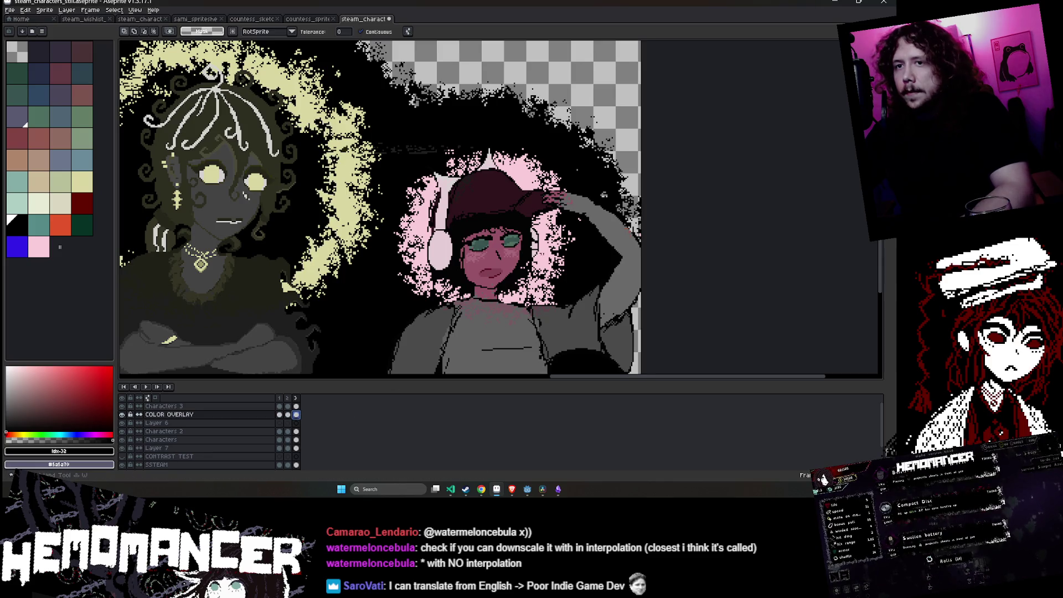
left_click(157, 448)
key("g")
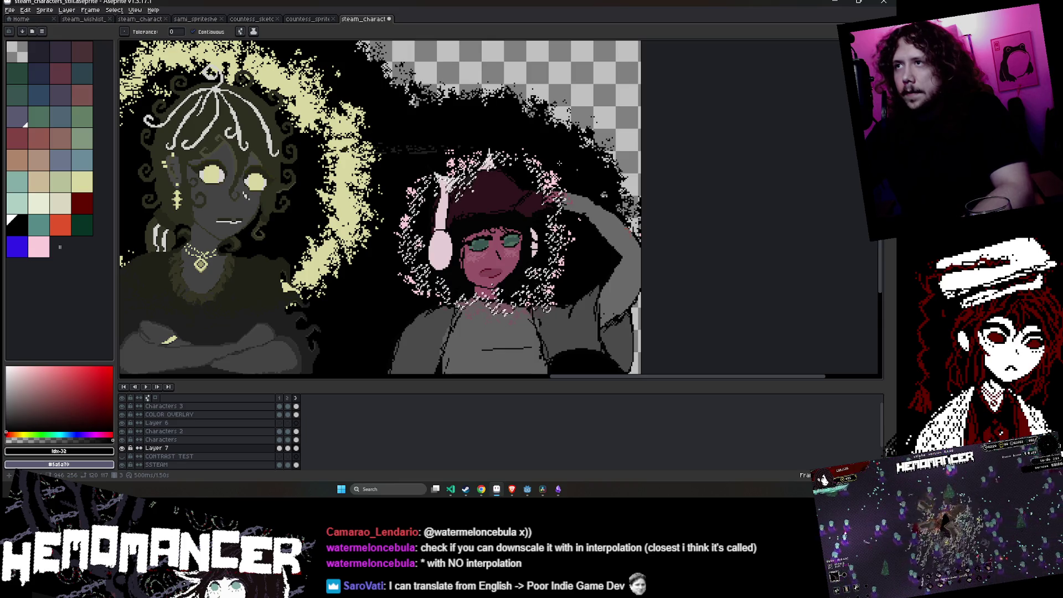
key("w")
left_click_drag(530, 201, 507, 225)
left_click(382, 334)
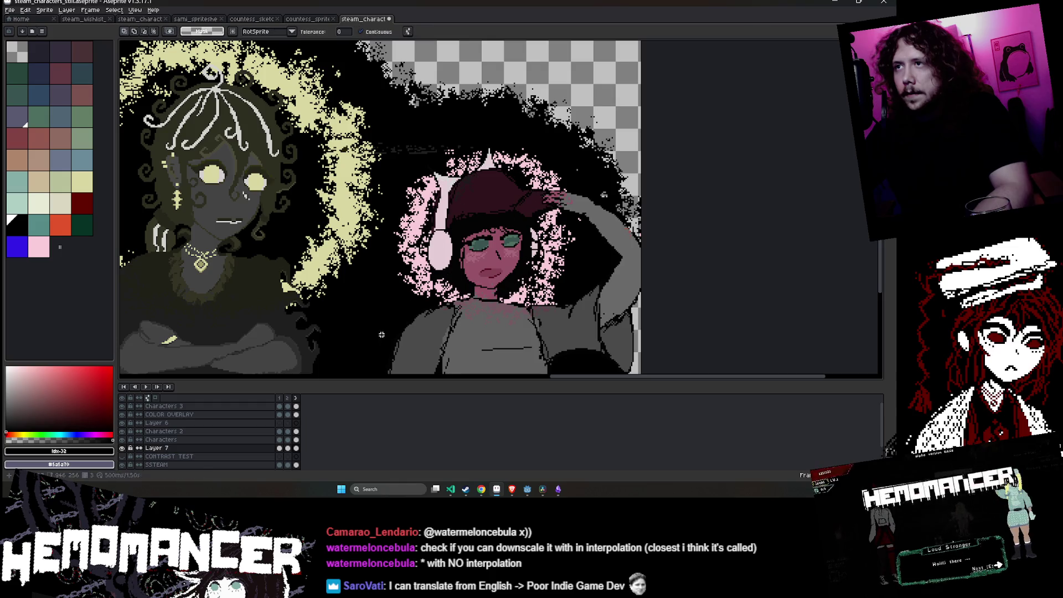
scroll(234, 342, "down", 3)
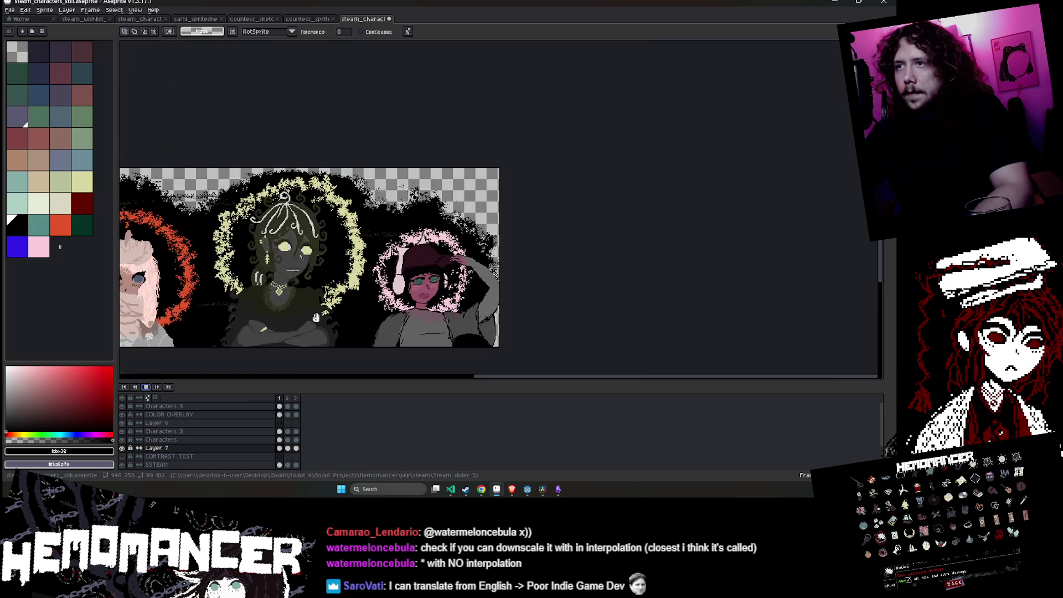
- Zoom out to view the whole banner and stop the animation preview
scroll(463, 299, "up", 1)
scroll(463, 299, "down", 2)
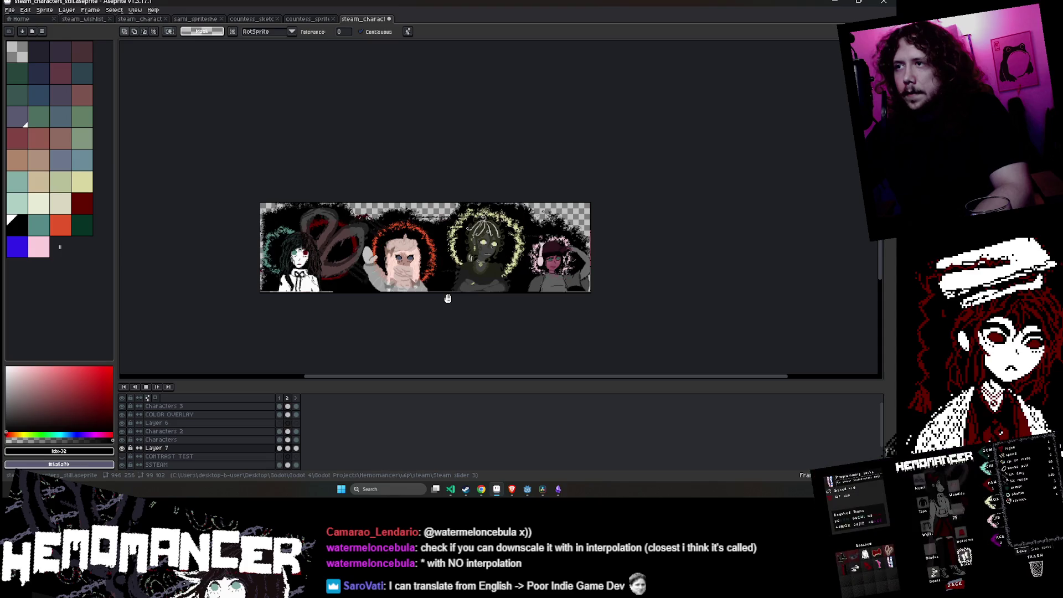
scroll(442, 286, "left", 2)
scroll(443, 287, "up", 2)
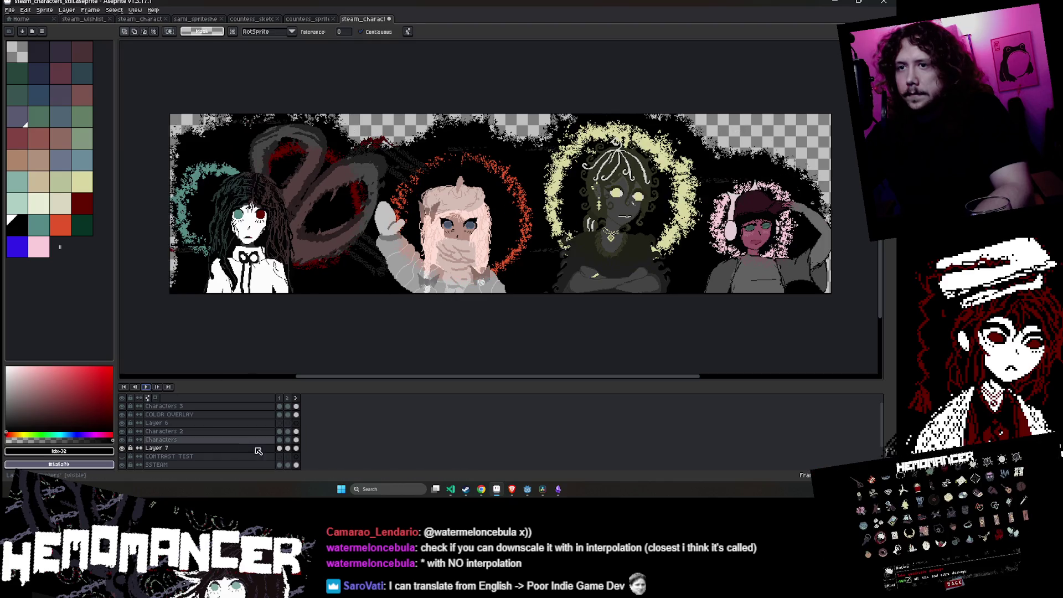
key("Return")
- Pick dark green from the palette as the drawing colour
left_click(85, 230)
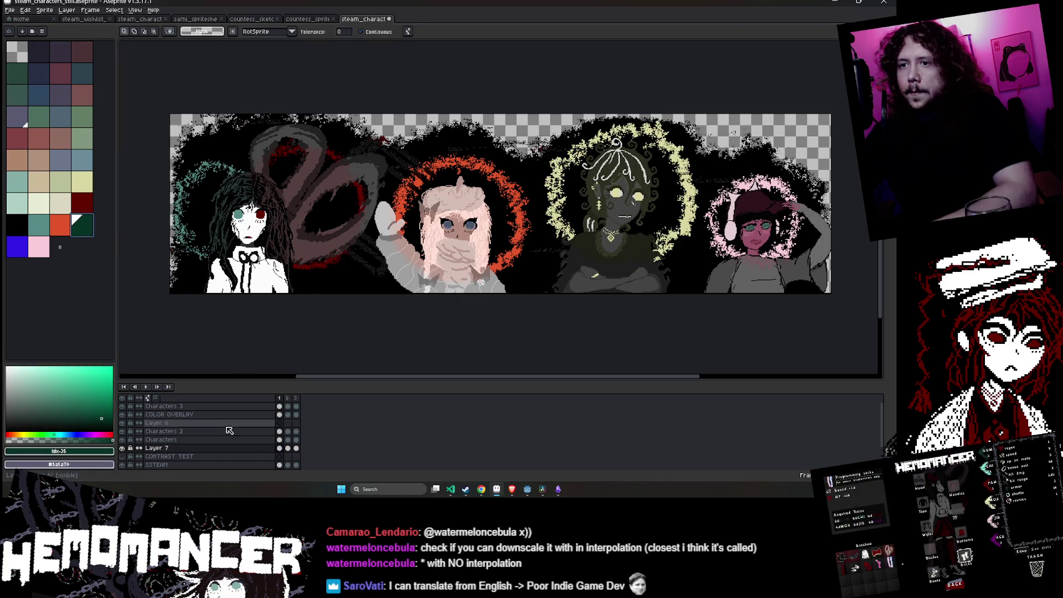
scroll(491, 239, "right", 5)
scroll(491, 238, "up", 1)
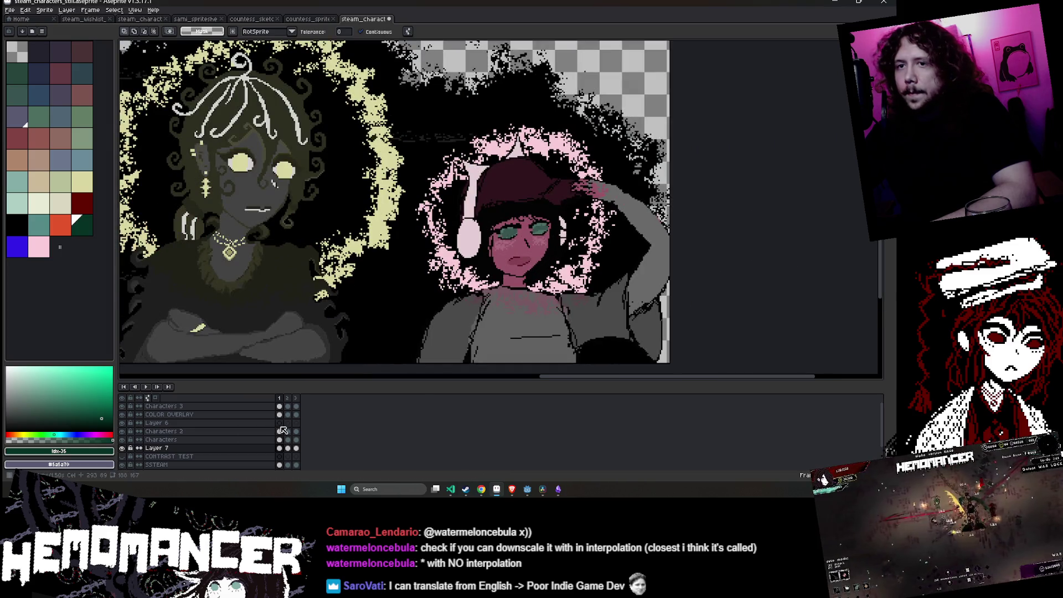
left_click(279, 414)
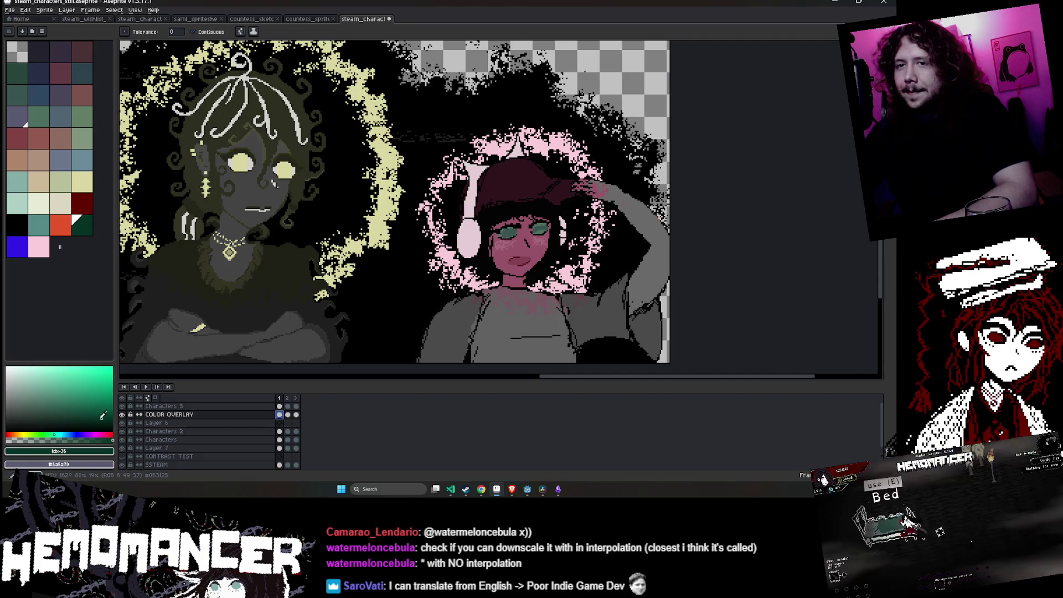
left_click(123, 415)
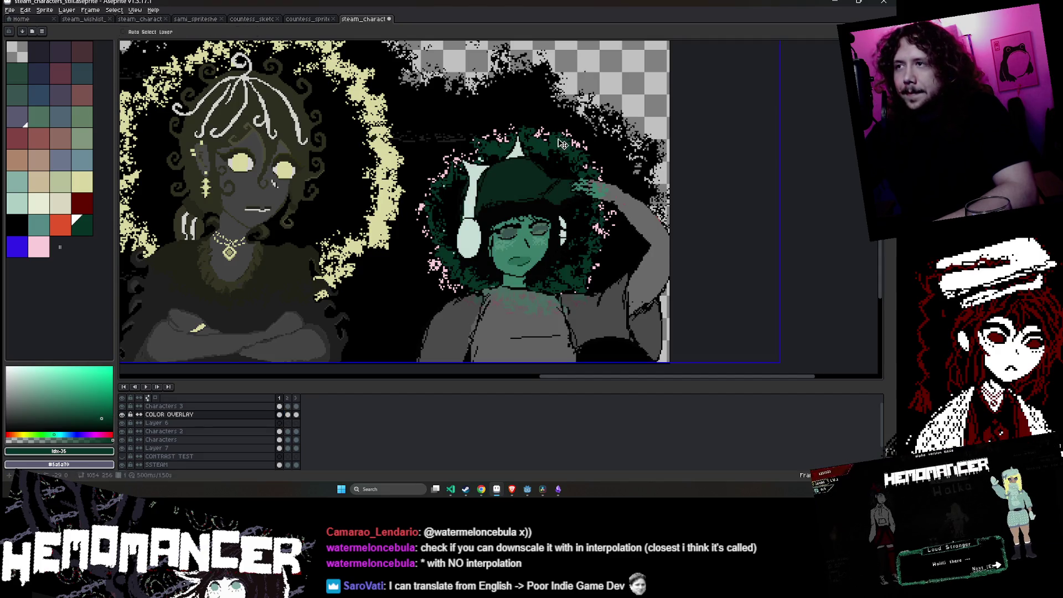
key("ctrl+z")
key("ctrl+y")
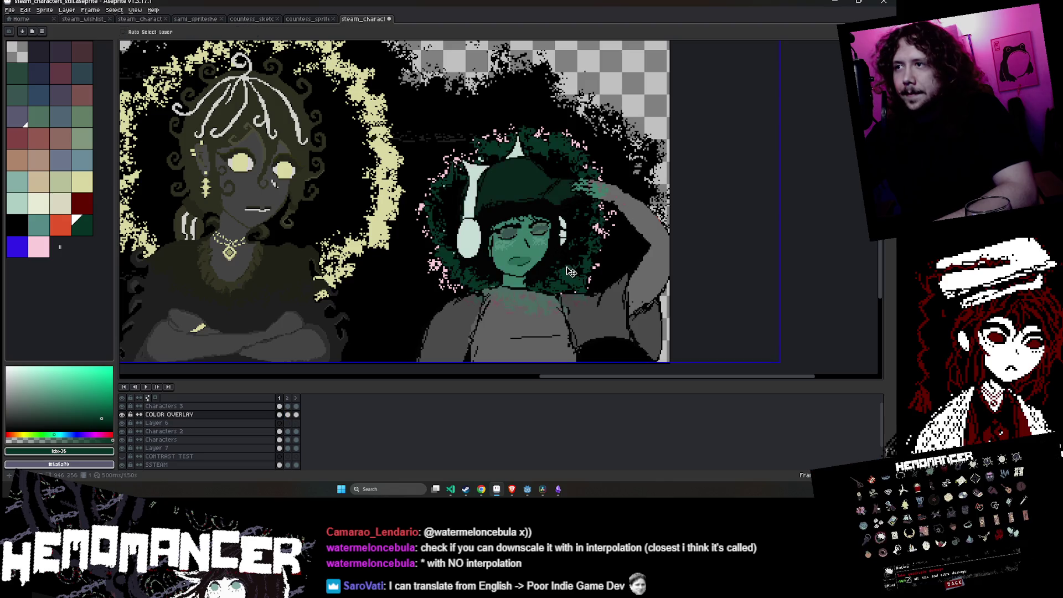
key("ctrl+z")
left_click(551, 140)
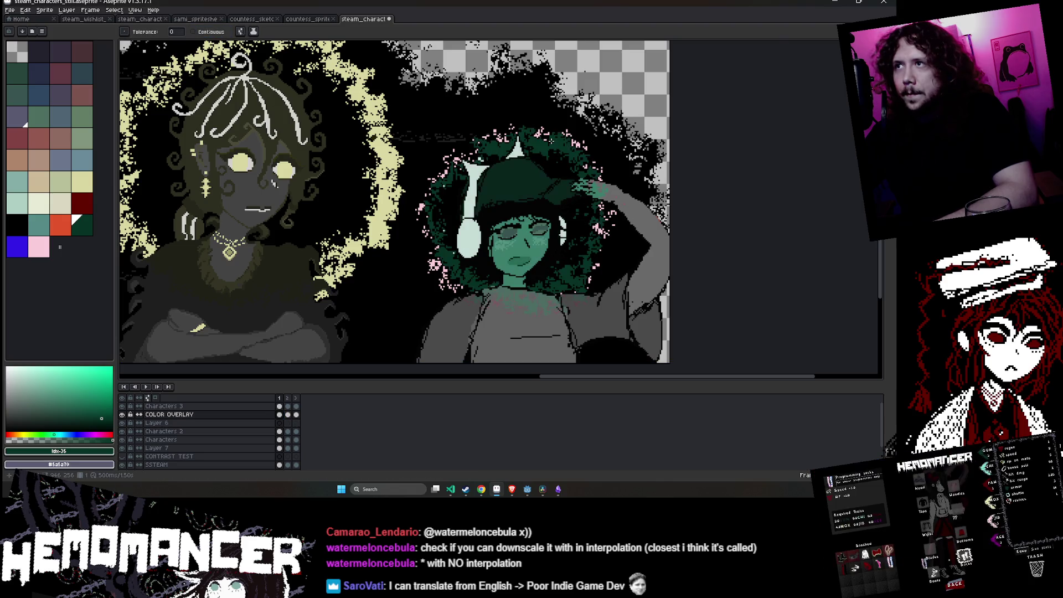
key("ctrl+z")
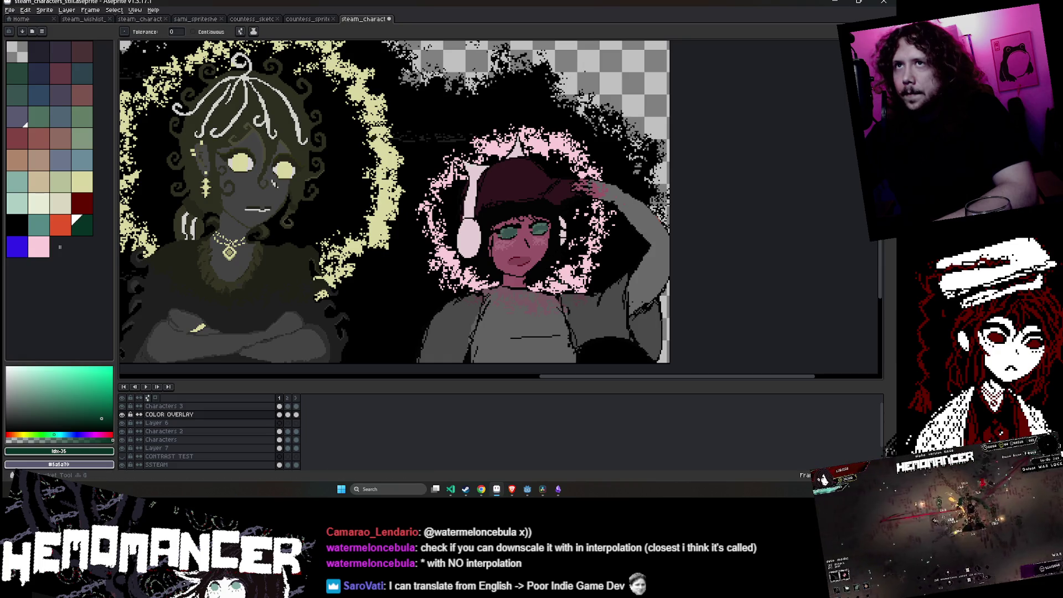
left_click(213, 34)
left_click(491, 133)
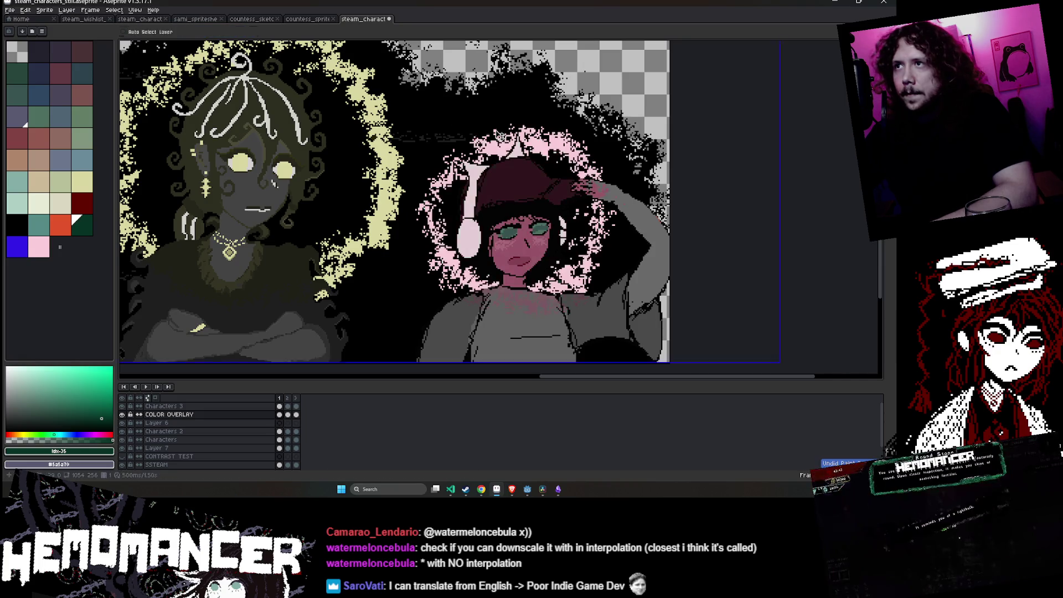
key("ctrl+z")
scroll(492, 131, "up", 1)
scroll(492, 131, "up", 1)
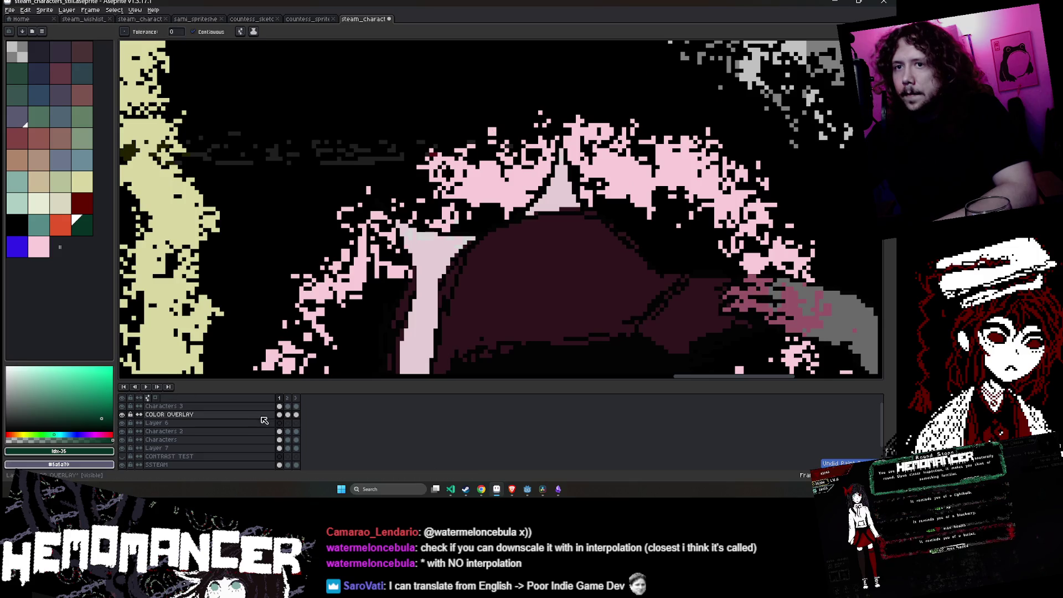
left_click(122, 415)
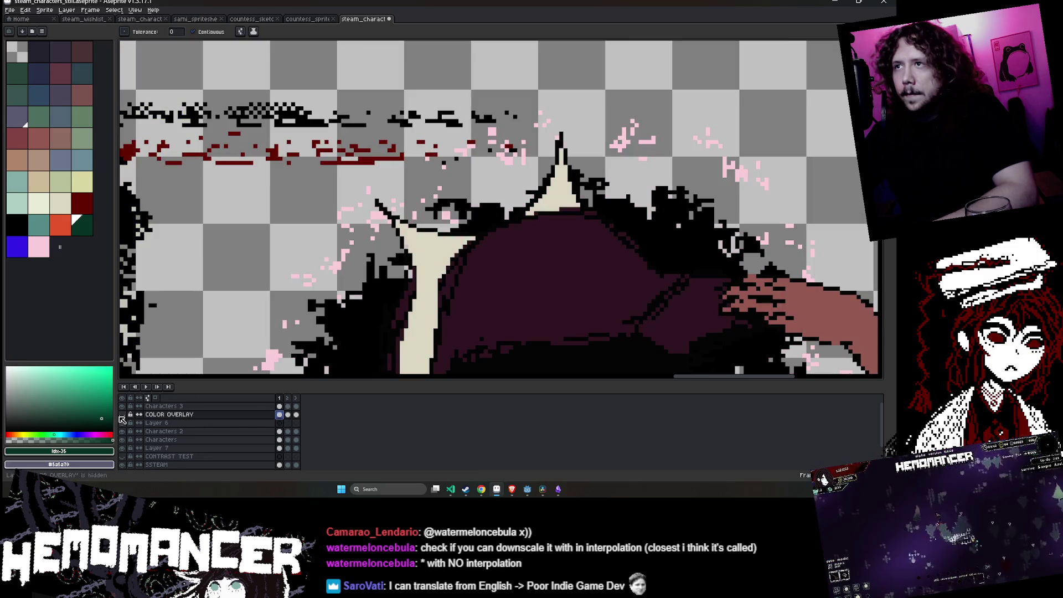
scroll(315, 287, "down", 2)
scroll(315, 286, "down", 3)
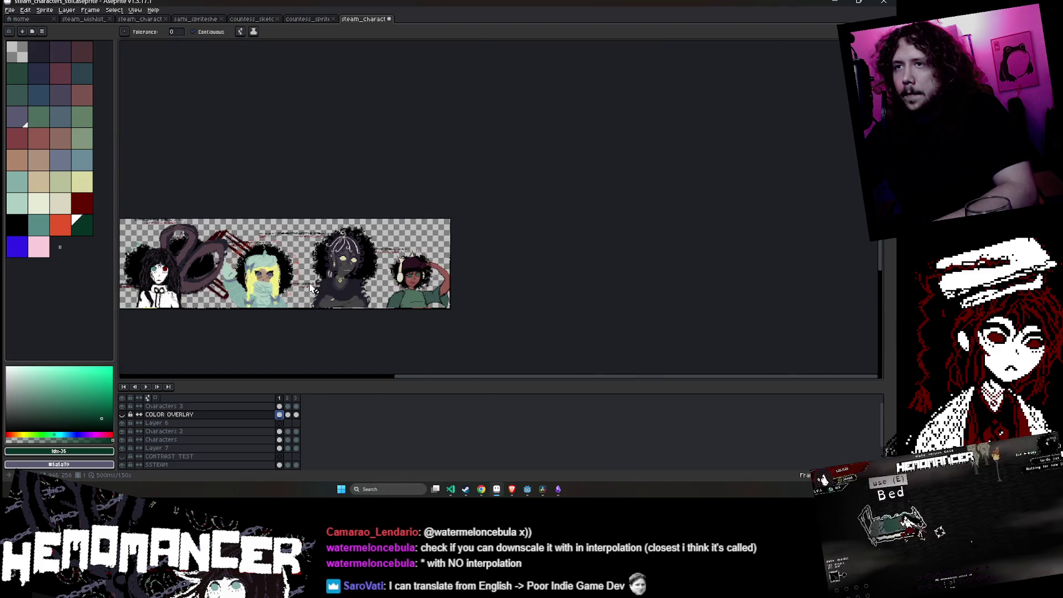
scroll(573, 227, "up", 1)
scroll(436, 189, "down", 1)
scroll(177, 365, "up", 1)
scroll(197, 365, "down", 1)
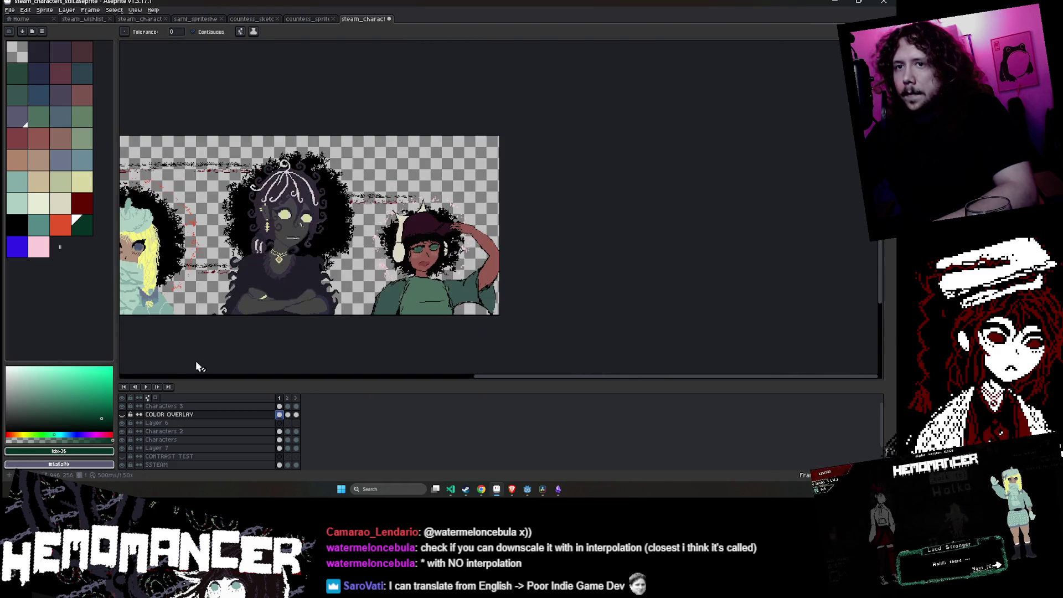
left_click(121, 414)
scroll(384, 238, "up", 3)
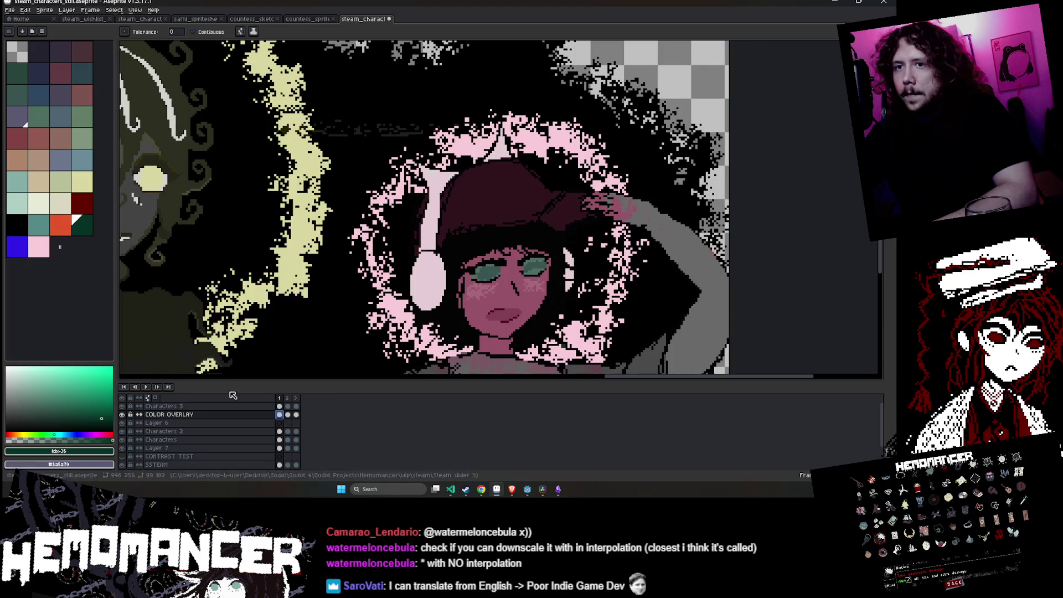
left_click(122, 415)
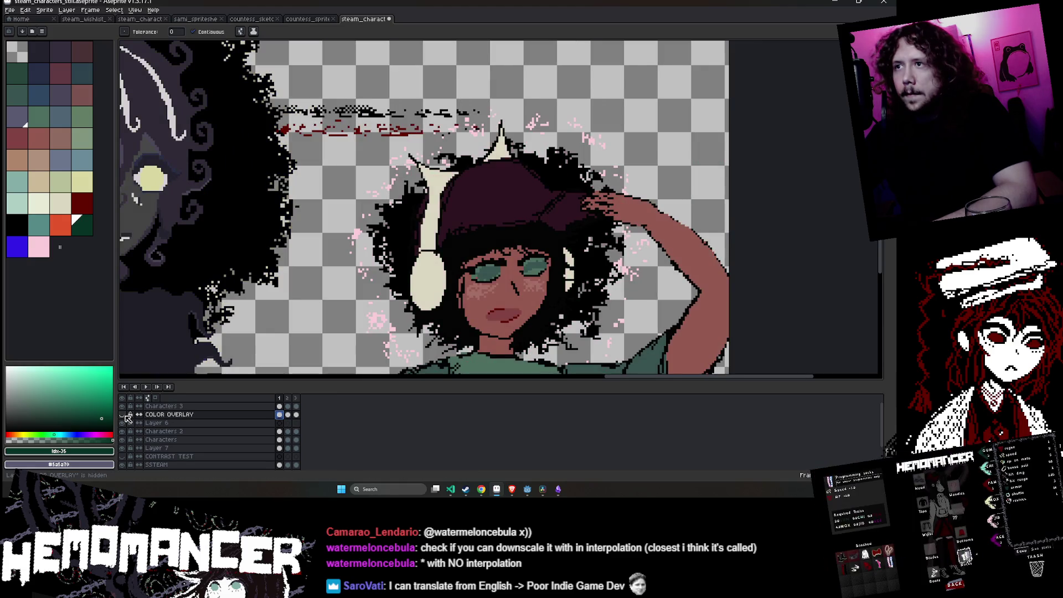
scroll(217, 352, "down", 5)
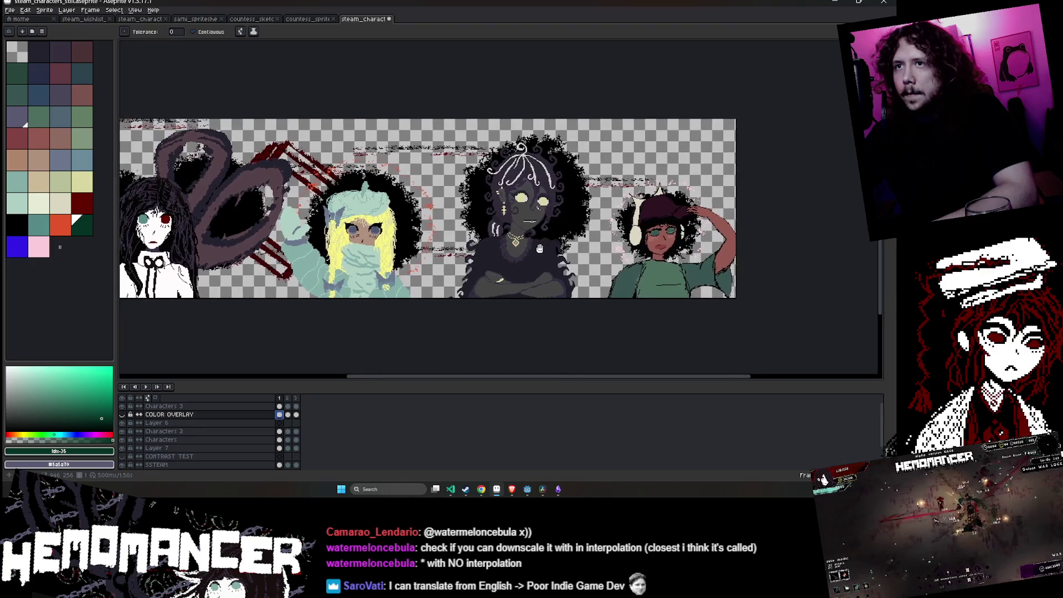
left_click_drag(612, 252, 403, 248)
left_click(122, 414)
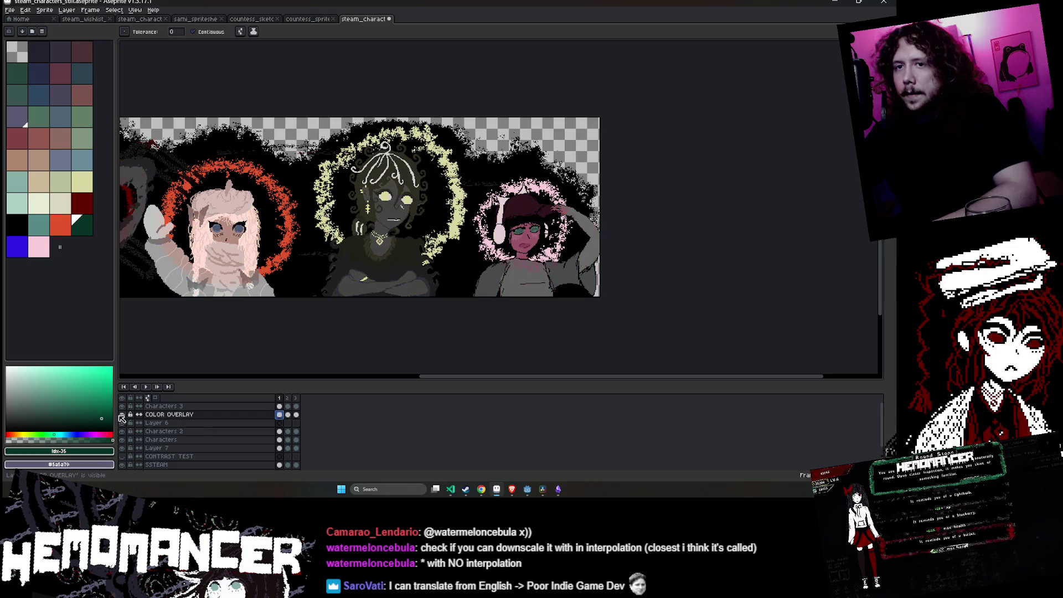
left_click(122, 456)
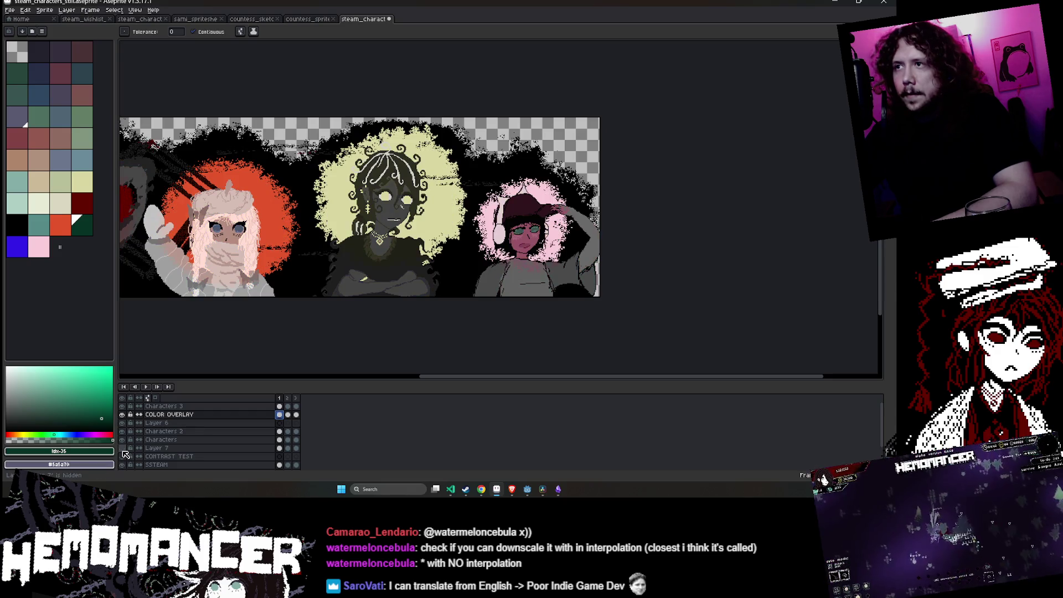
left_click_drag(339, 381, 339, 390)
left_click_drag(385, 363, 444, 362)
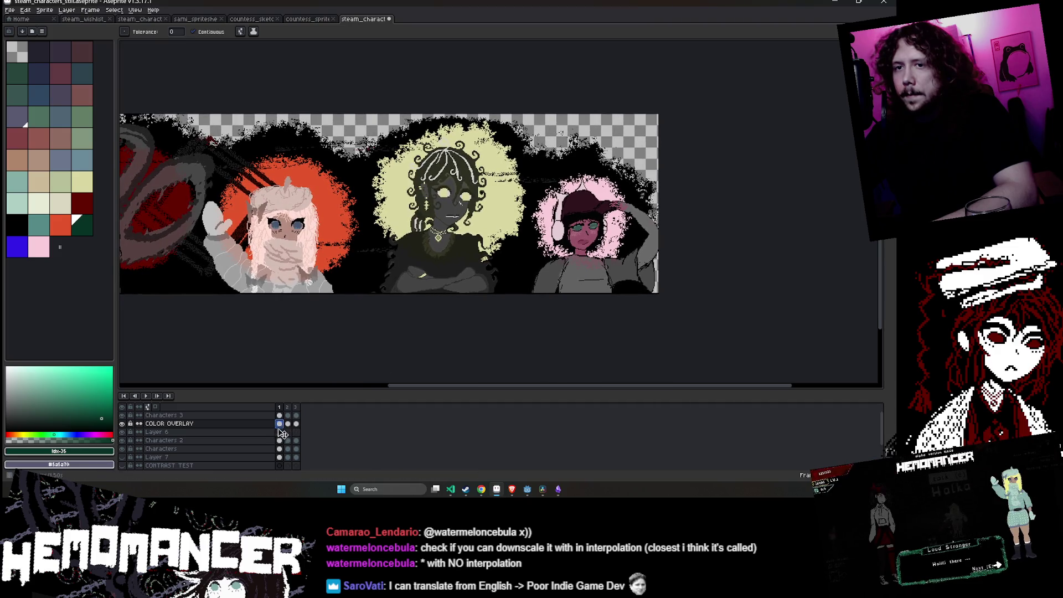
left_click(121, 457)
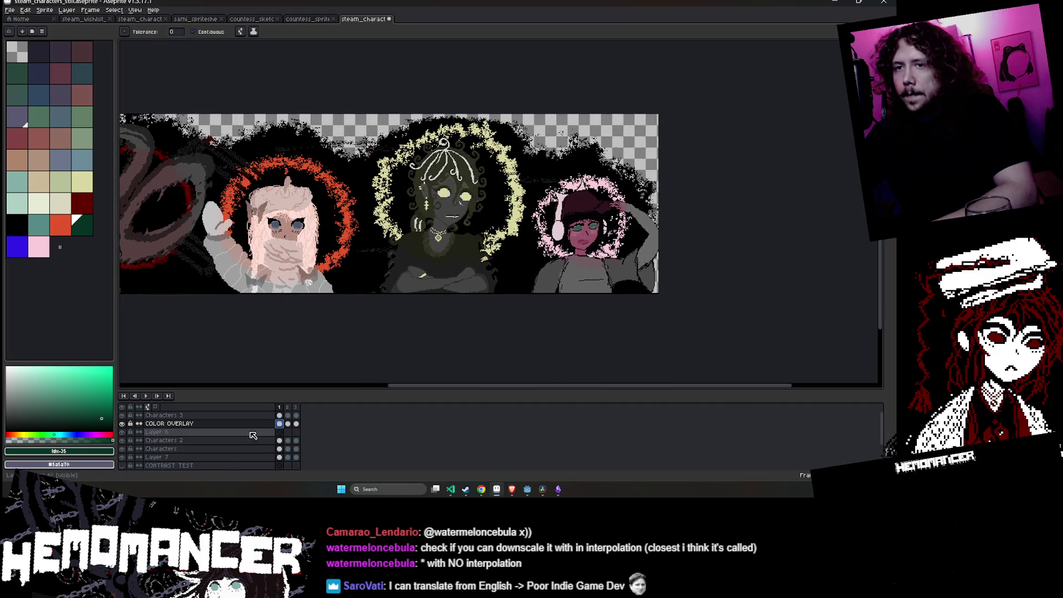
scroll(589, 235, "up", 2)
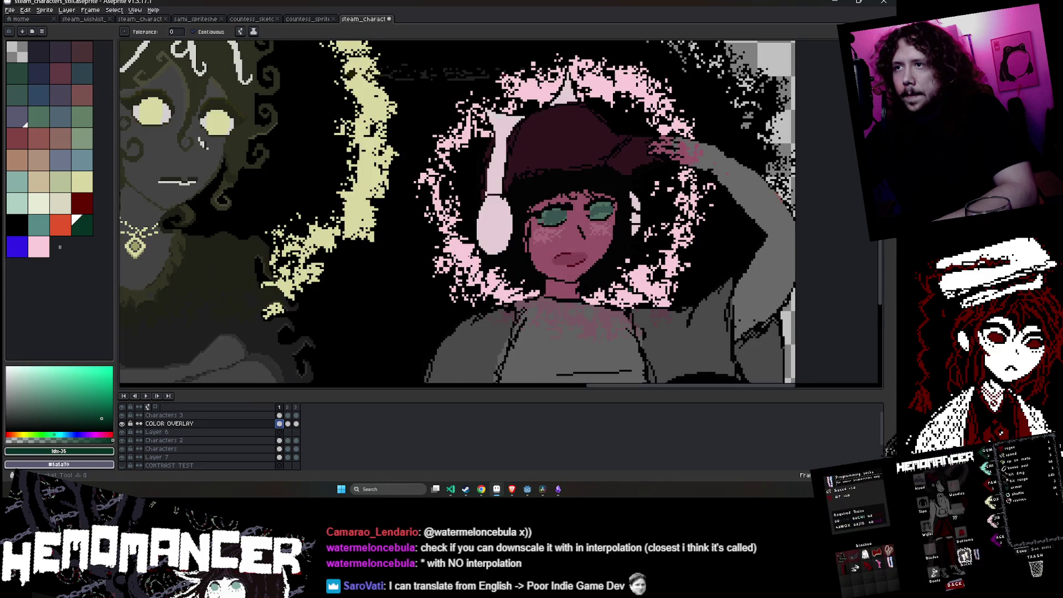
- Recolour the capped character's overlay green, then pale yellow, and pick cream instead
left_click(576, 166)
left_click(171, 185, "alt")
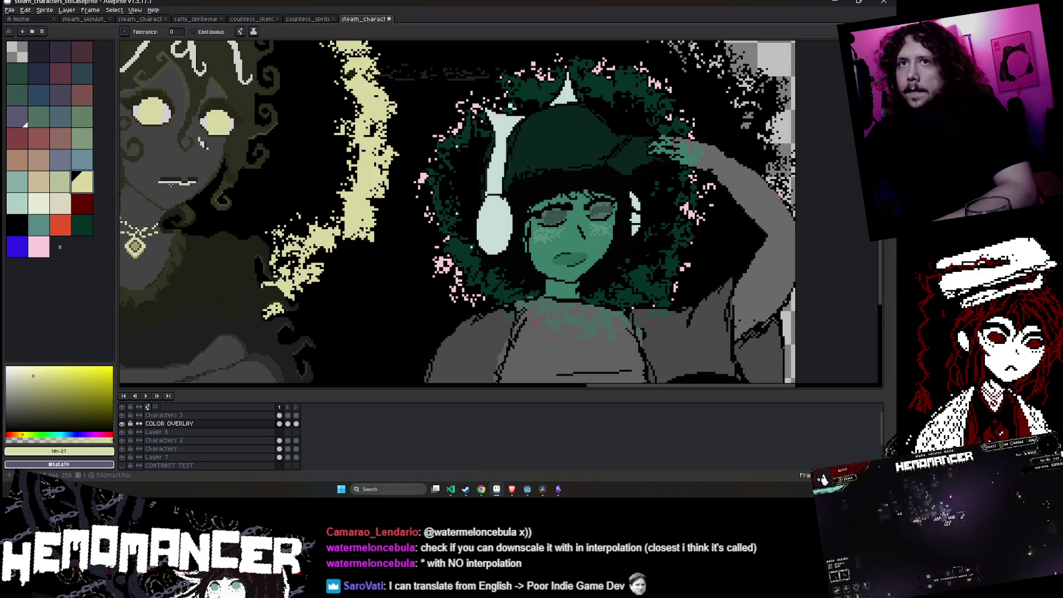
left_click(576, 166)
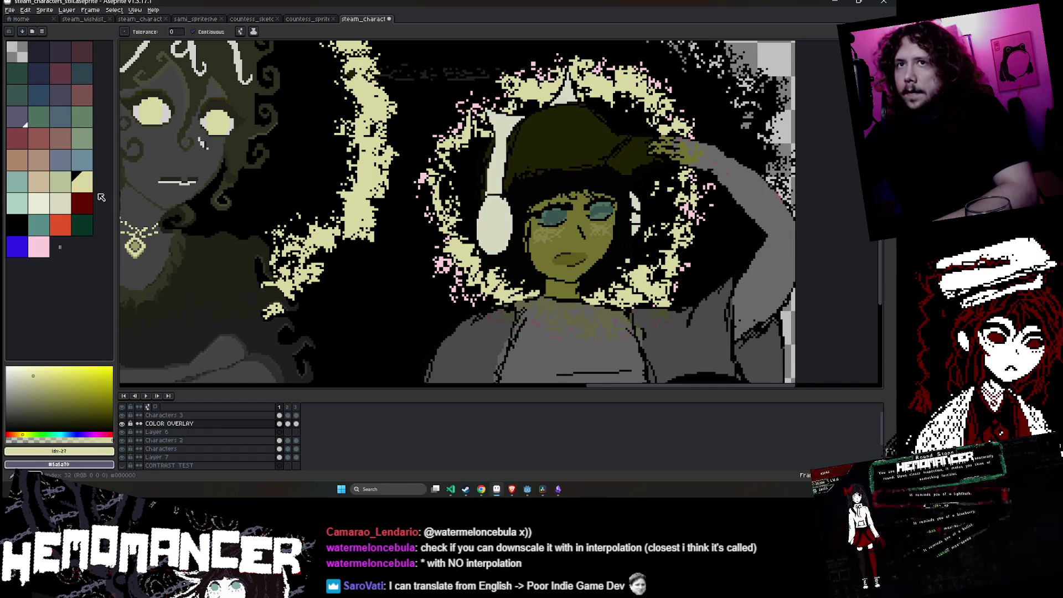
left_click(61, 202)
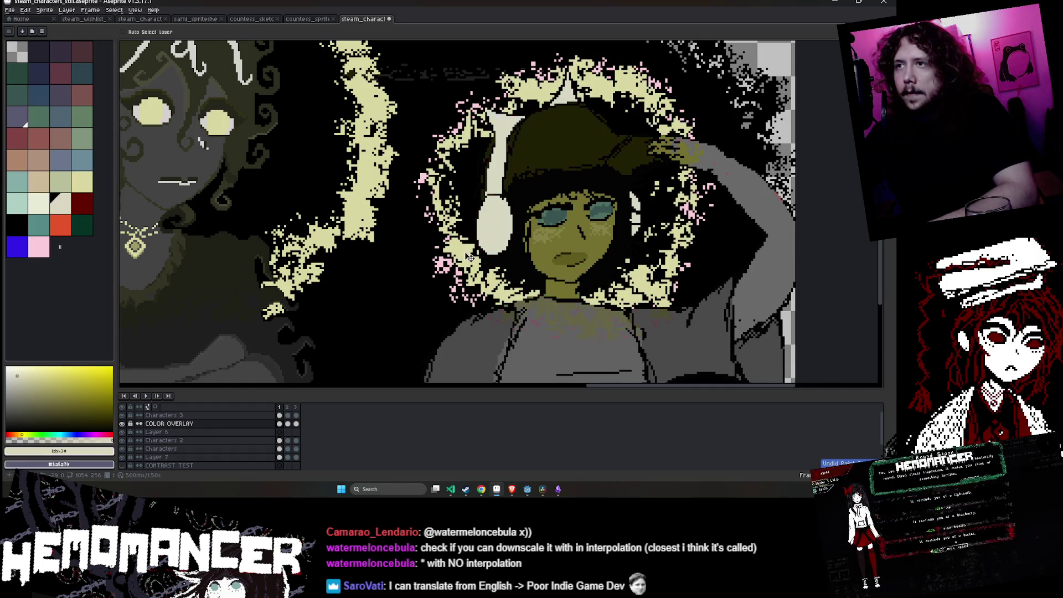
- Undo the recent overlay and halo recolours so the headphone character's halo is pink again
key("ctrl+z")
key("g")
key("minus")
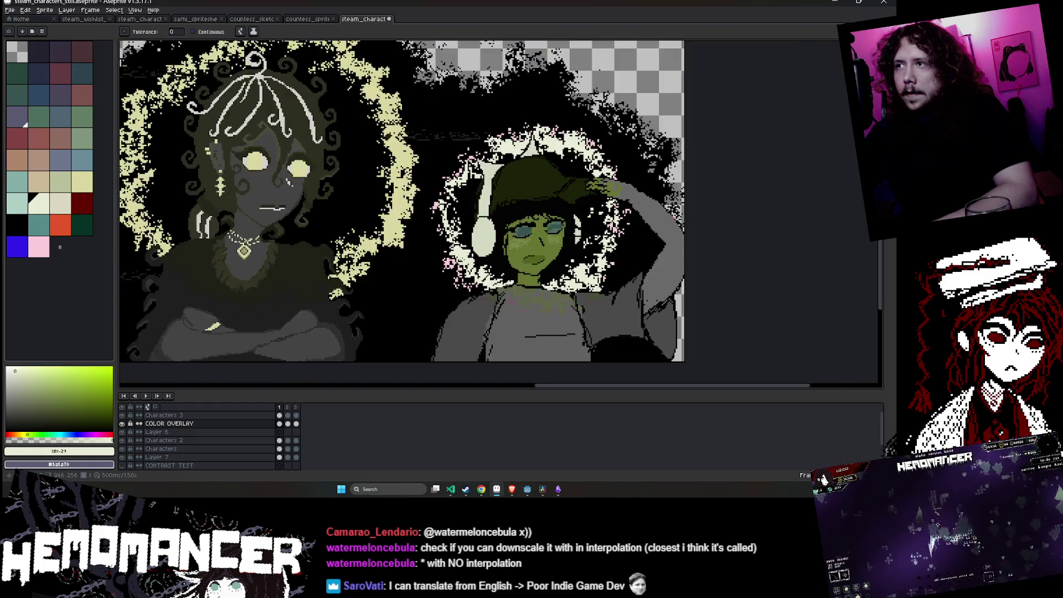
key("ctrl+z")
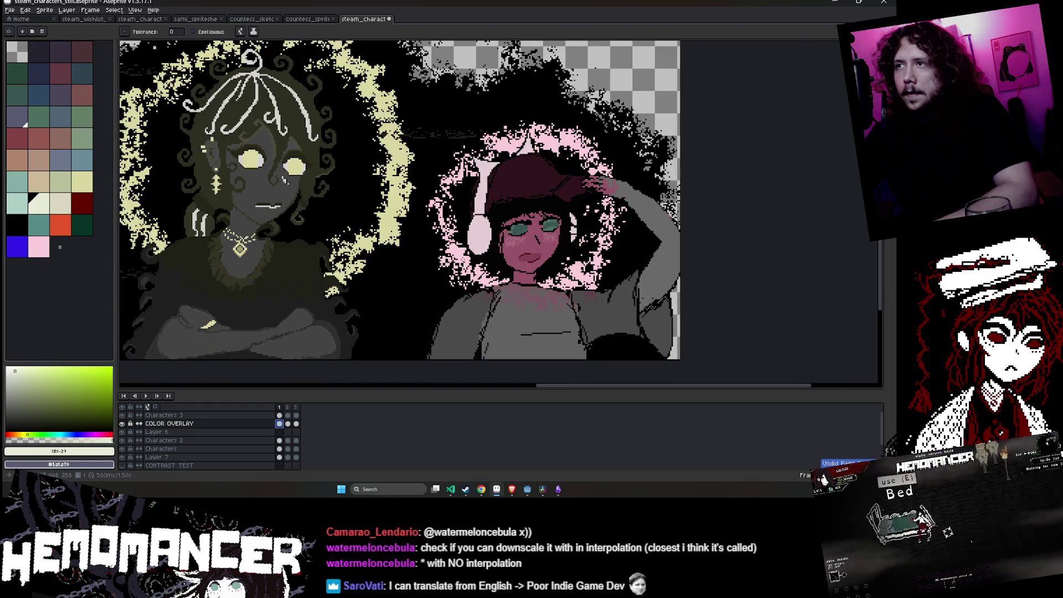
- Choose a paler pink shade from the palette and return to the fill tool
left_click(45, 250)
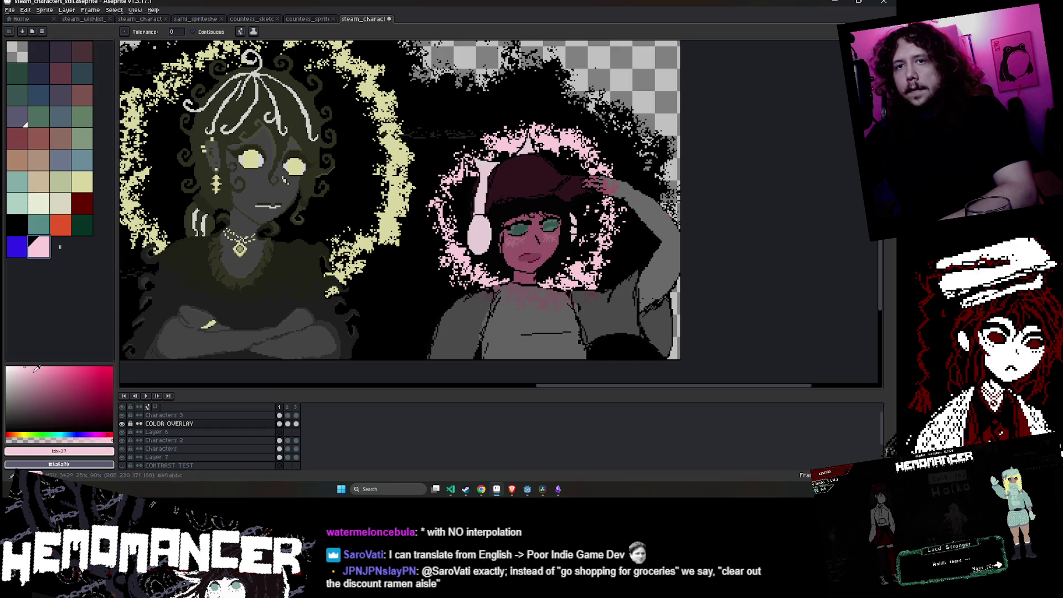
left_click(18, 377)
key("v")
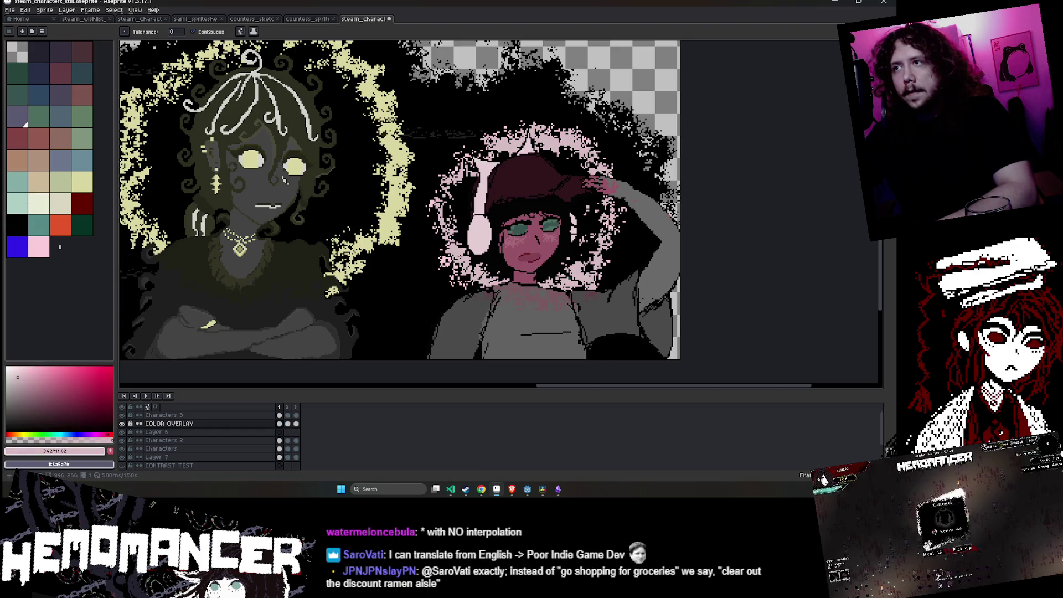
scroll(464, 262, "down", 2)
scroll(464, 262, "up", 2)
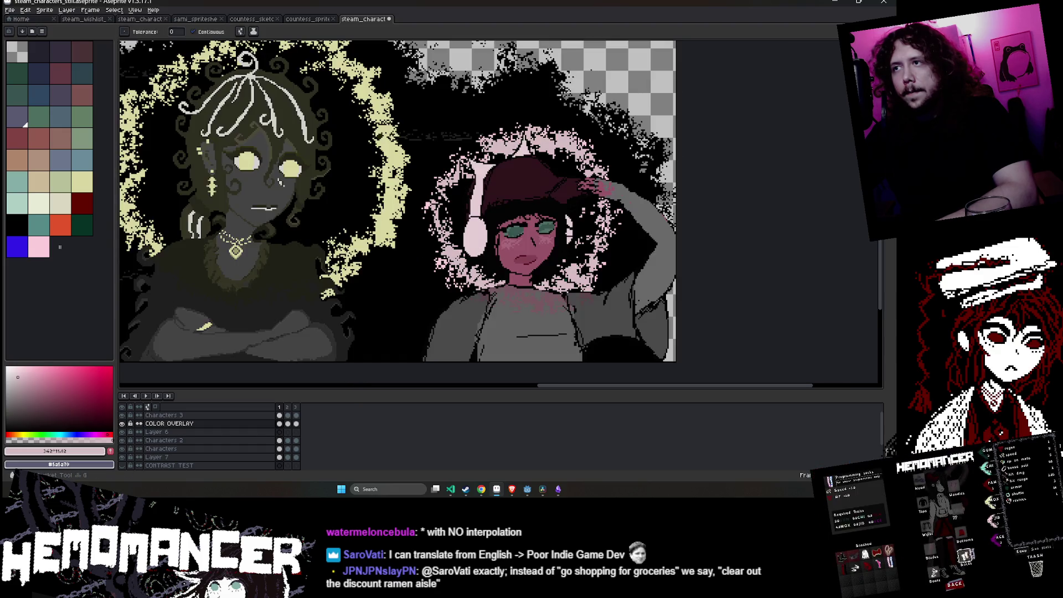
key("g")
- Play the banner's animation preview
key("Return")
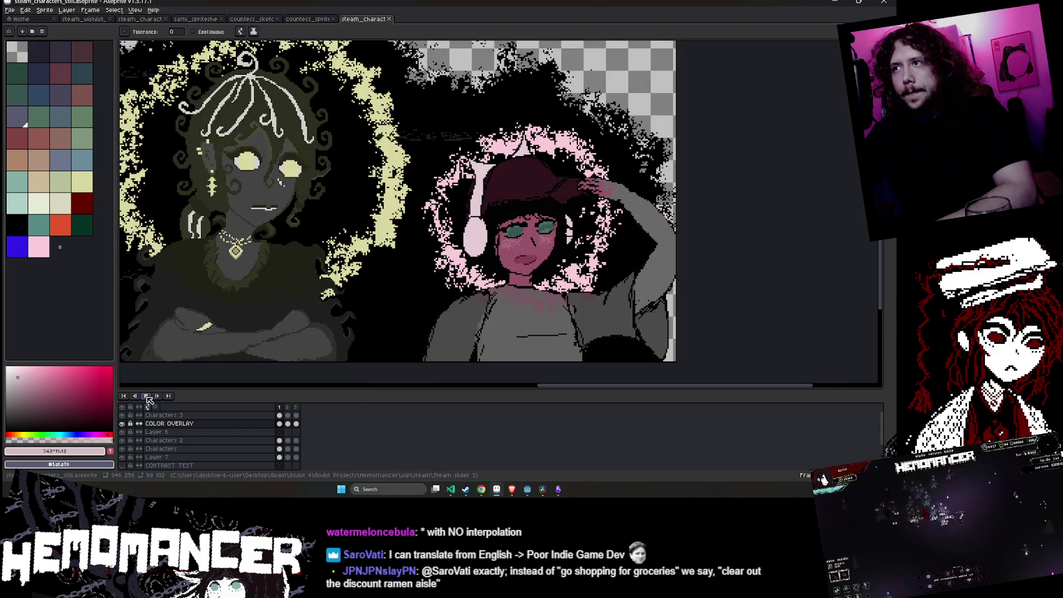
scroll(304, 289, "down", 2)
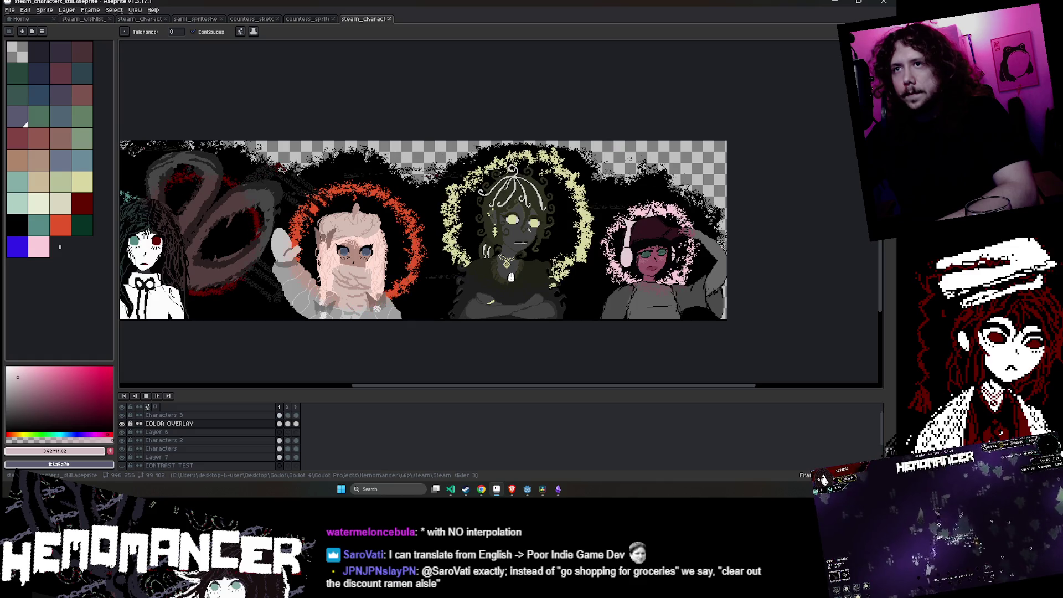
scroll(511, 277, "down", 2)
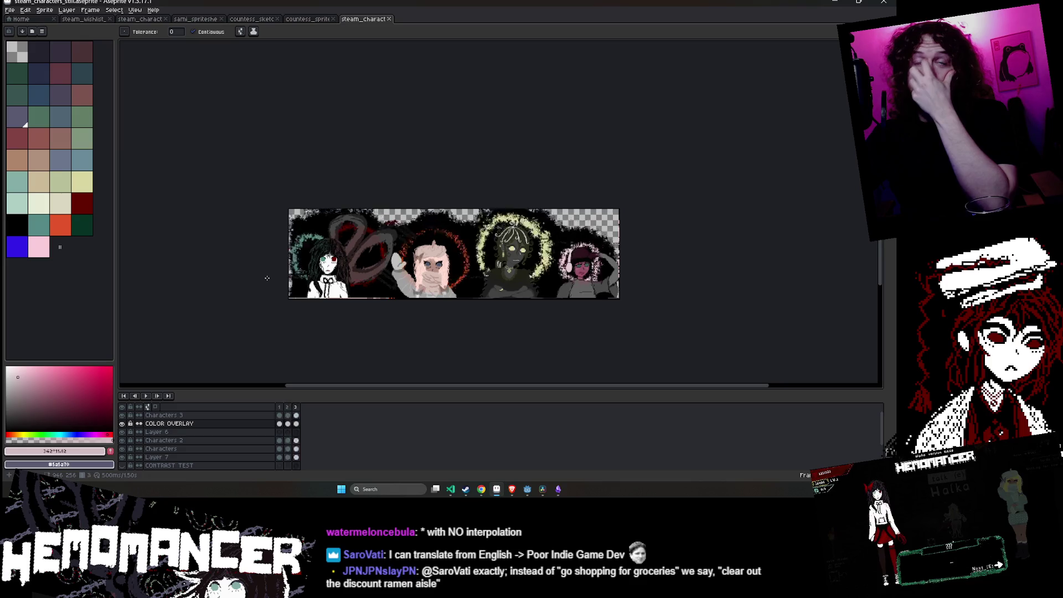
- Shrink the canvas to about 780 px wide from the right, then play the cropped banner
left_click(44, 9)
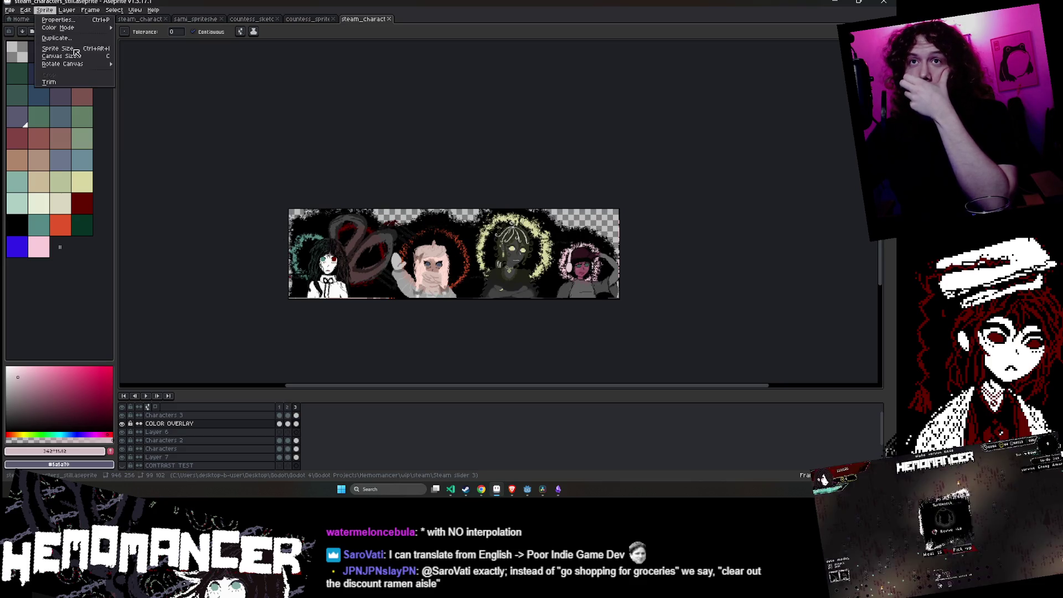
left_click(61, 58)
scroll(619, 280, "up", 2)
left_click_drag(620, 280, 505, 255)
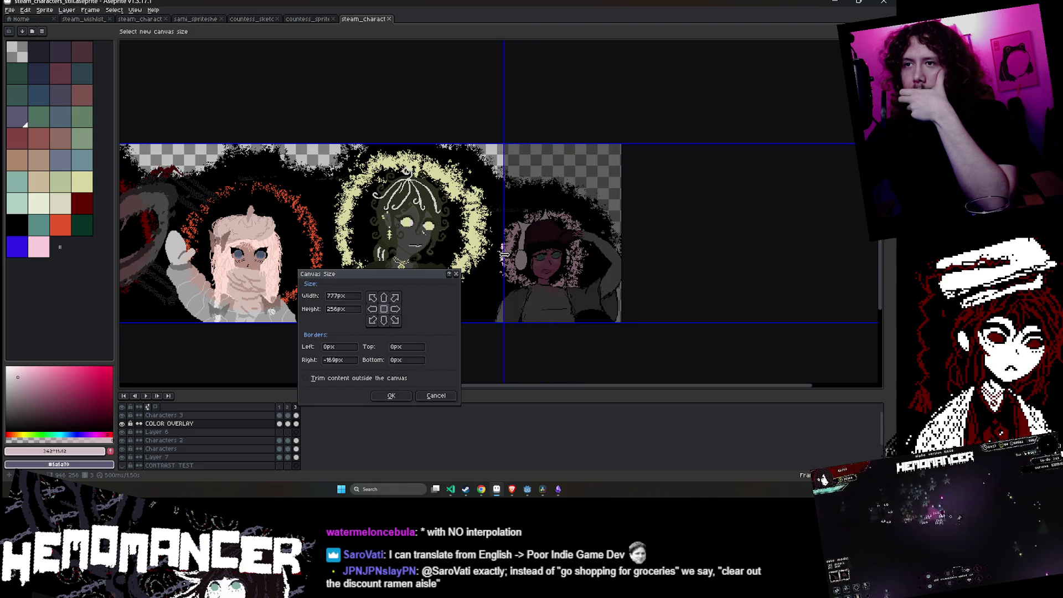
key("Return")
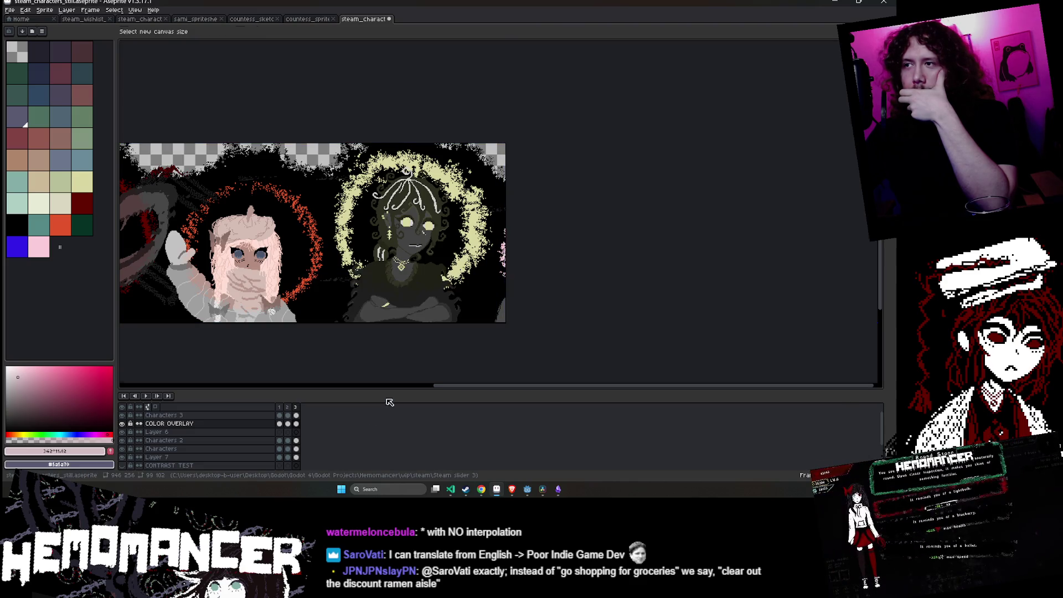
mouse_move(337, 333)
left_mouse_down()
mouse_move(562, 332)
mouse_move(535, 333)
left_mouse_up()
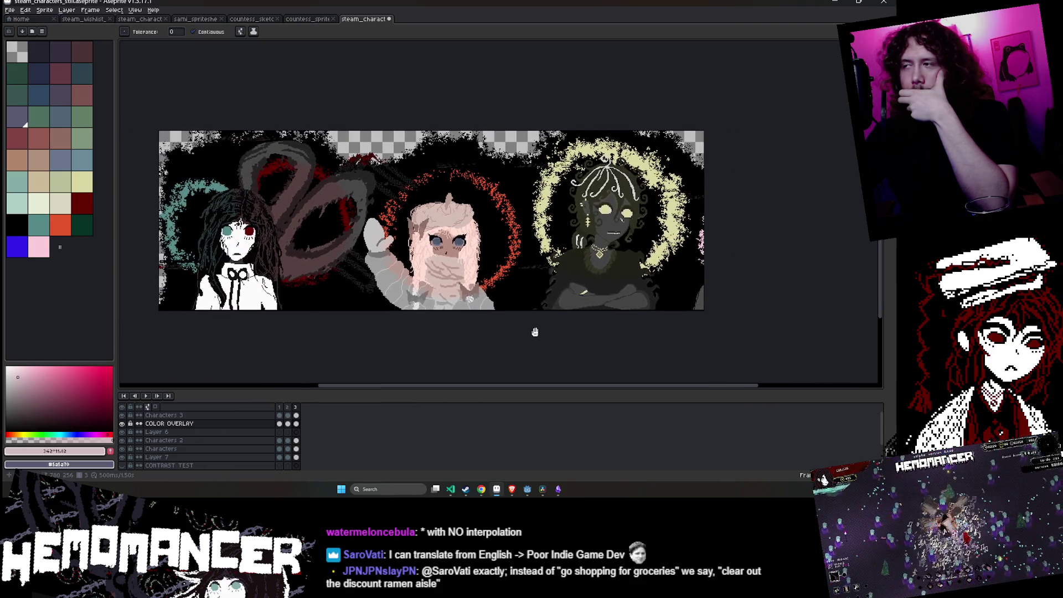
left_click(145, 396)
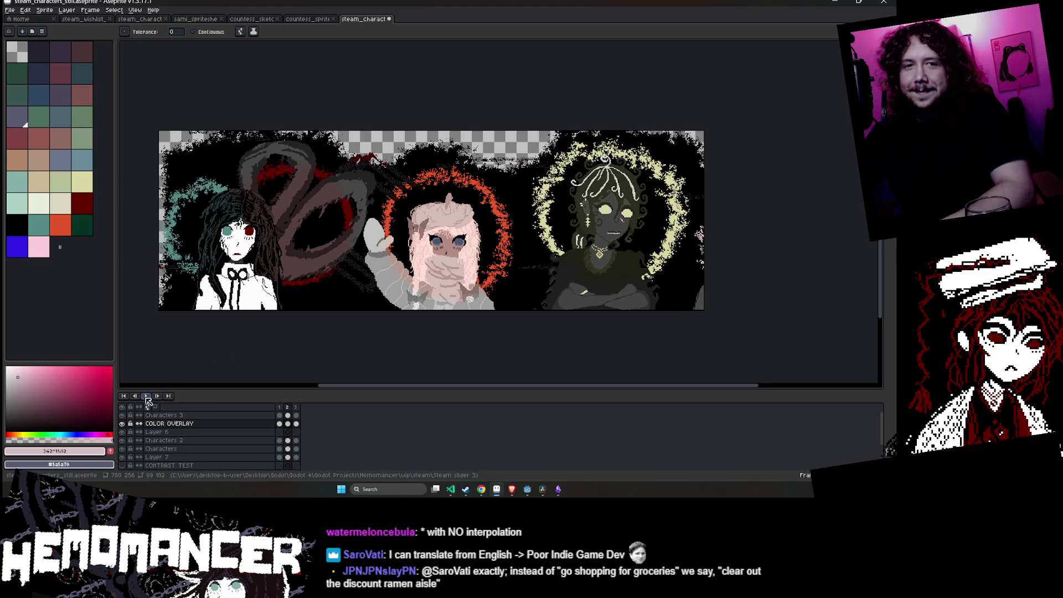
- Save the cropped banner, return to the first frame, and replay the animation
key("ctrl+s")
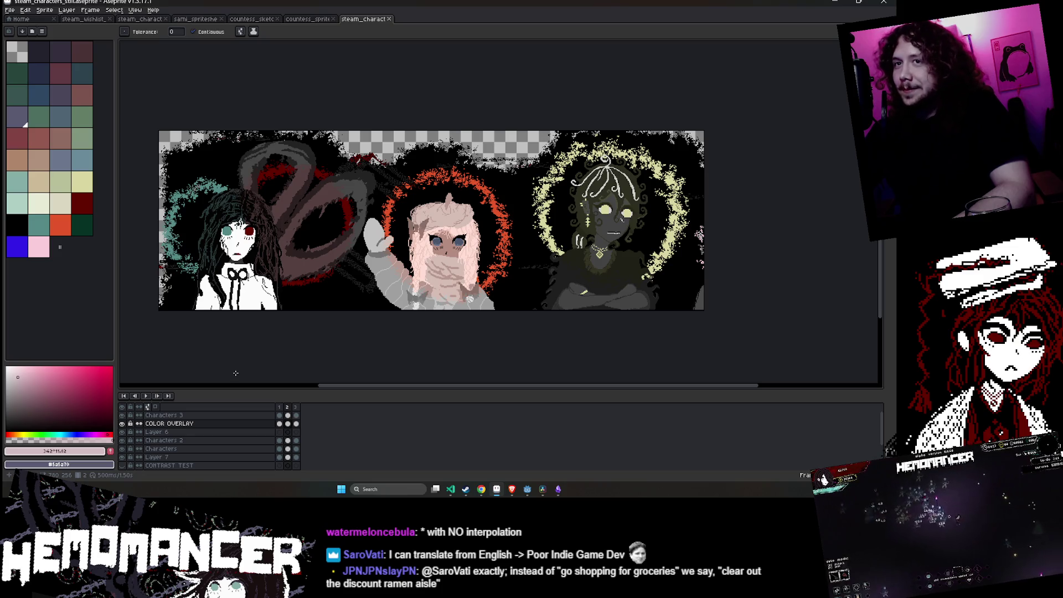
key("ctrl+s")
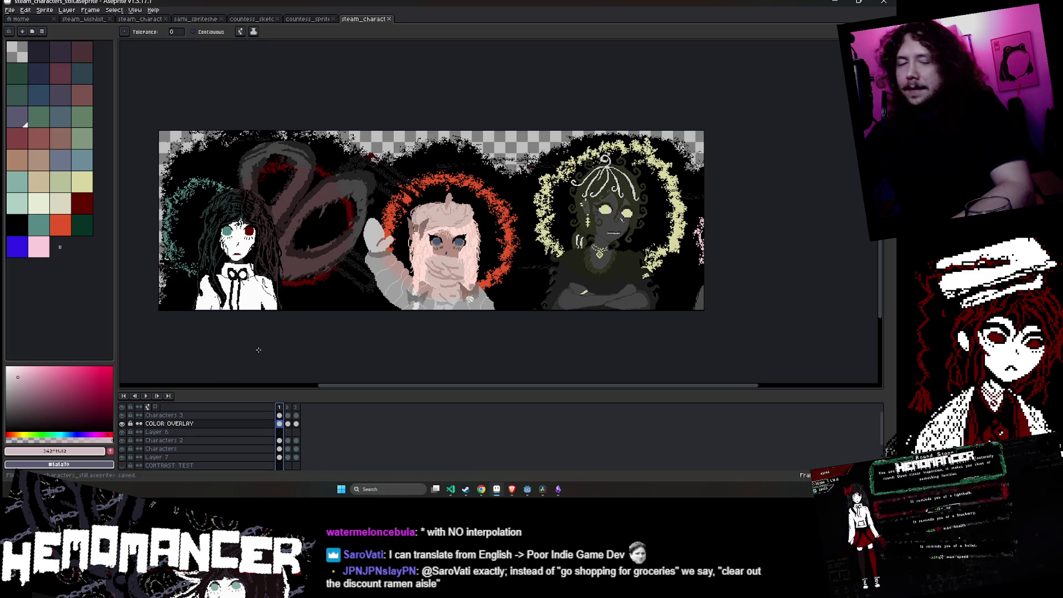
key("Return")
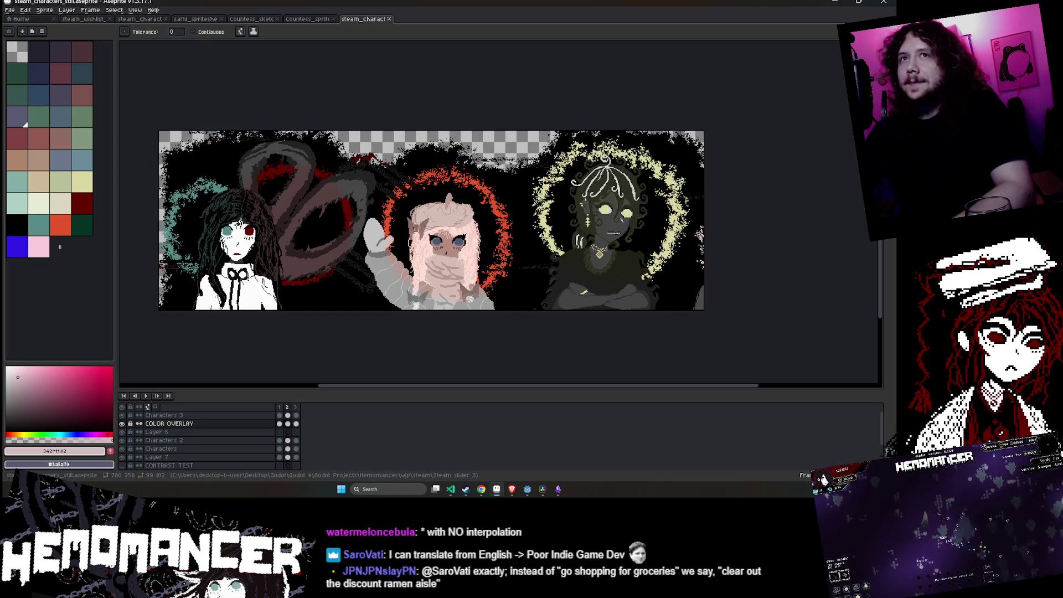
- Export the banner as steam_characters_still.gif, accepting the layer warnings and the GIF options
left_click(9, 11)
mouse_move(39, 80)
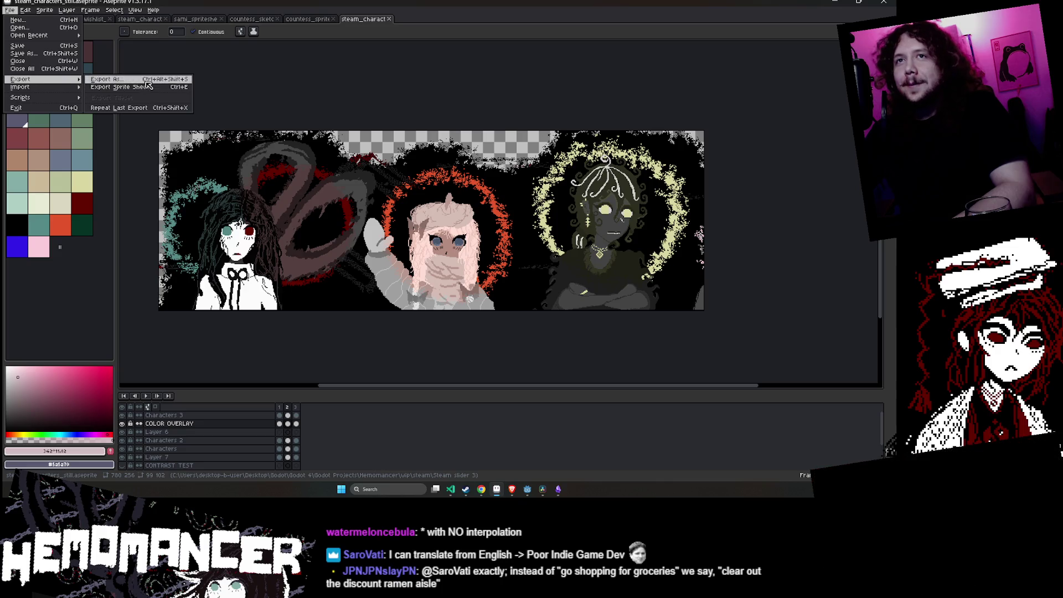
left_click(121, 80)
left_click(277, 188)
left_click(419, 279)
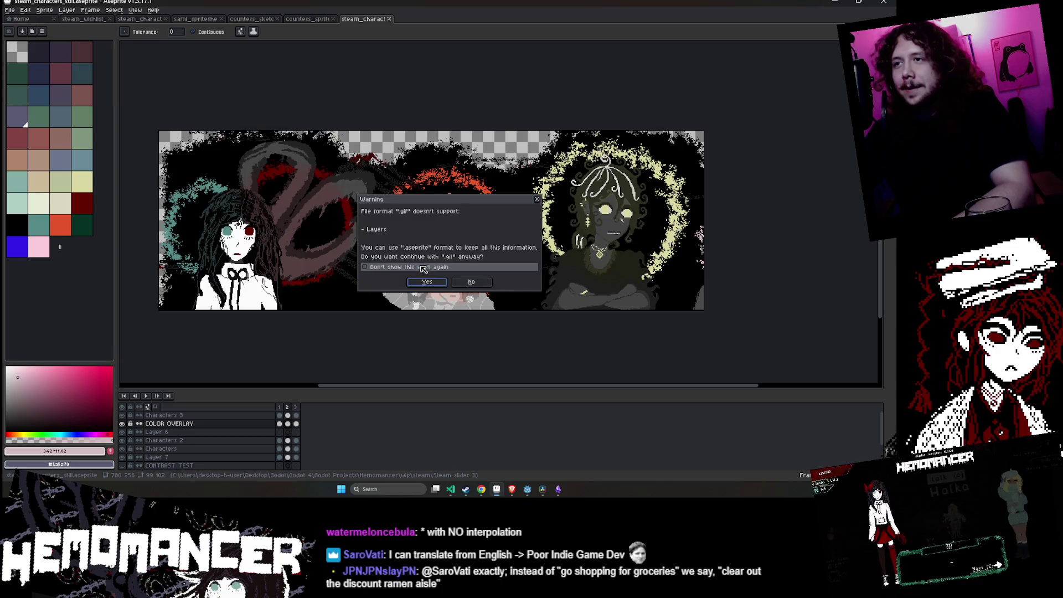
left_click(427, 281)
left_click(475, 271)
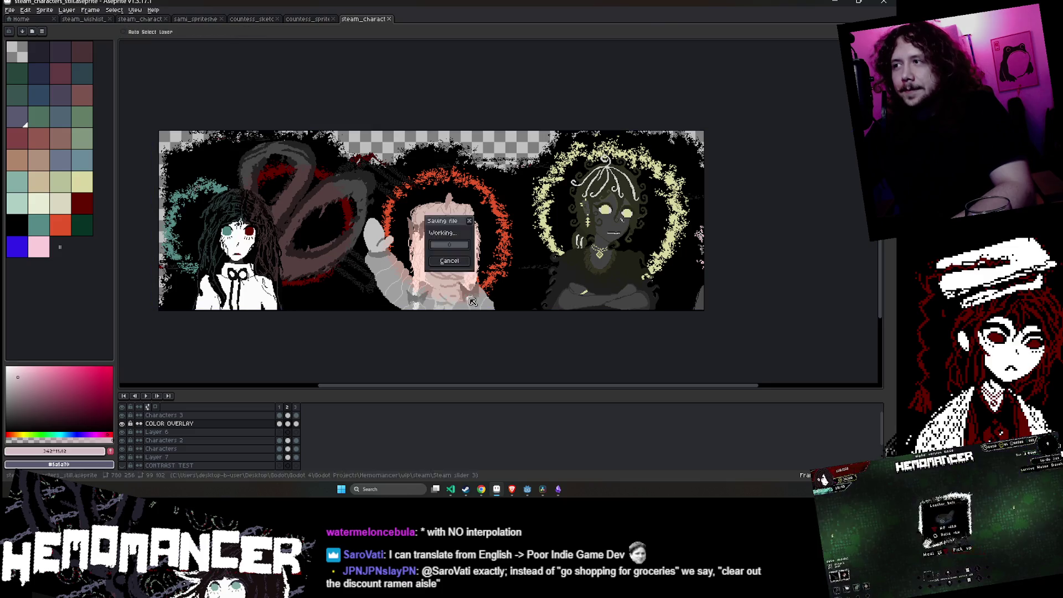
key("w")
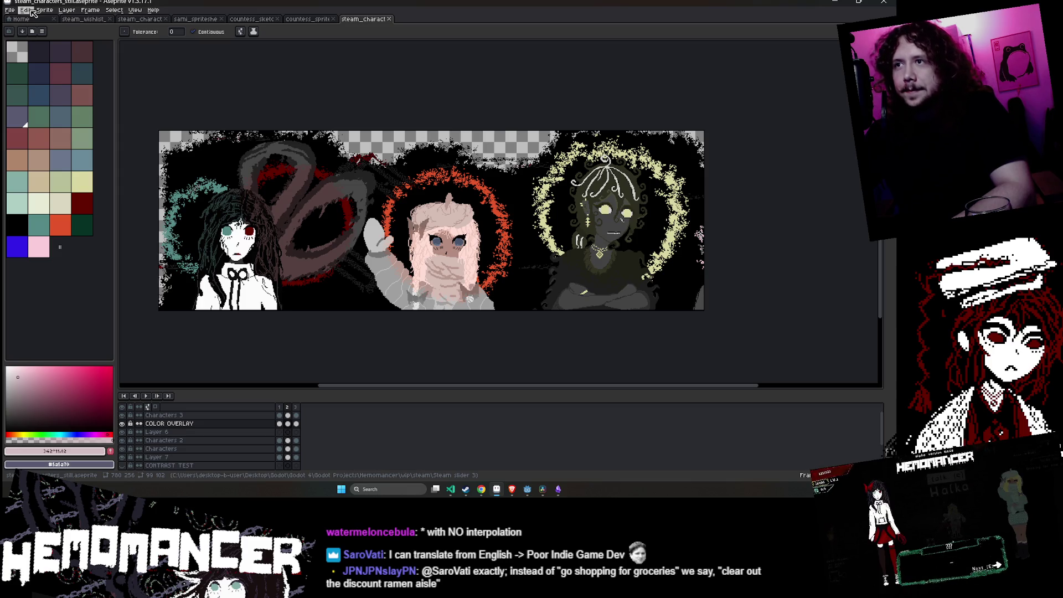
mouse_move(513, 491)
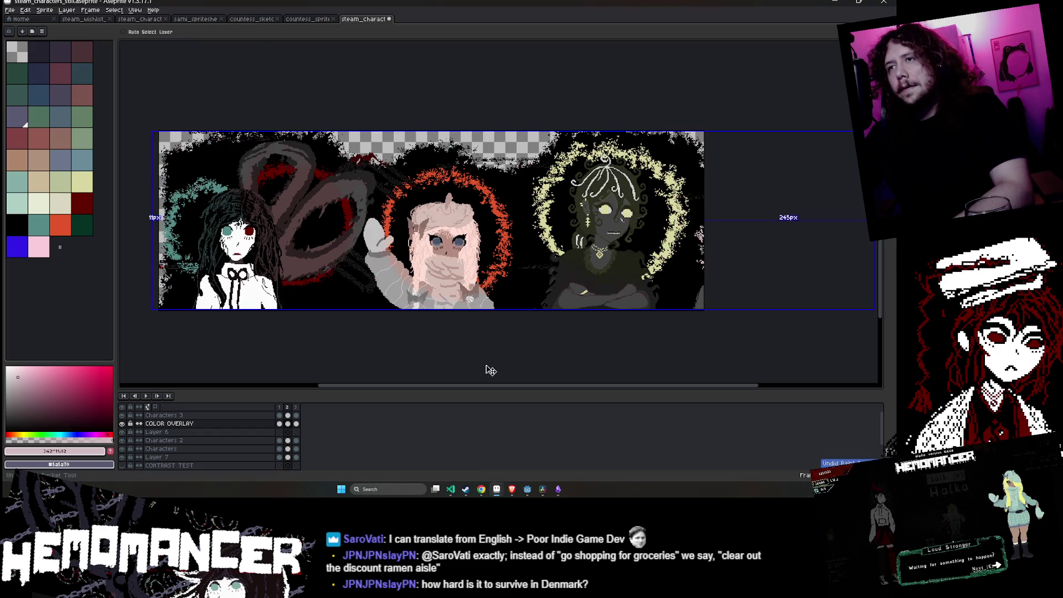
- Save the banner, then re-export it as a GIF, overwriting the existing file
key("ctrl+s")
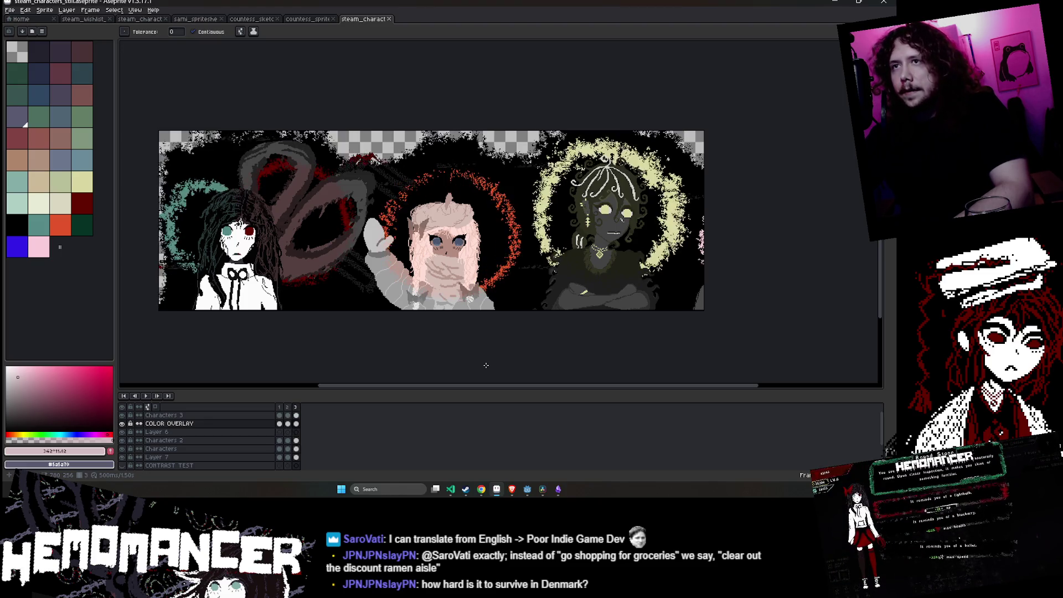
key("v")
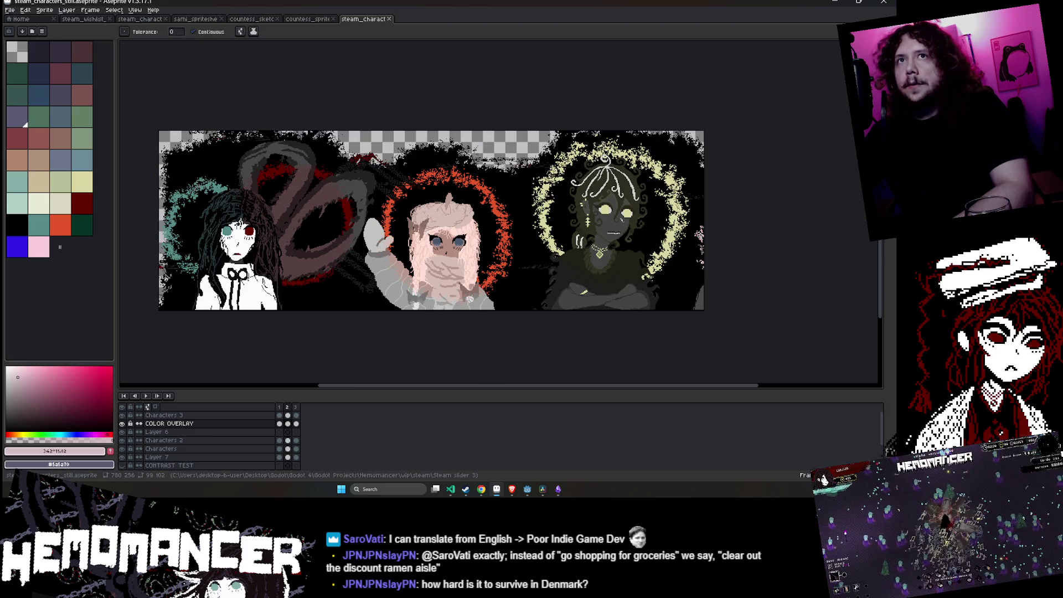
left_click(9, 10)
mouse_move(41, 81)
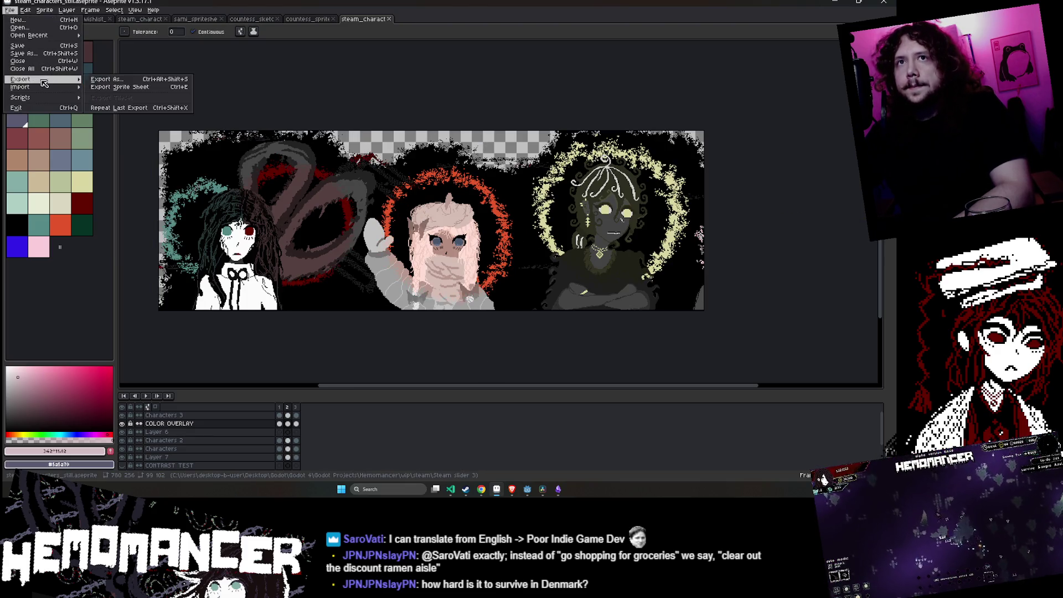
left_click(108, 80)
left_click(278, 186)
left_click(427, 264)
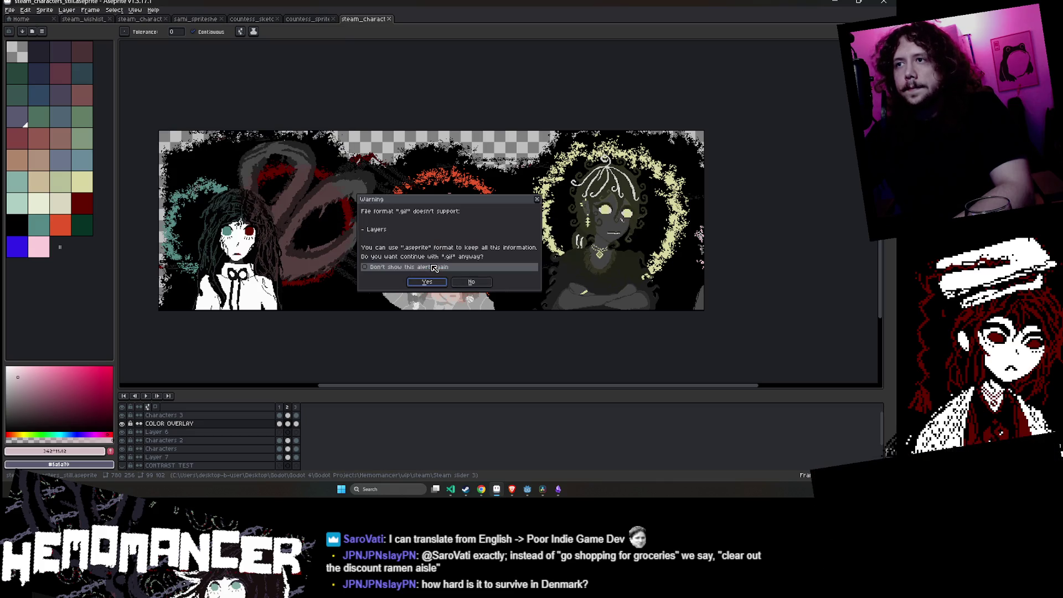
left_click(490, 273)
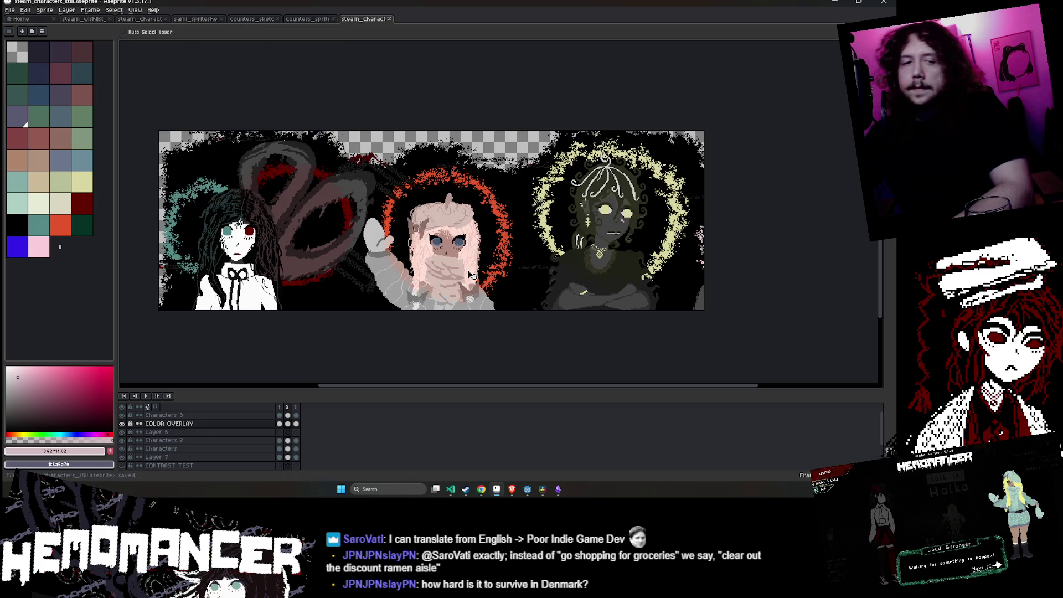
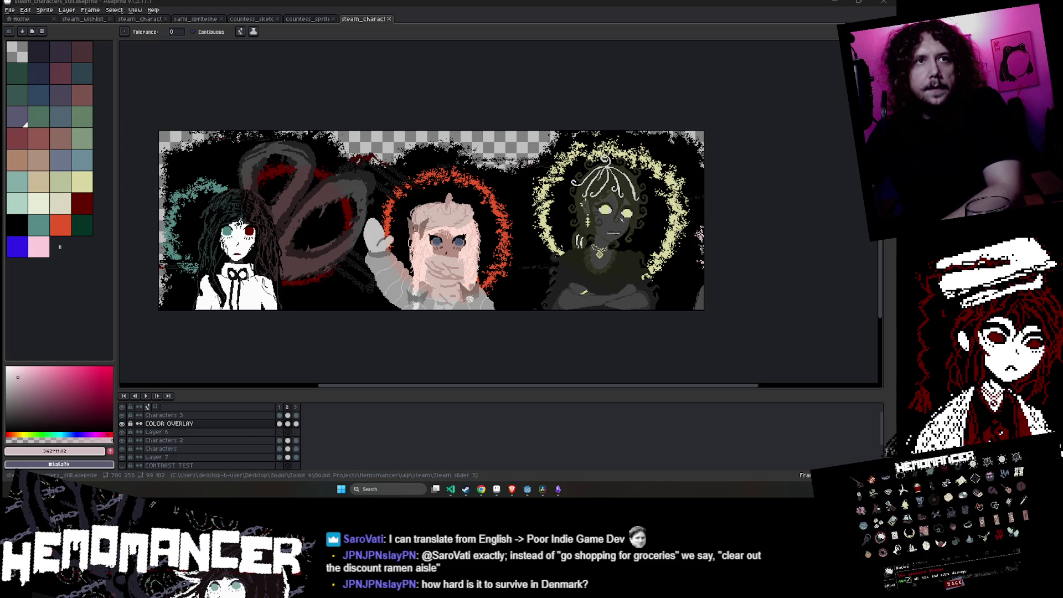
- Look over the Hemomancer store page in the browser for reference
left_click(513, 489)
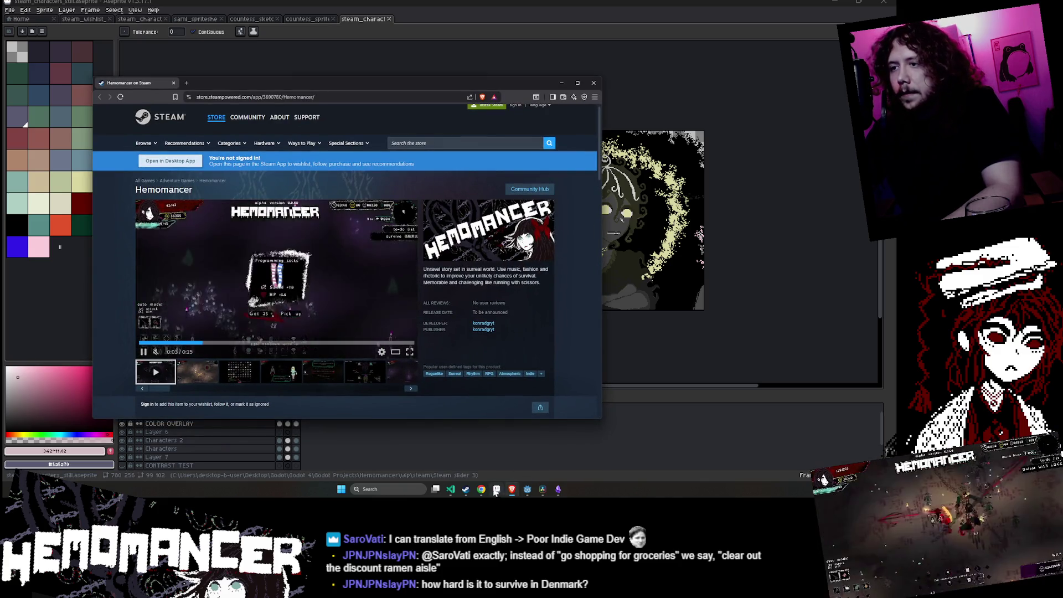
left_click(482, 490)
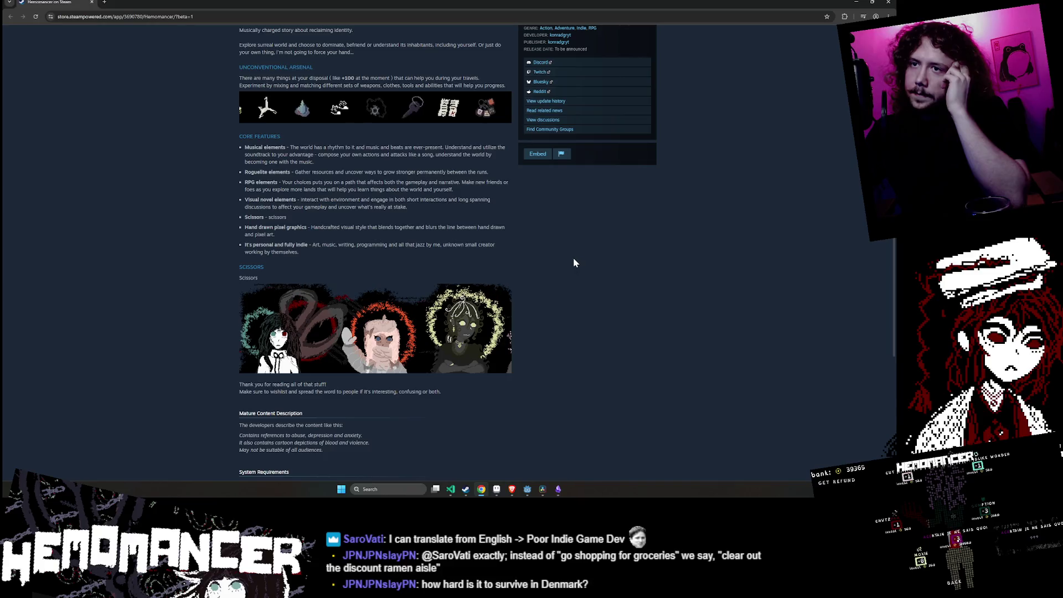
scroll(569, 260, "up", 5)
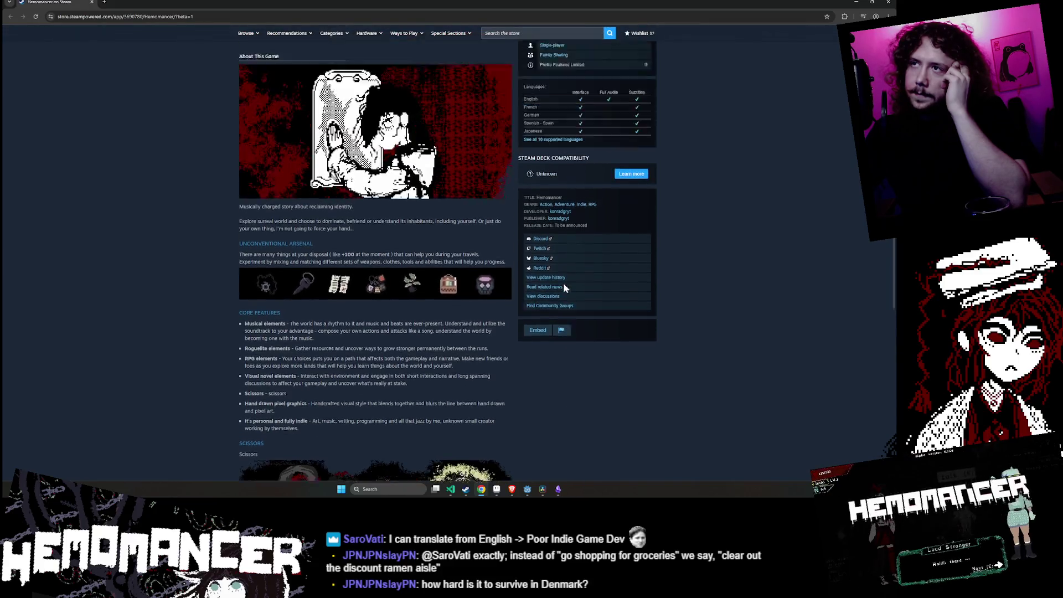
scroll(563, 286, "down", 5)
scroll(564, 286, "down", 1)
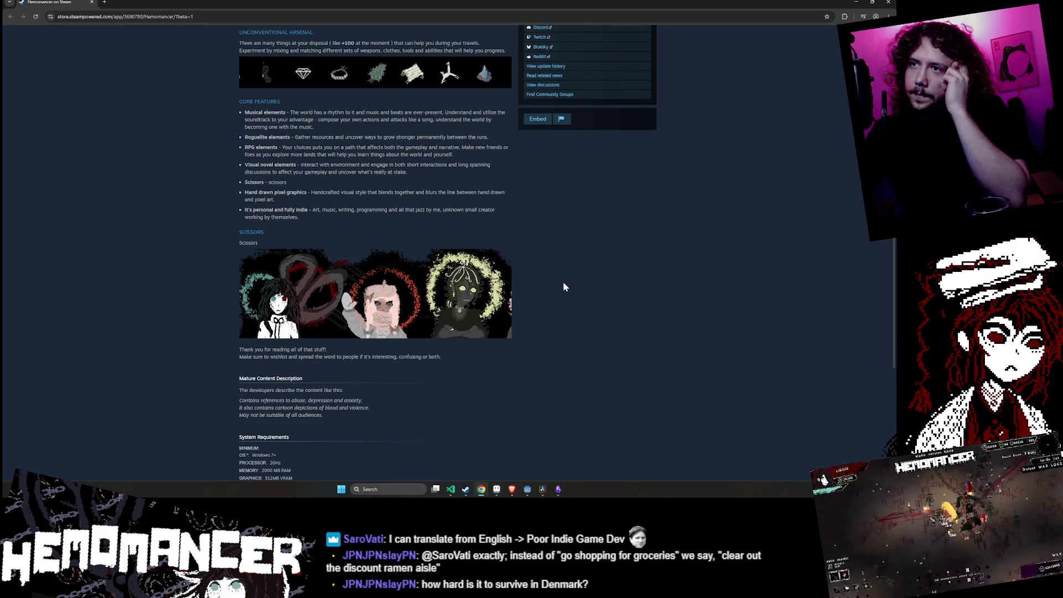
scroll(563, 283, "up", 1)
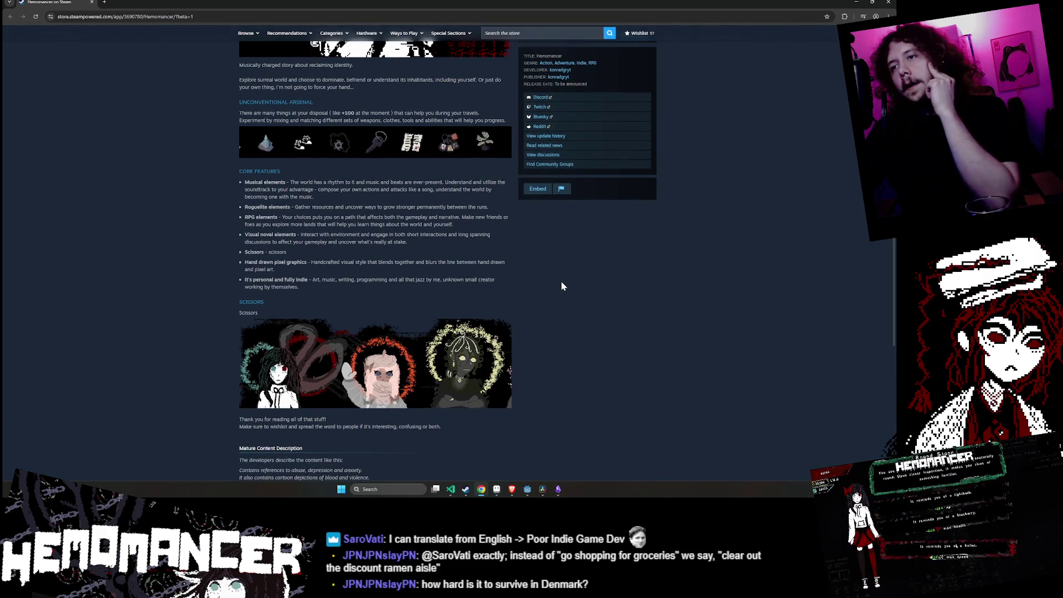
scroll(560, 281, "down", 1)
scroll(560, 286, "down", 1)
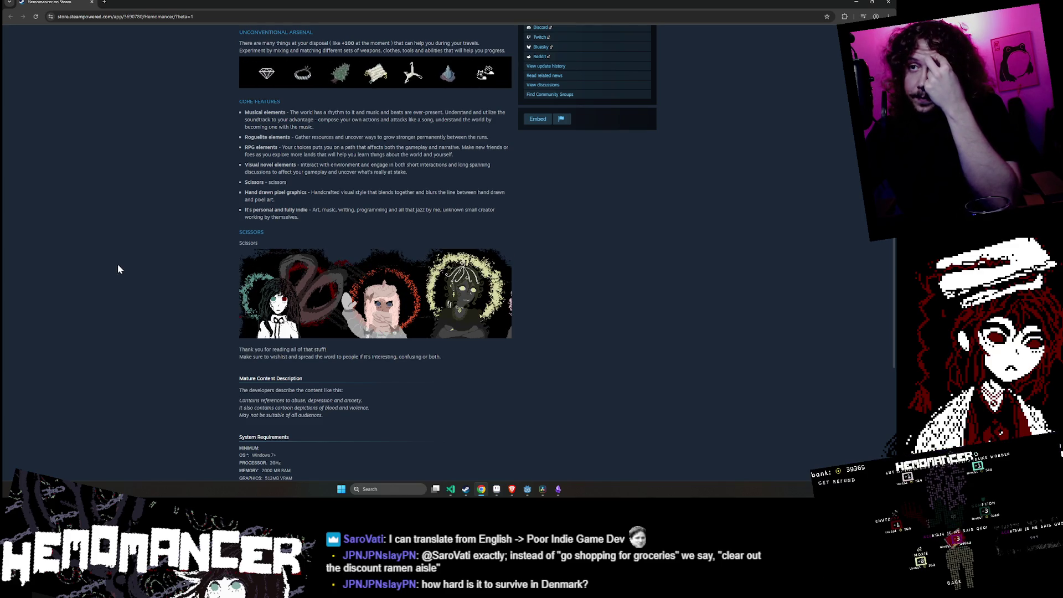
- Back in Aseprite, go to the first frame and toggle the Characters layer to compare
left_click(497, 490)
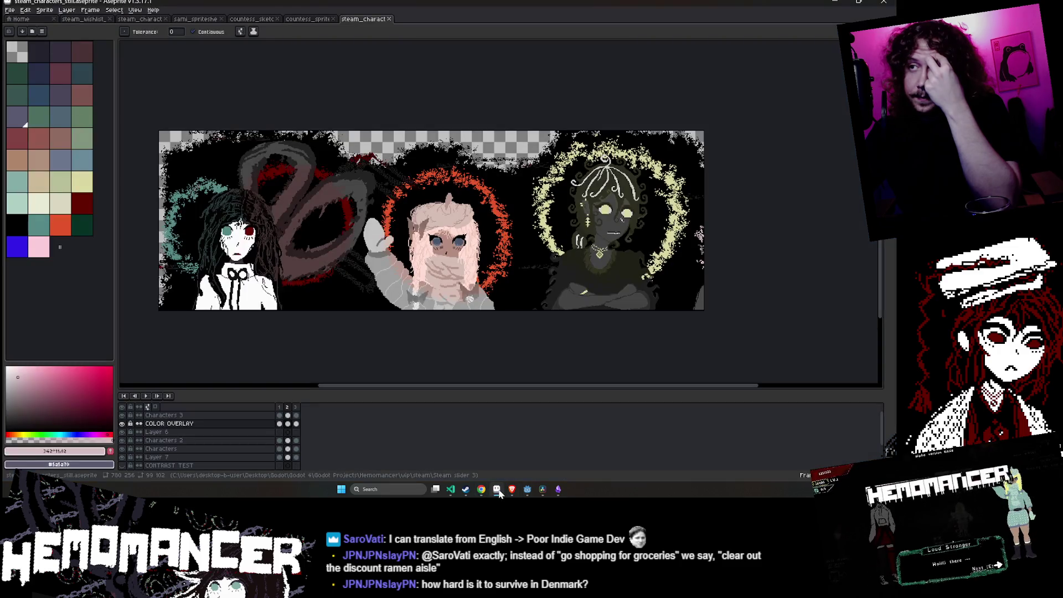
left_click(134, 396)
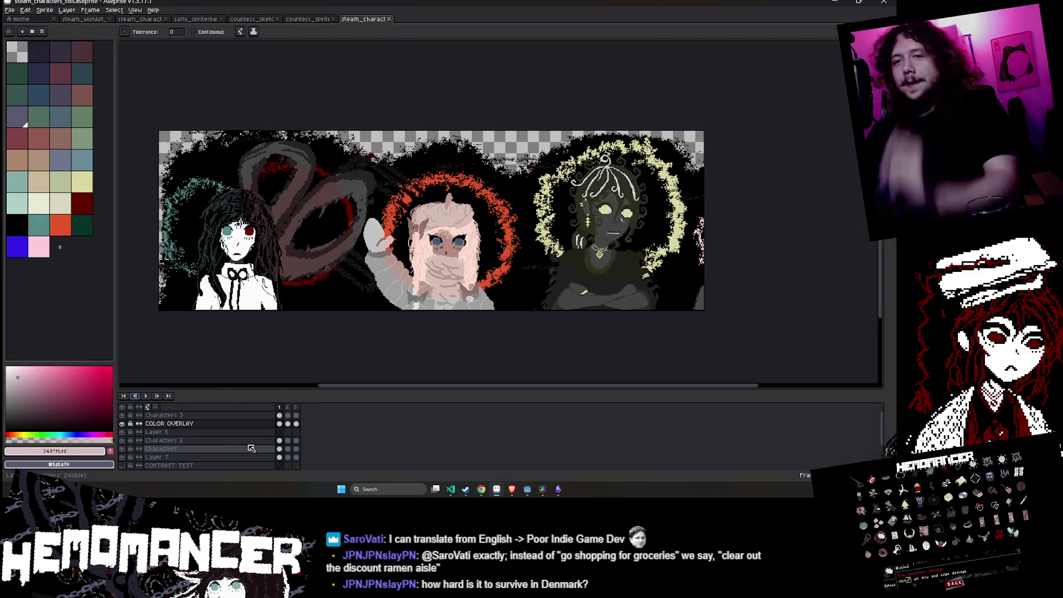
left_click(260, 449)
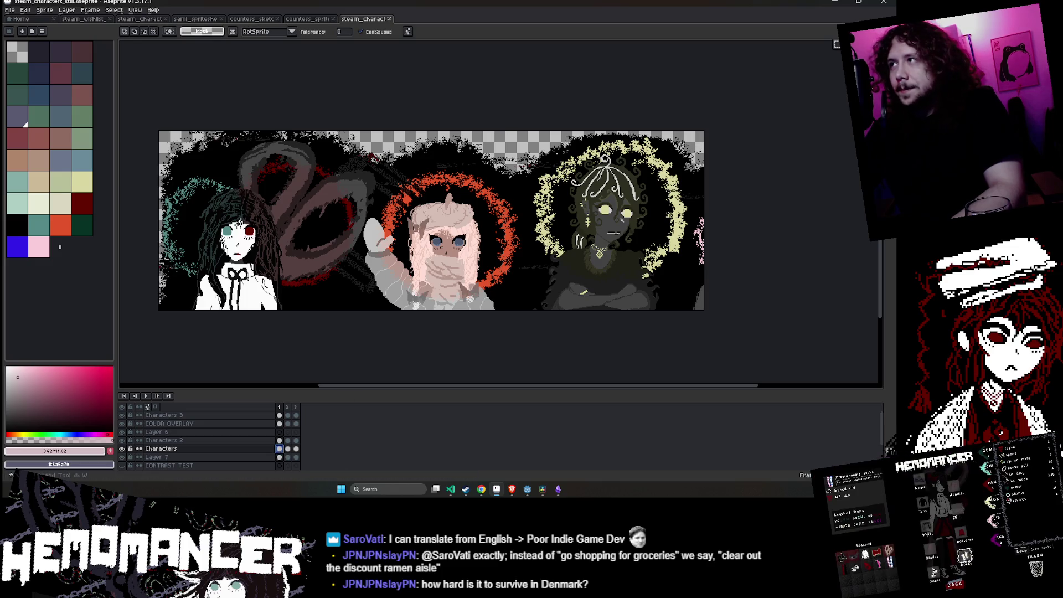
left_click(123, 449)
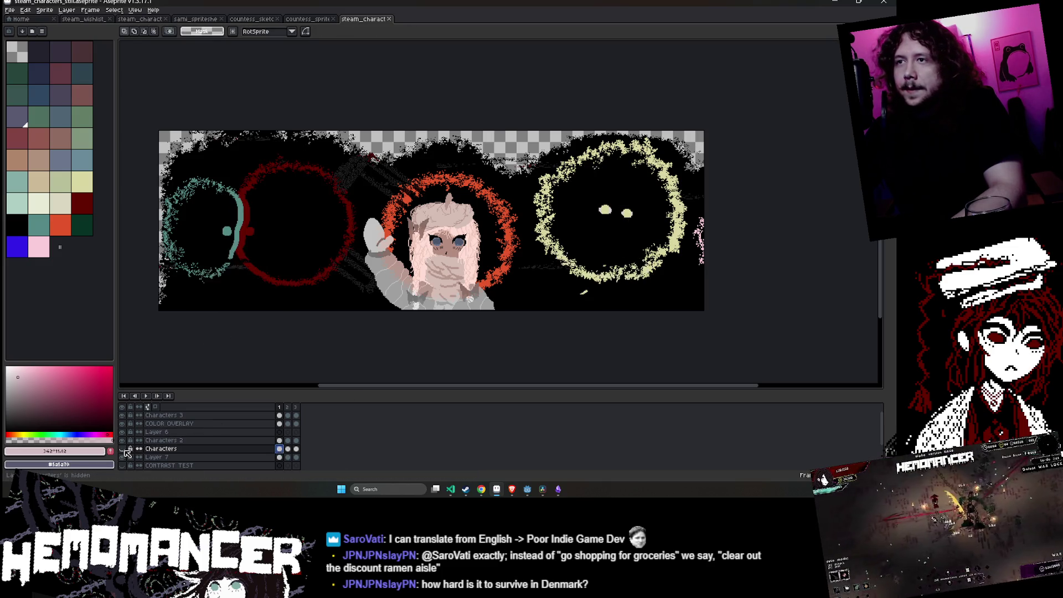
left_click(123, 448)
left_click(123, 449)
left_click(123, 449)
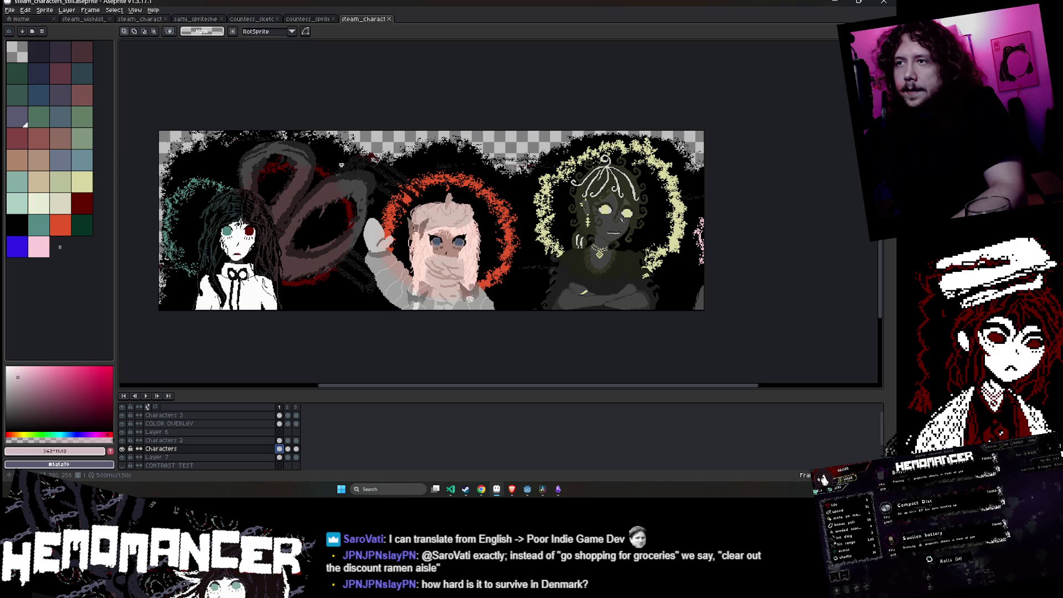
- Marquee the pink character on Characters 2, move it left and commit the move
left_click_drag(373, 158, 540, 307)
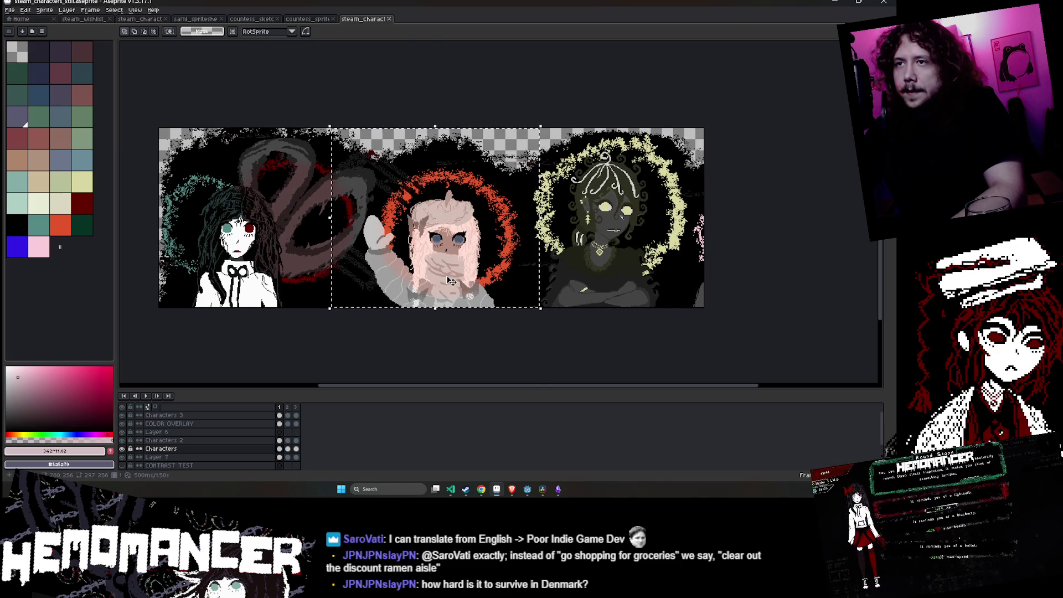
left_click(239, 441)
left_click_drag(443, 242, 376, 239)
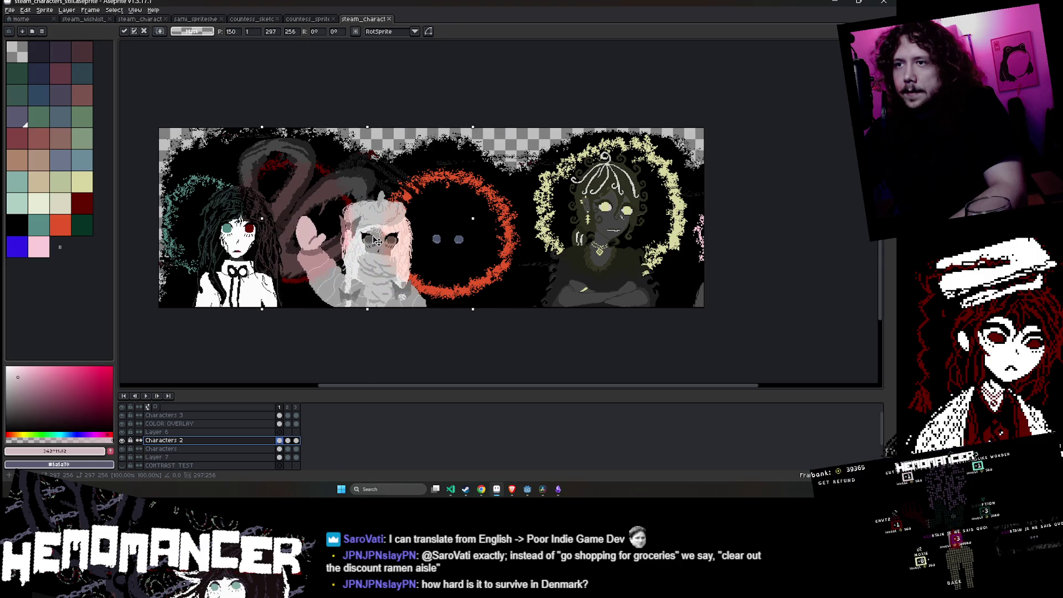
left_click(284, 415)
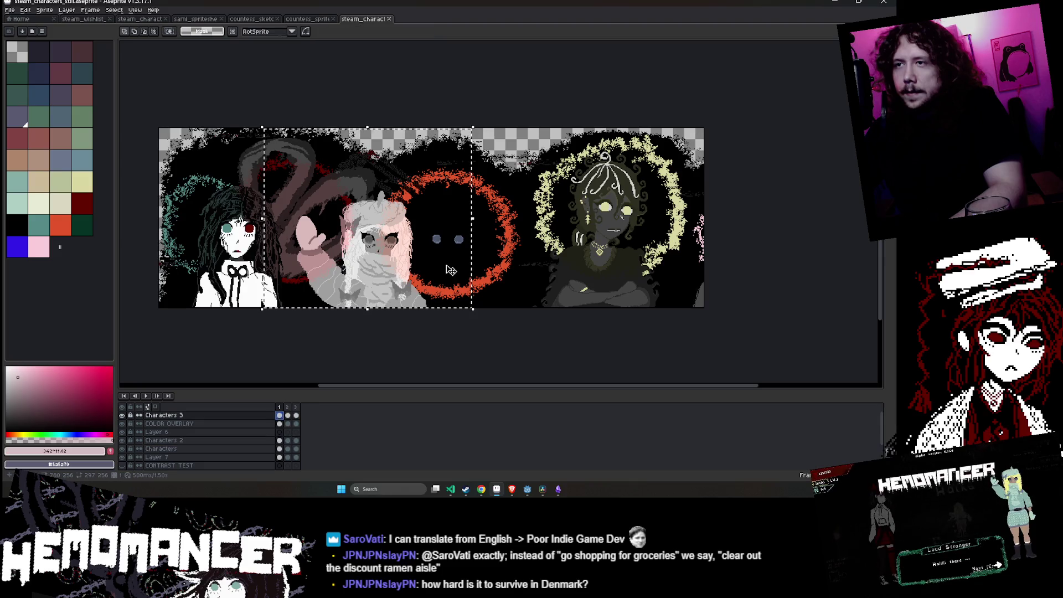
- Select the red halo ring with the Magic Wand
scroll(421, 261, "up", 5)
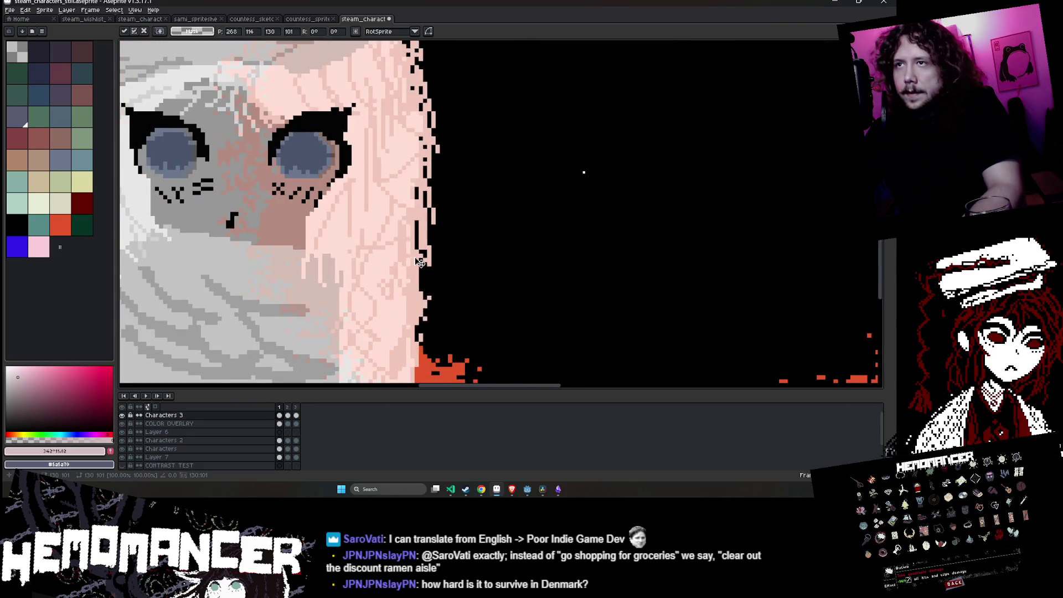
scroll(425, 261, "down", 3)
scroll(425, 261, "down", 2)
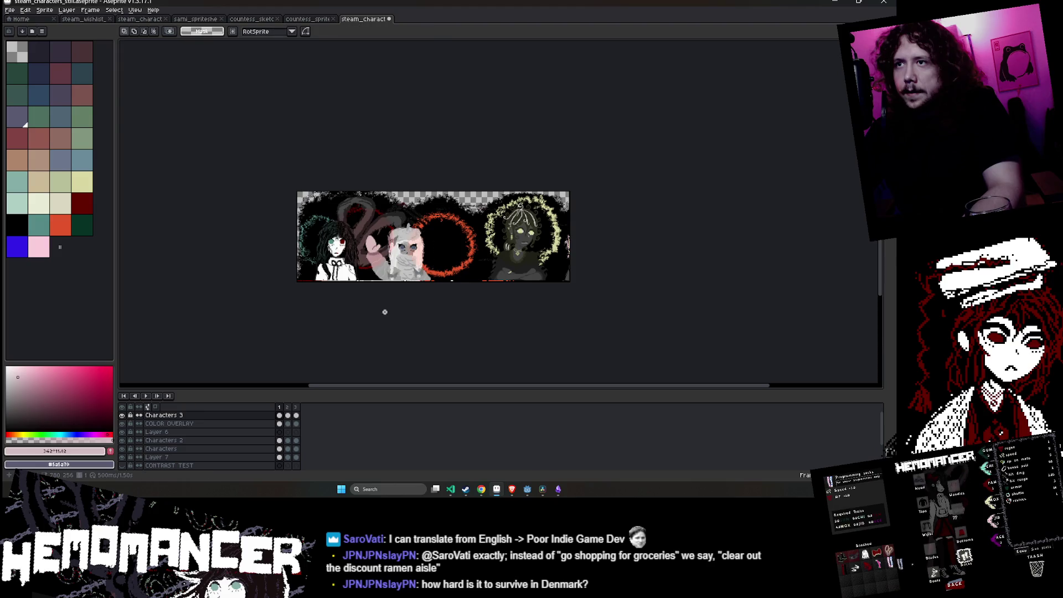
scroll(387, 306, "up", 3)
scroll(429, 304, "up", 2)
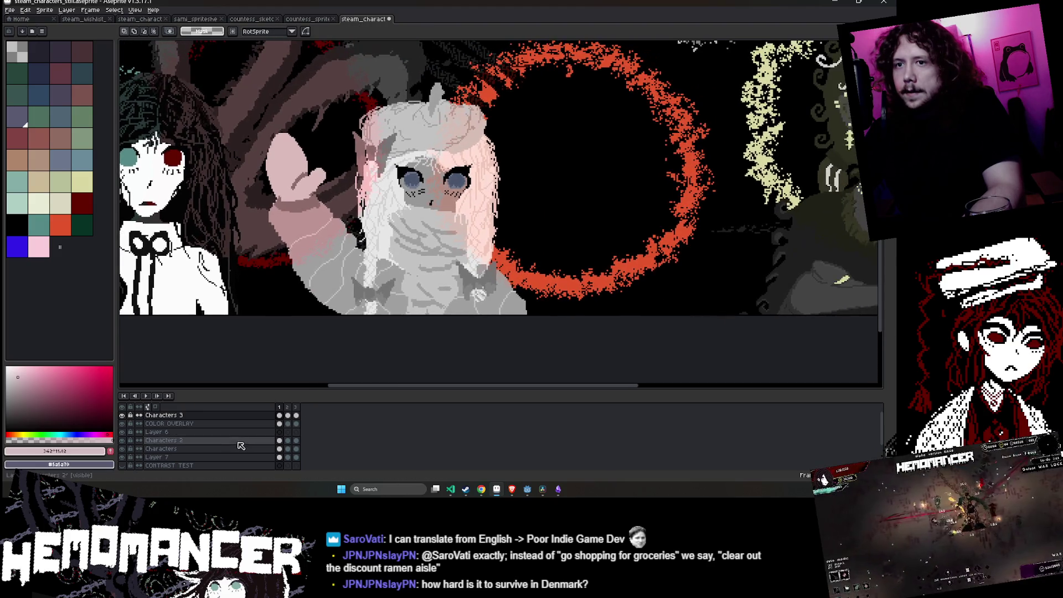
scroll(268, 446, "down", 2)
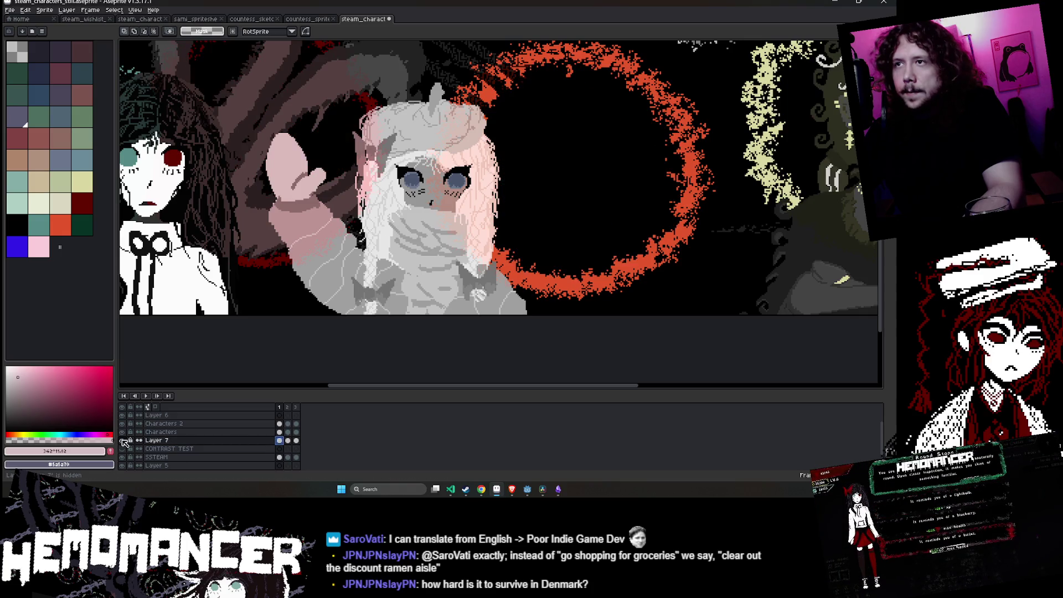
key("w")
left_click(573, 191)
scroll(573, 191, "down", 3)
scroll(573, 191, "up", 3)
scroll(573, 192, "down", 3)
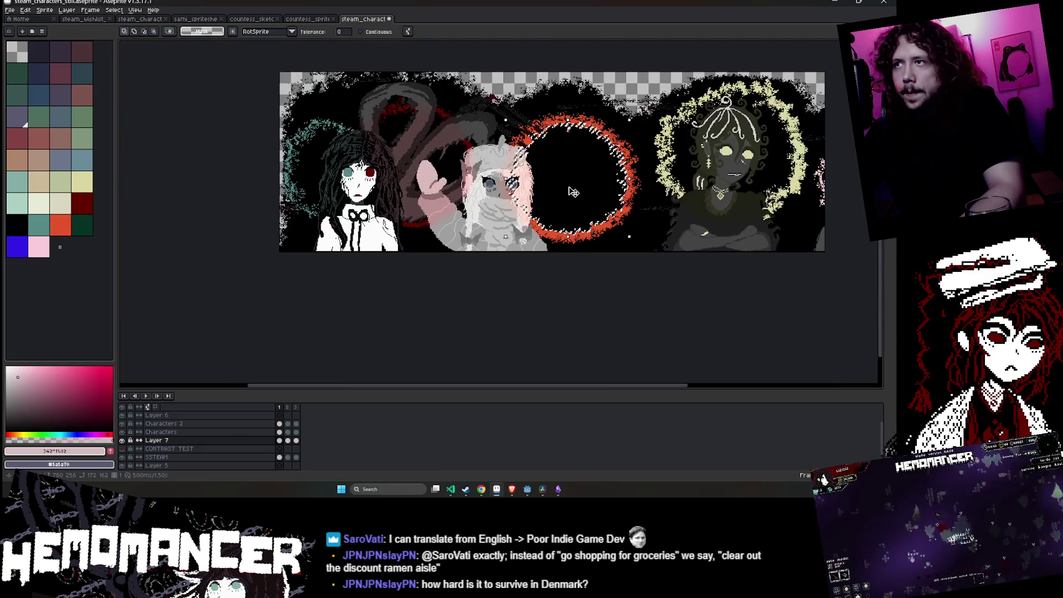
- On the COLOR OVERLAY layer, move the selected red ring left and drop the selection
scroll(283, 427, "up", 2)
left_click(281, 424)
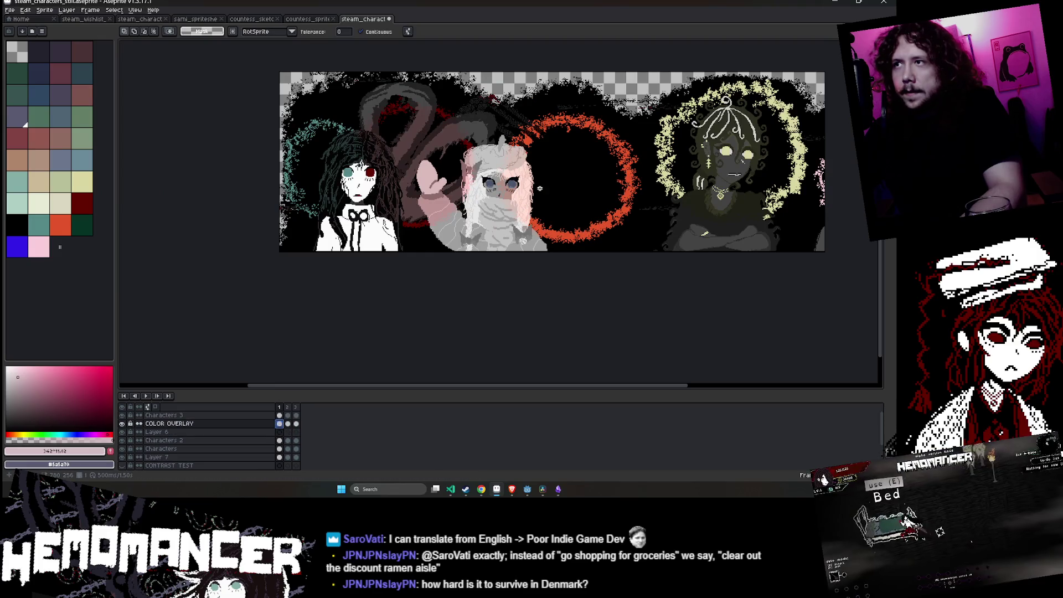
left_click(576, 186)
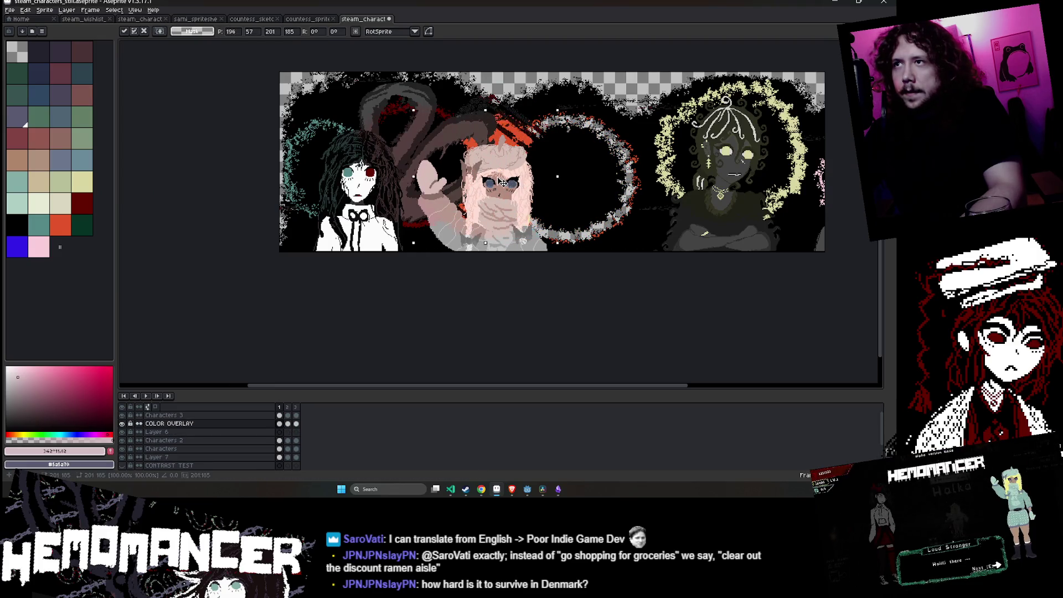
scroll(514, 182, "up", 3)
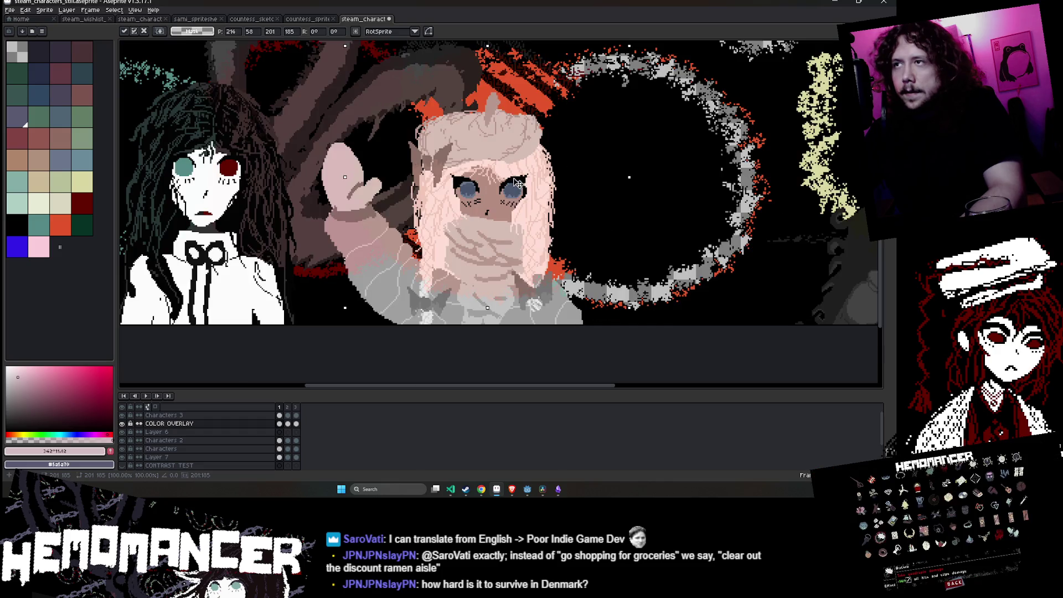
left_click(514, 182, "alt")
scroll(514, 181, "down", 3)
key("ctrl+d")
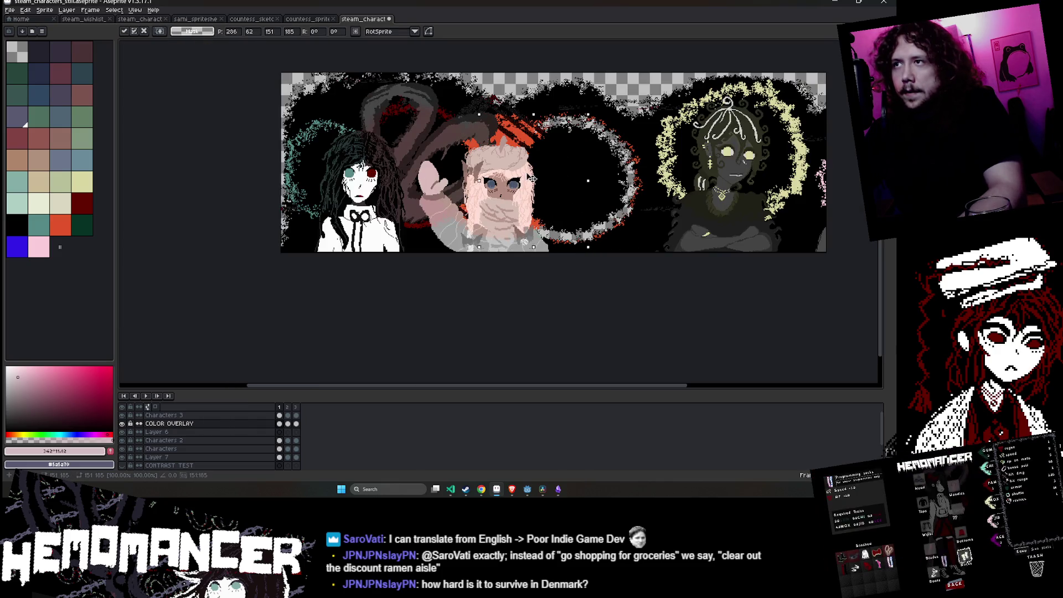
scroll(285, 428, "down", 3)
- Shift the black backing left over the pink character, undoing trial black fills and paint
left_click_drag(609, 194, 528, 194)
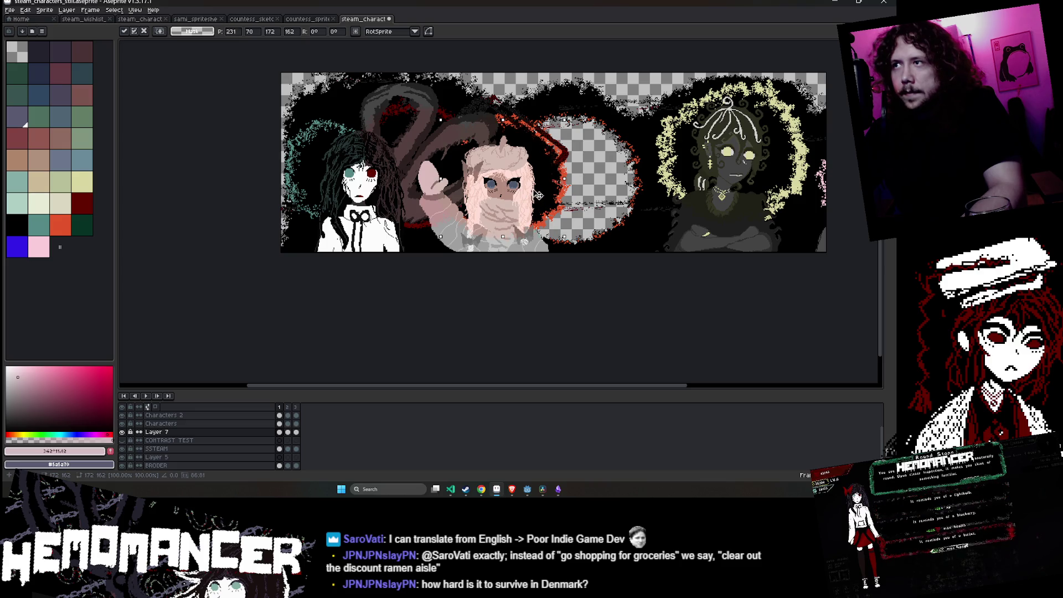
key("g")
left_click(586, 170)
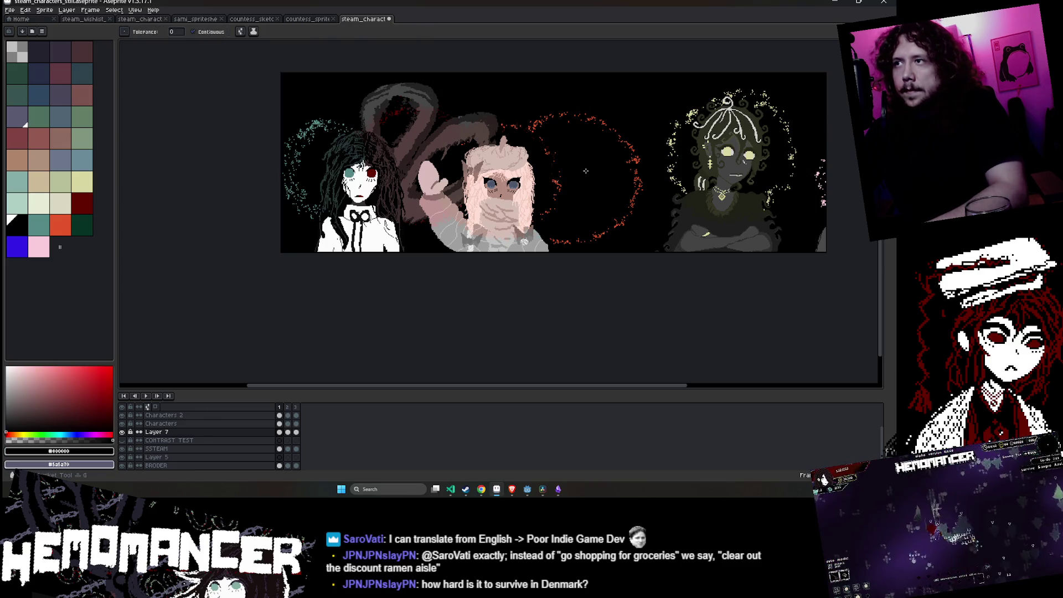
key("ctrl+z")
key("b")
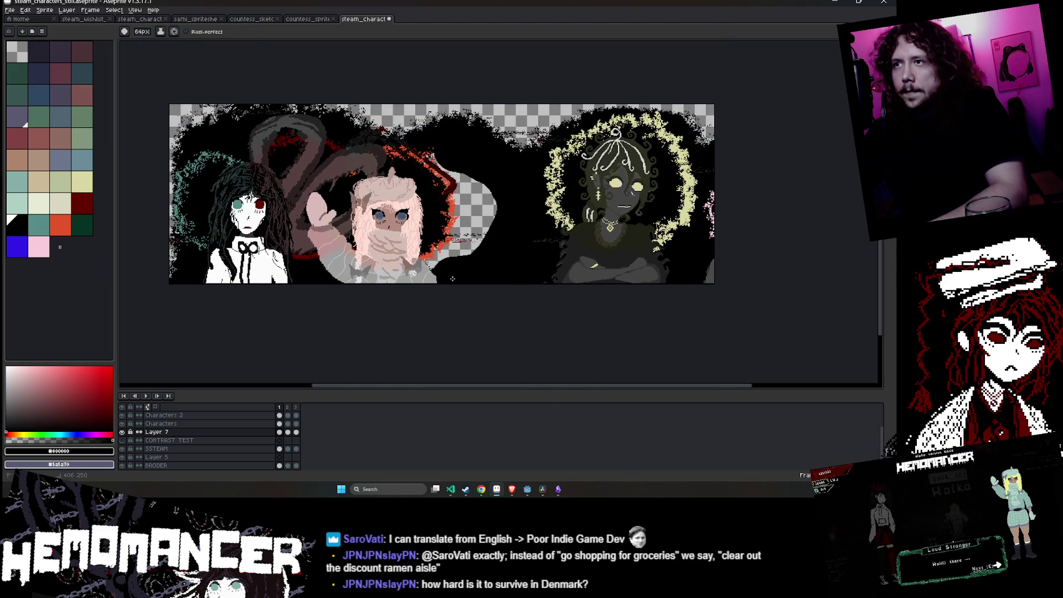
scroll(437, 266, "up", 2)
key("ctrl+z")
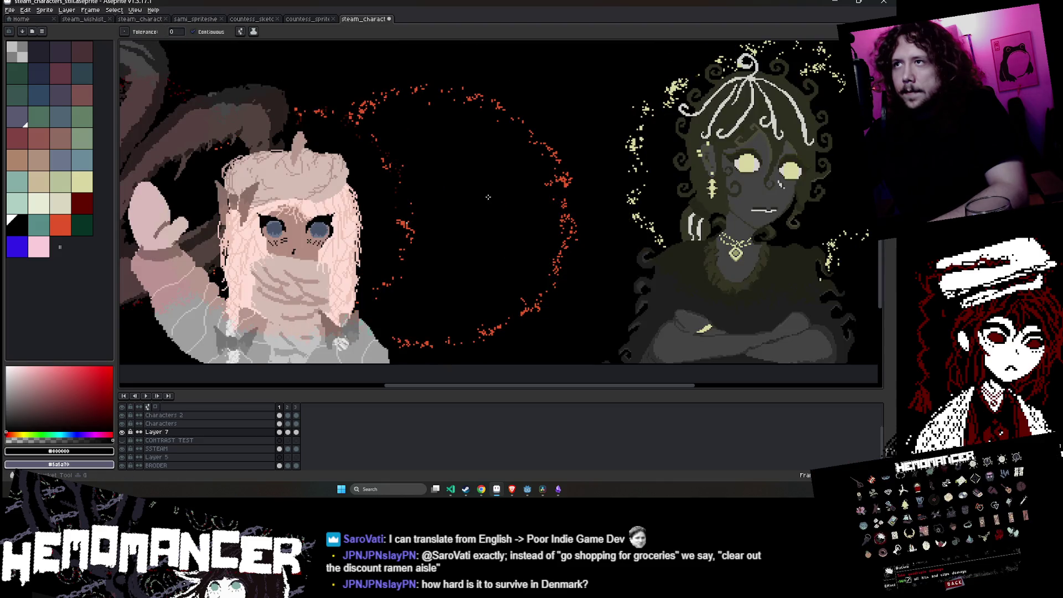
scroll(437, 267, "down", 2)
- Test Paint Bucket black fills with contiguous off and on, undo both, and hide all layers
key("g")
left_click(194, 32)
left_click(227, 107)
key("ctrl+z")
left_click(194, 32)
left_click(227, 106)
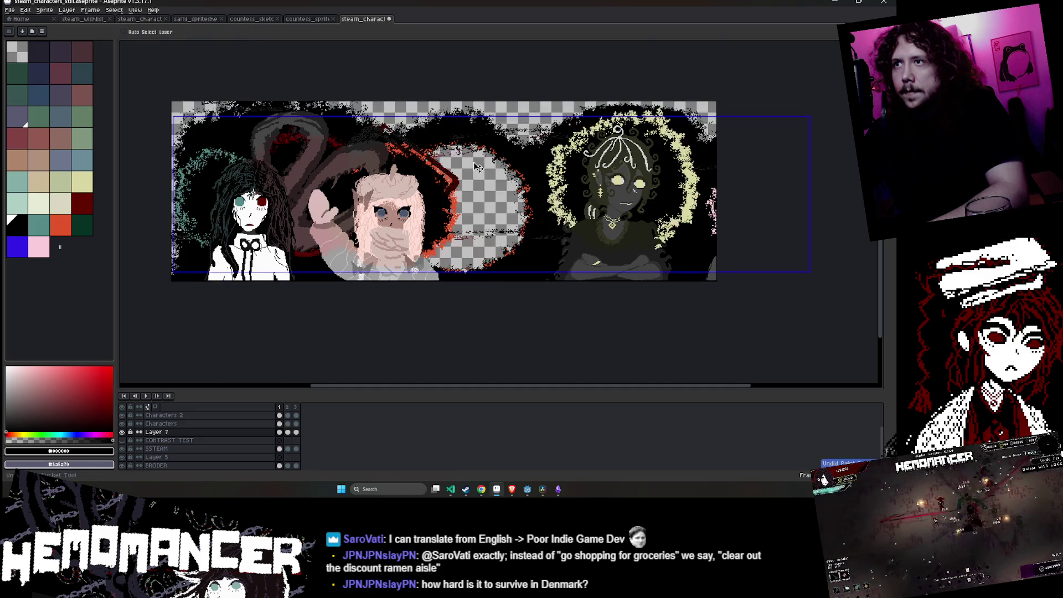
key("ctrl+z")
left_click(124, 408)
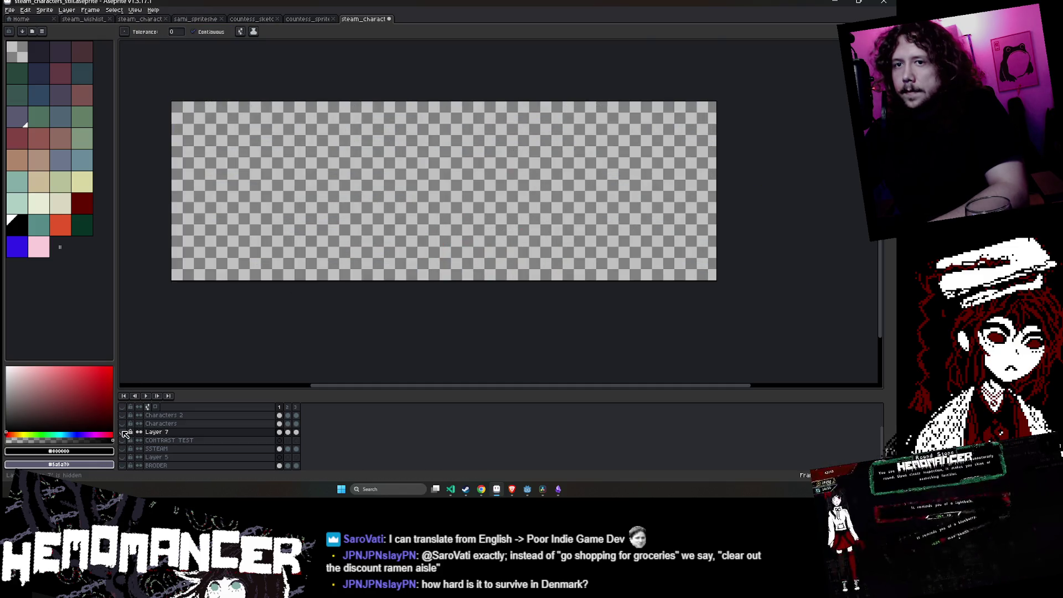
- Show only the black background layer, pick the Eraser, then reveal all layers again
left_click(123, 432)
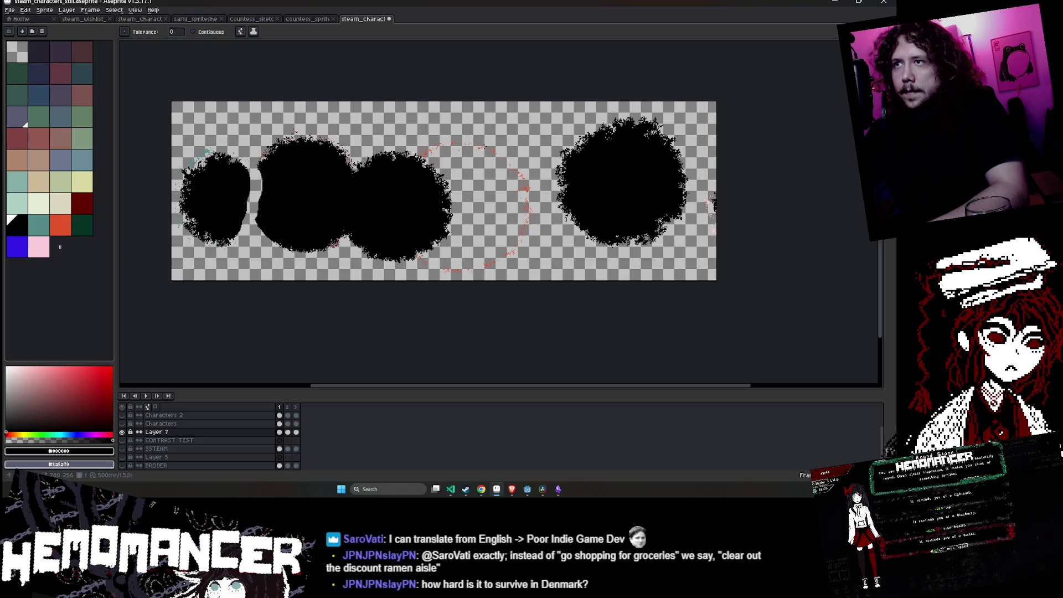
key("e")
scroll(521, 145, "up", 3)
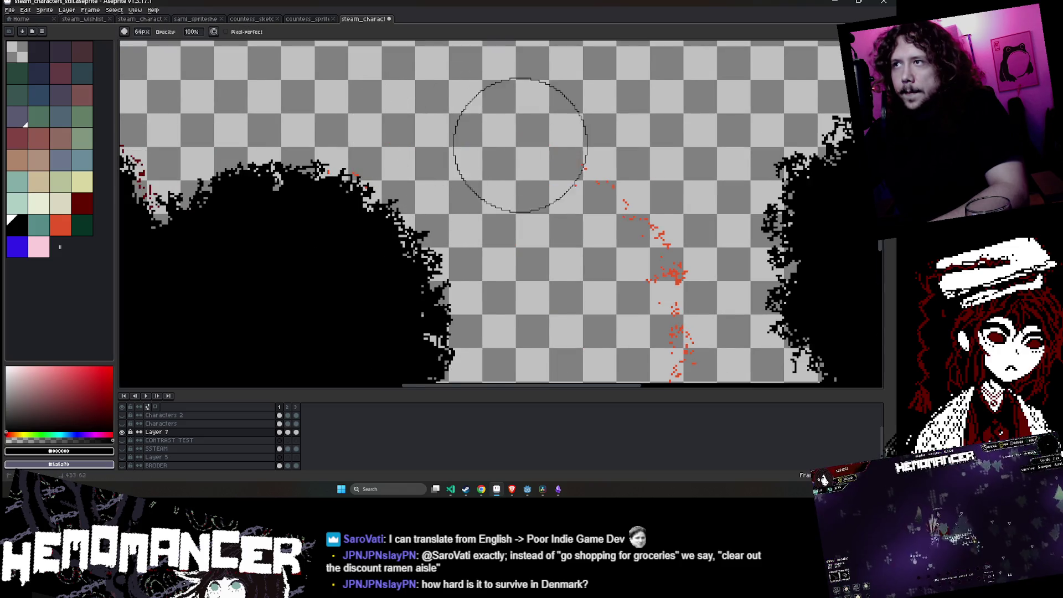
scroll(605, 225, "down", 2)
scroll(554, 249, "down", 3)
scroll(510, 289, "up", 4)
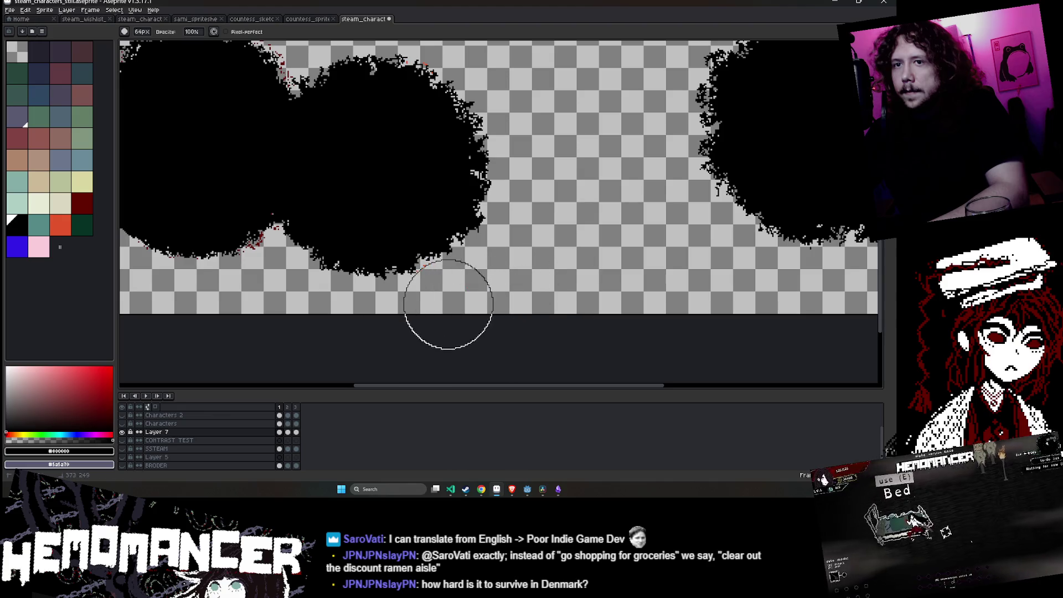
left_click(124, 408)
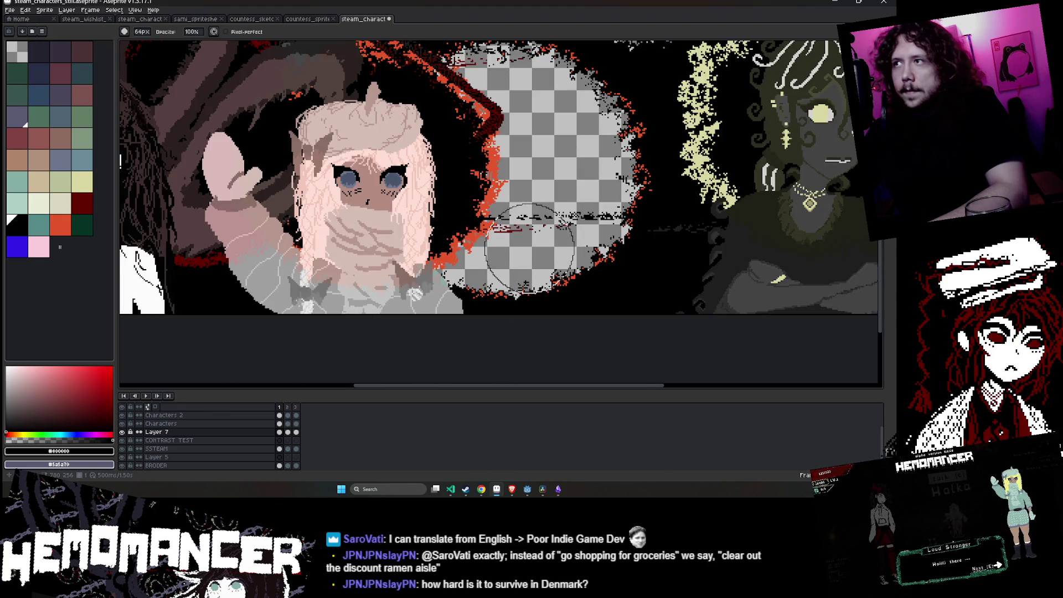
- Hide every layer except the COLOR OVERLAY blobs
scroll(268, 439, "up", 2)
left_click(124, 410)
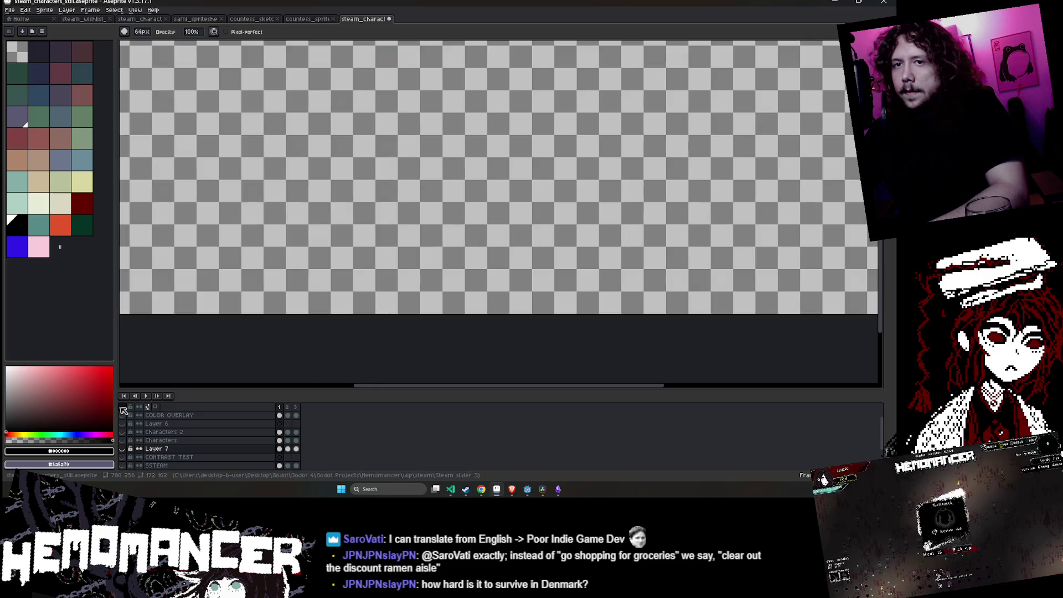
left_click(122, 448)
scroll(297, 295, "down", 2)
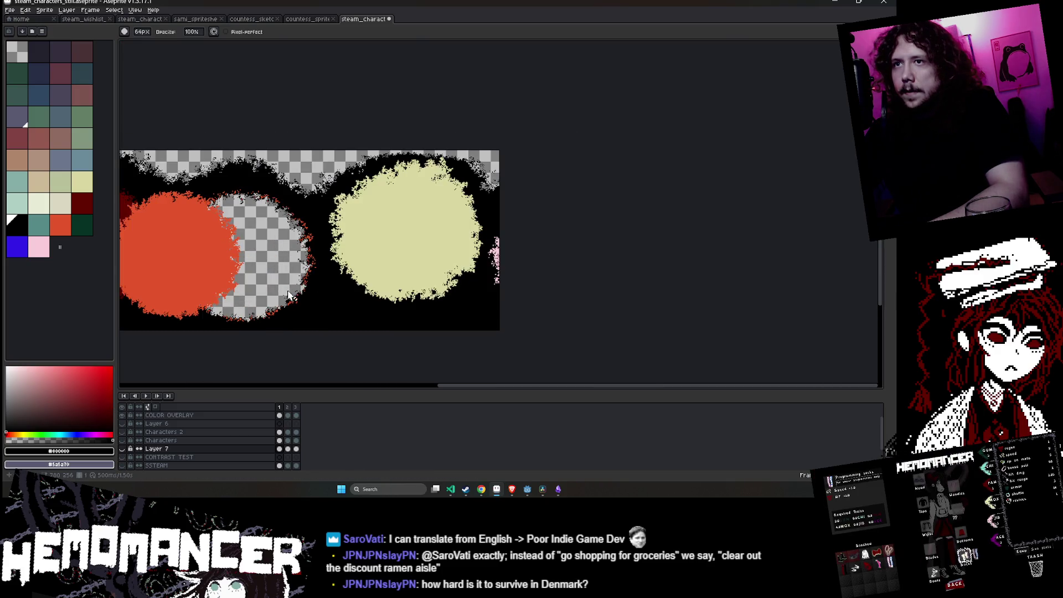
scroll(310, 299, "up", 2)
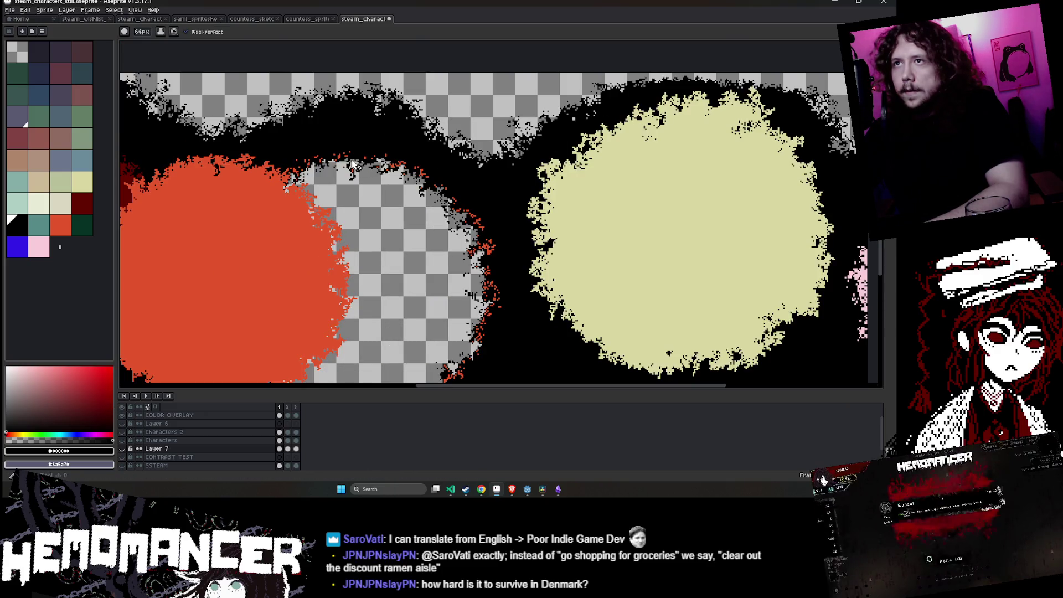
- On COLOR OVERLAY, brush black down the gap and bucket-fill the remaining transparency black
left_click(213, 417)
key("minus")
key("minus")
key("minus")
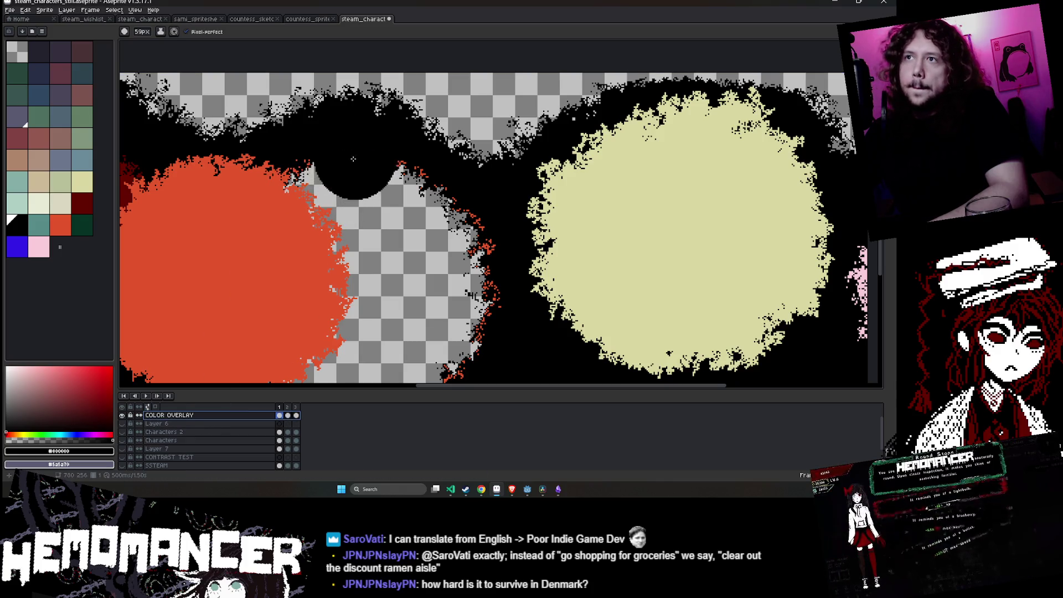
left_click_drag(352, 165, 470, 360)
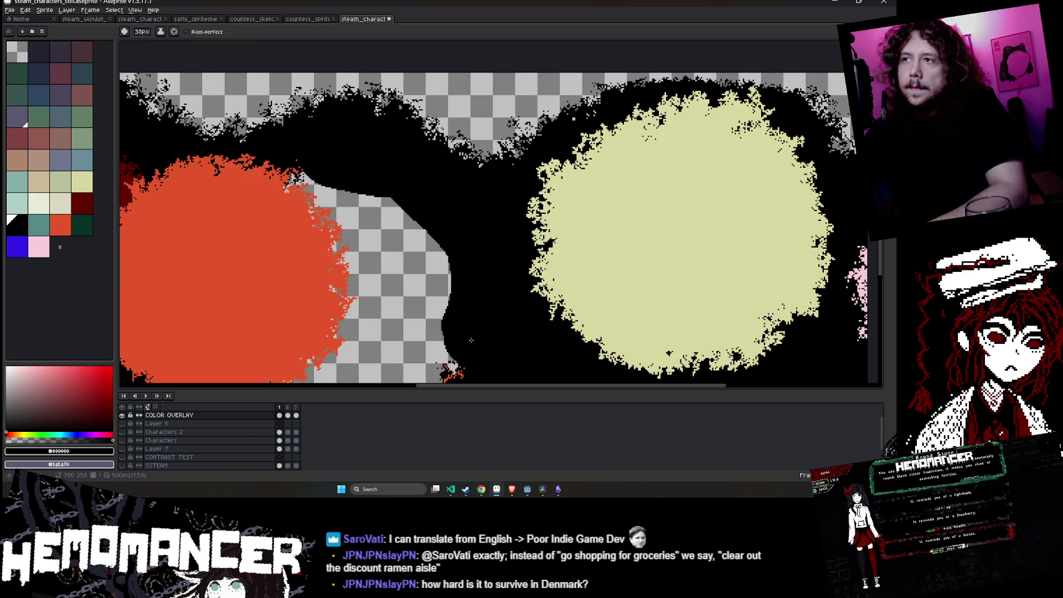
key("g")
left_click(421, 310)
scroll(447, 298, "down", 2)
left_click_drag(447, 298, 455, 212)
key("b")
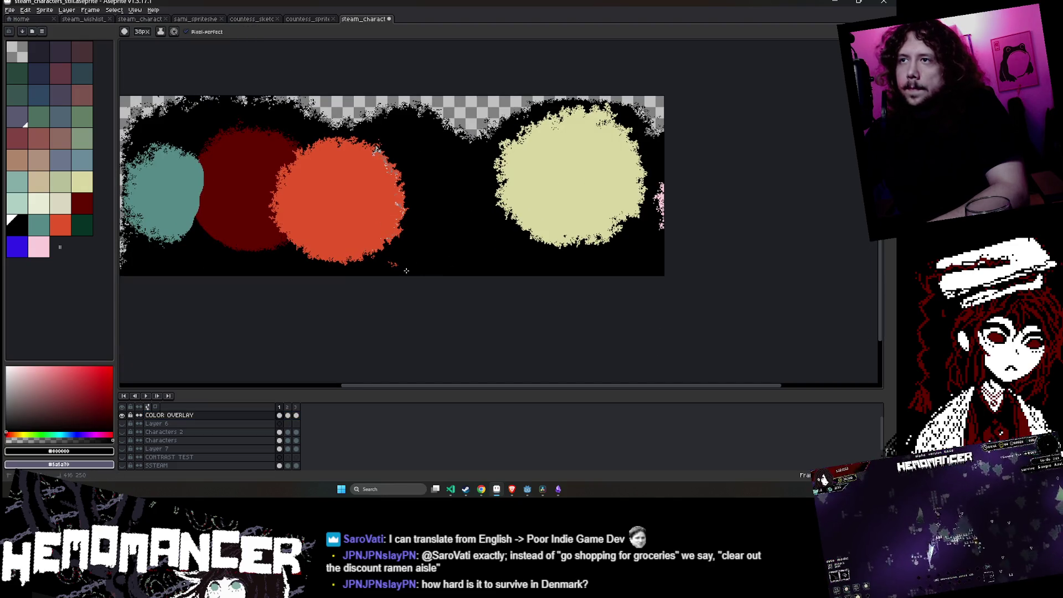
left_click(123, 414)
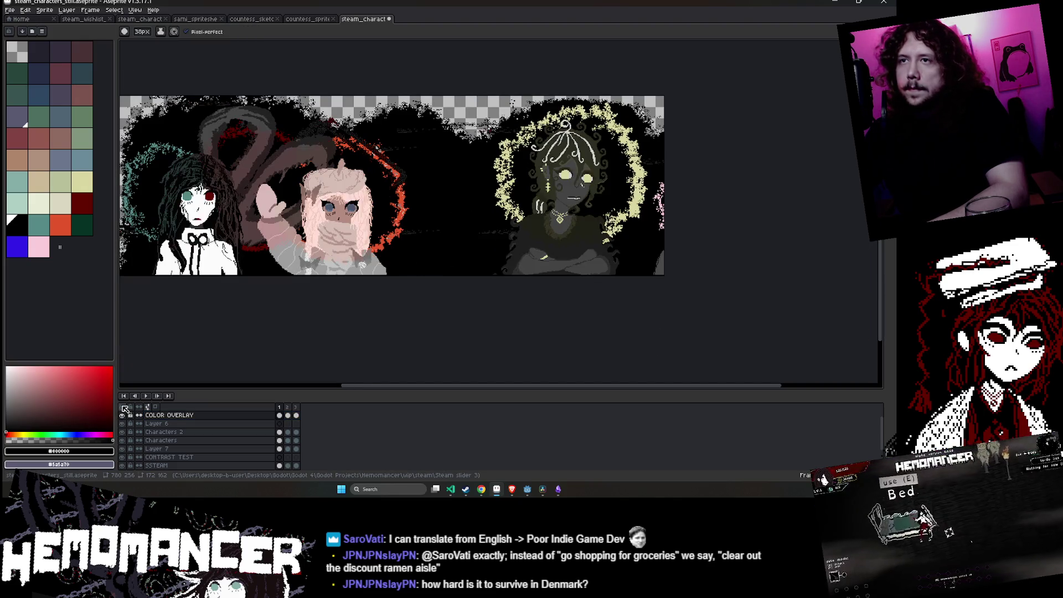
- Magic Wand-select the area around the pink character's raised hand
left_click_drag(297, 276, 422, 306)
scroll(420, 305, "up", 2)
scroll(420, 304, "down", 2)
scroll(410, 233, "up", 3)
key("w")
left_click(409, 229)
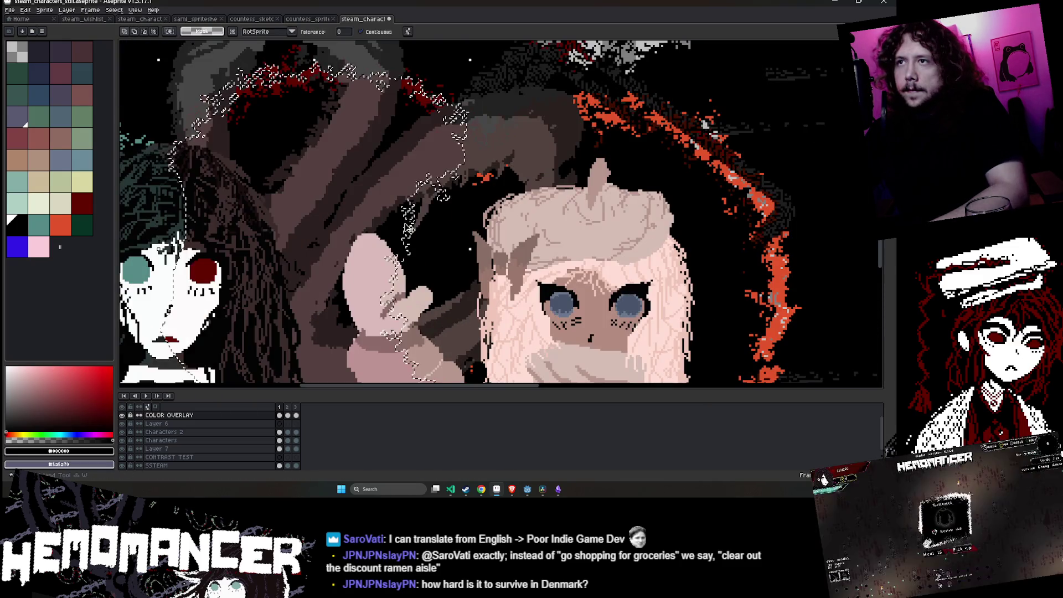
scroll(409, 228, "down", 2)
- On Layer 7, undo the test dabs and paint a thin orange-red line along the raised hand
key("e")
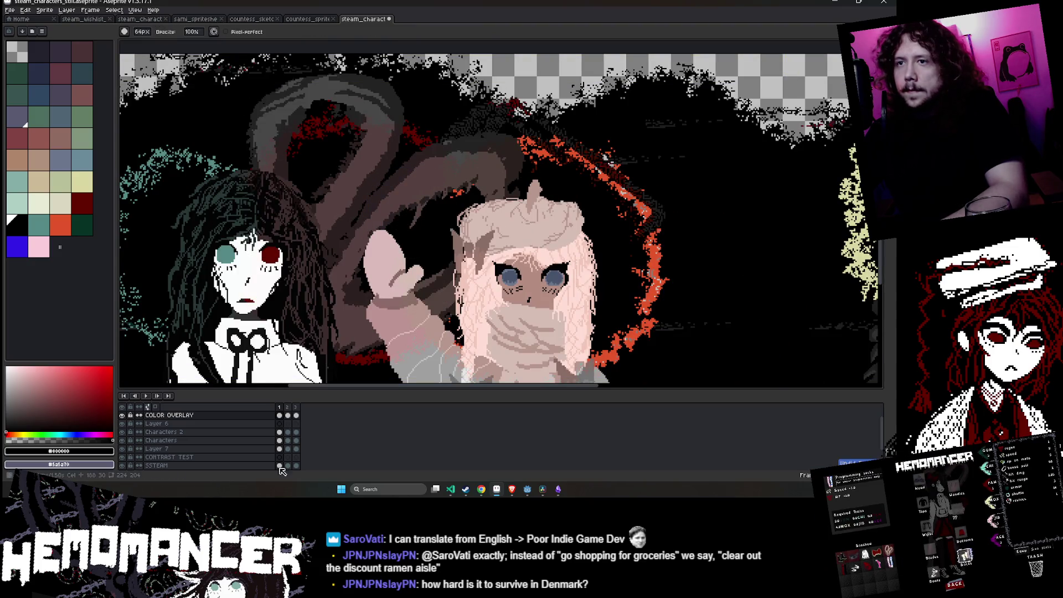
scroll(311, 428, "down", 1)
left_click(279, 432)
left_click_drag(399, 209, 406, 220)
key("ctrl+z")
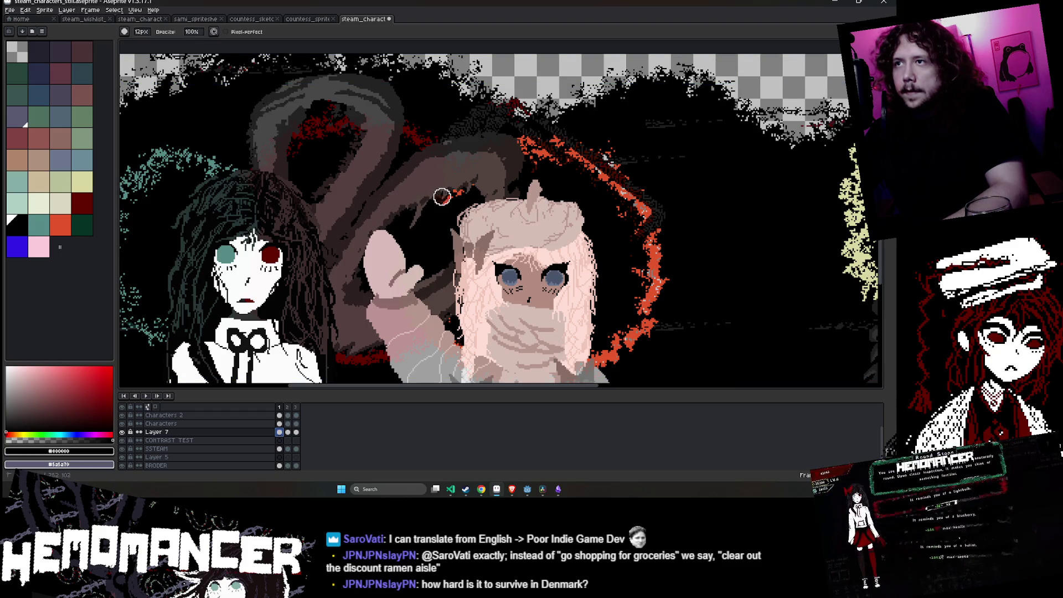
key("ctrl+z")
key("b")
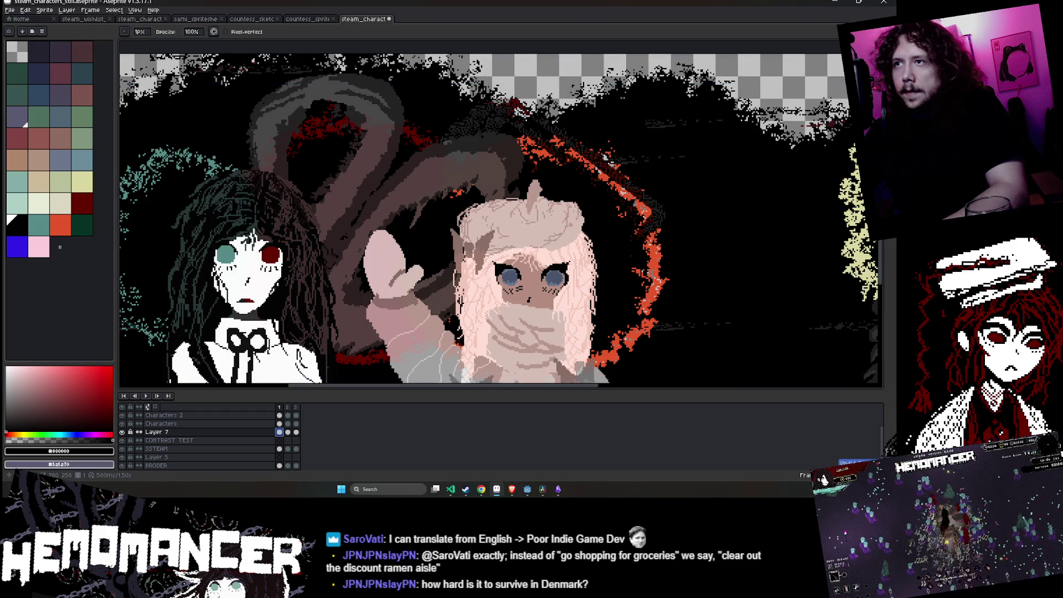
key("e")
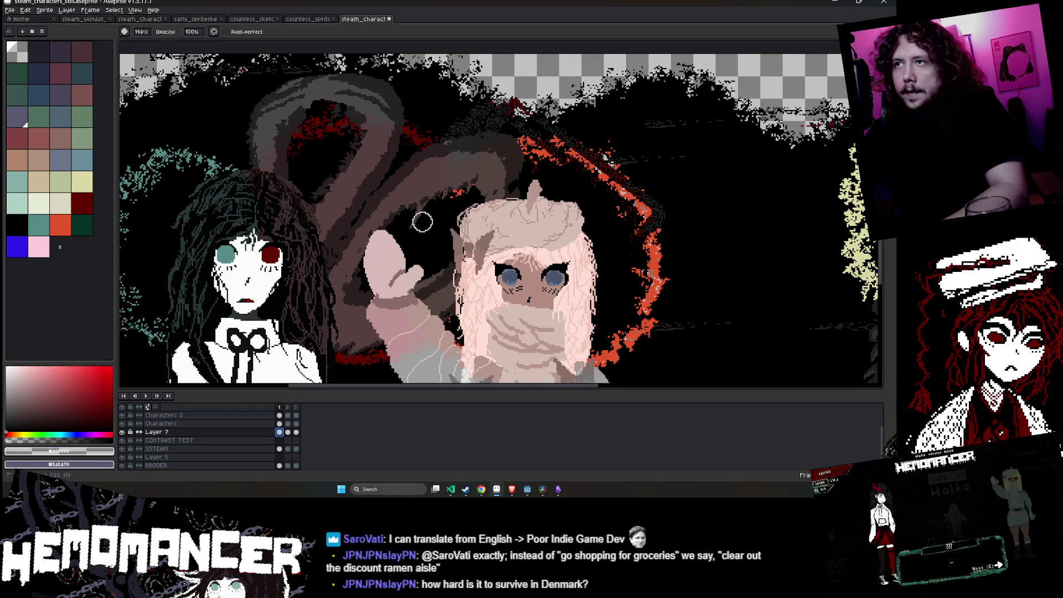
left_click_drag(461, 191, 411, 267)
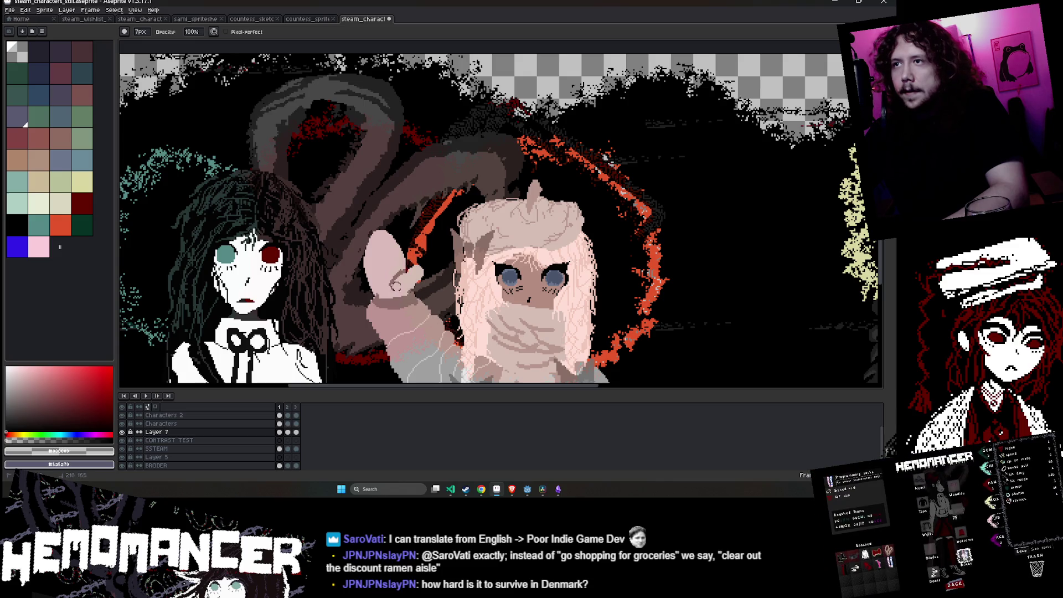
scroll(392, 282, "down", 5)
scroll(407, 222, "up", 3)
scroll(407, 222, "up", 2)
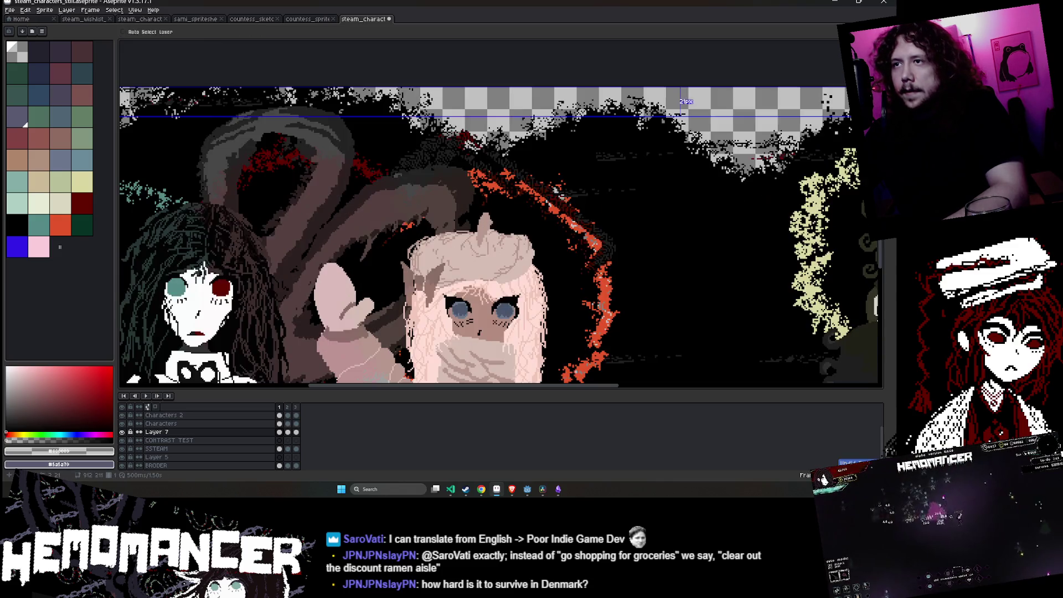
- Dab orange-red near the character's head, then undo the colour-based selection
left_click(387, 240)
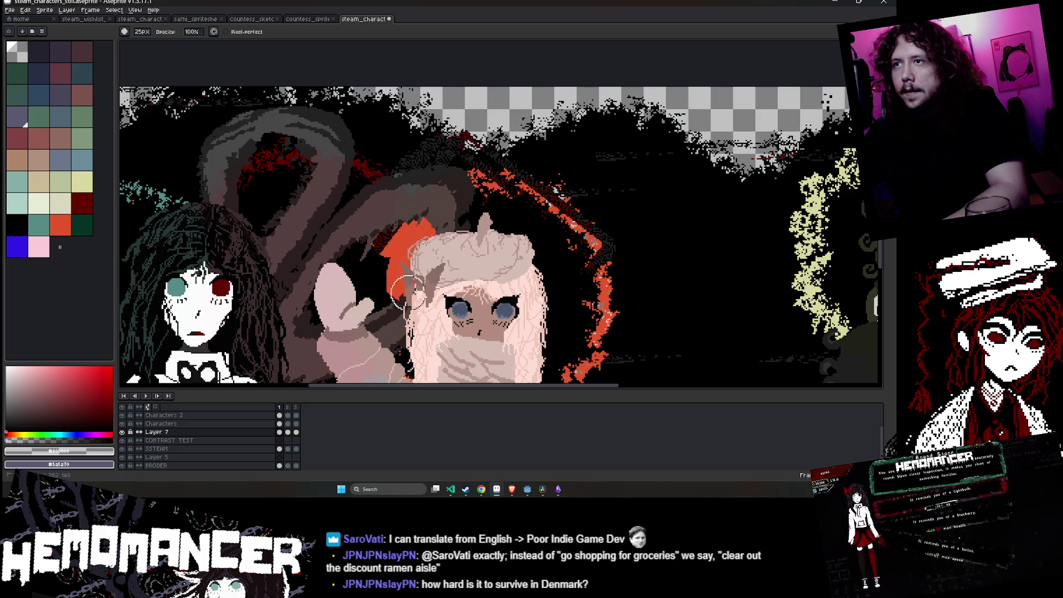
scroll(396, 299, "down", 5)
scroll(514, 331, "up", 3)
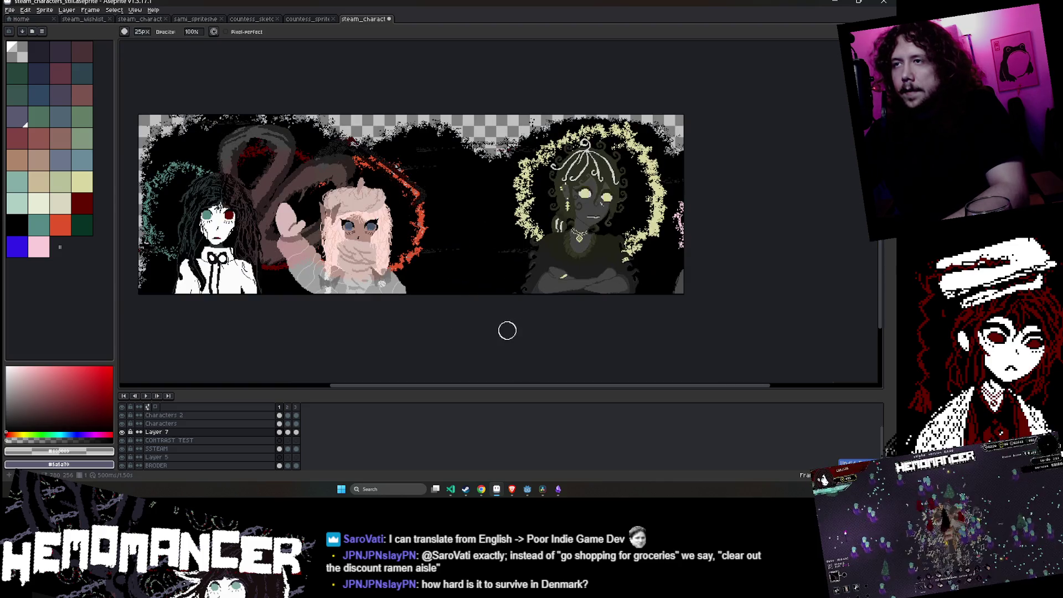
key("v")
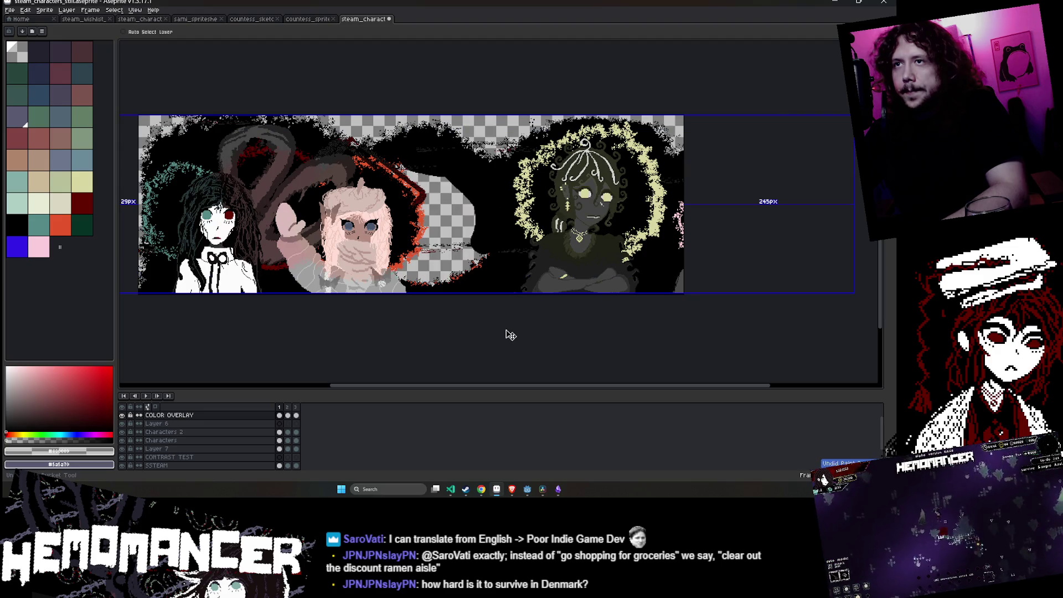
key("ctrl+z")
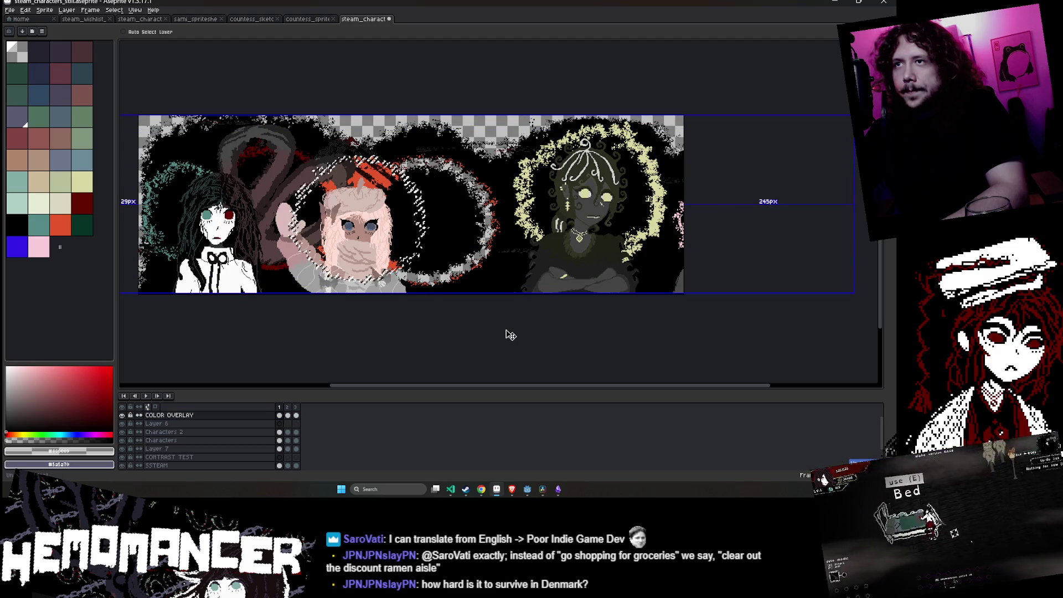
key("ctrl+z")
key("ctrl+z")
- Undo the transformation to restore the saved middle character, then bring up the Steam store page
key("ctrl+z")
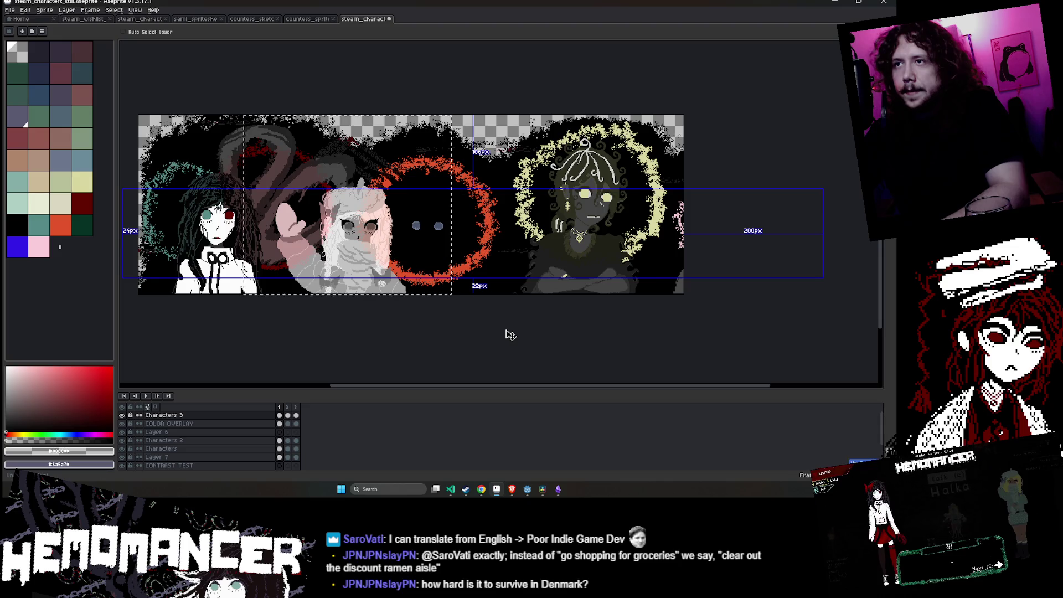
key("ctrl+z")
key("ctrl+z")
key("b")
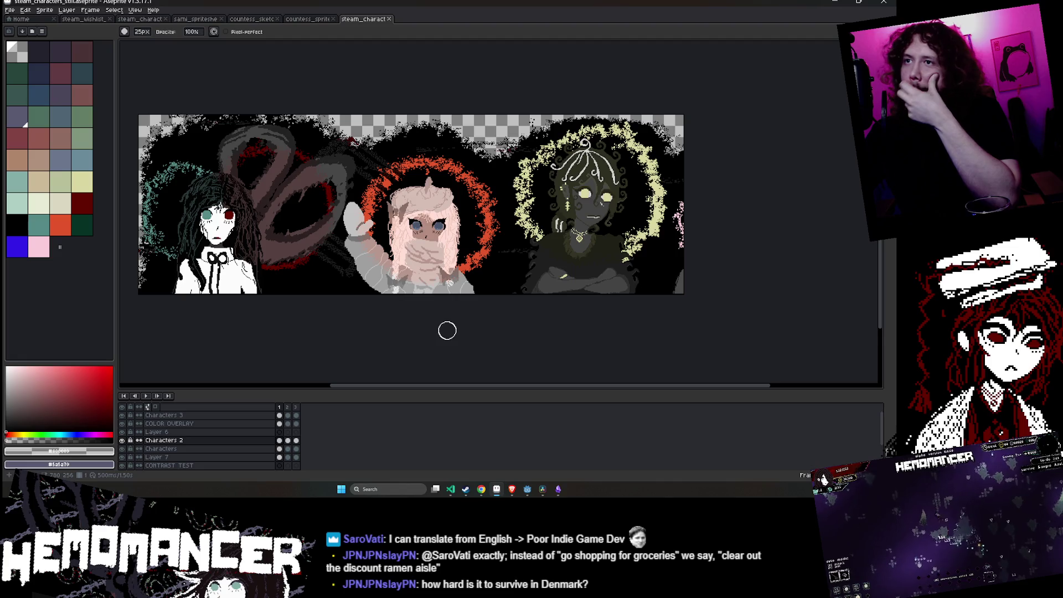
right_click(451, 332)
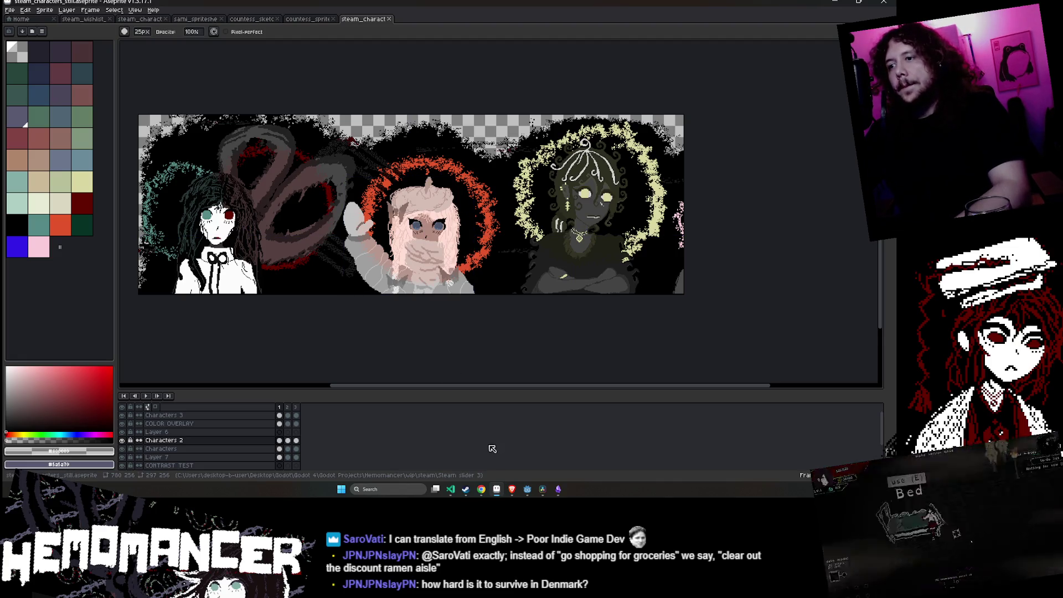
left_click(481, 489)
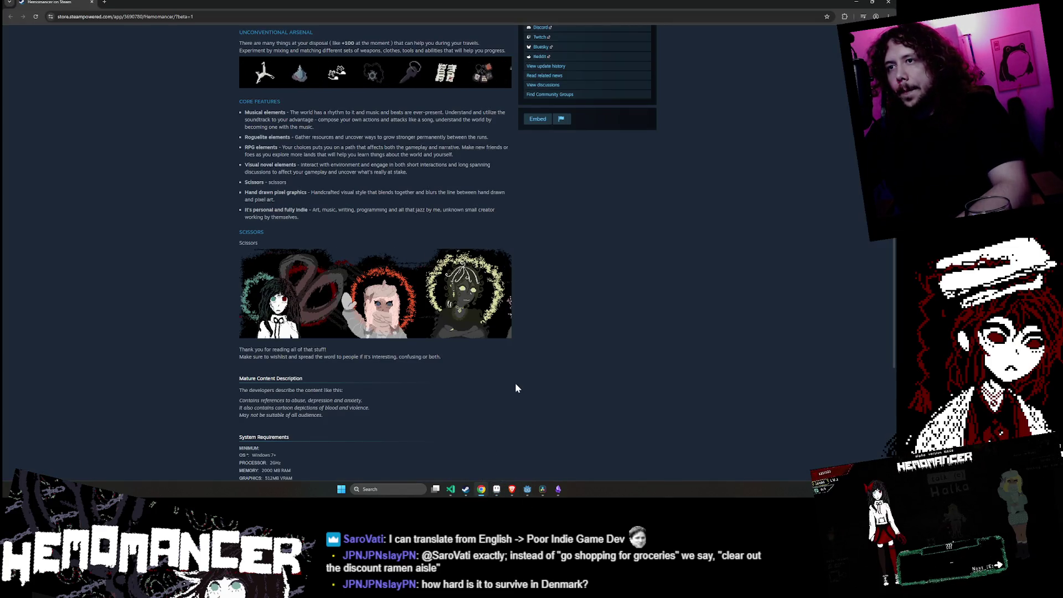
- Scroll to the Scissors banner on the Hemomancer page to compare, then return to Aseprite
scroll(513, 387, "up", 2)
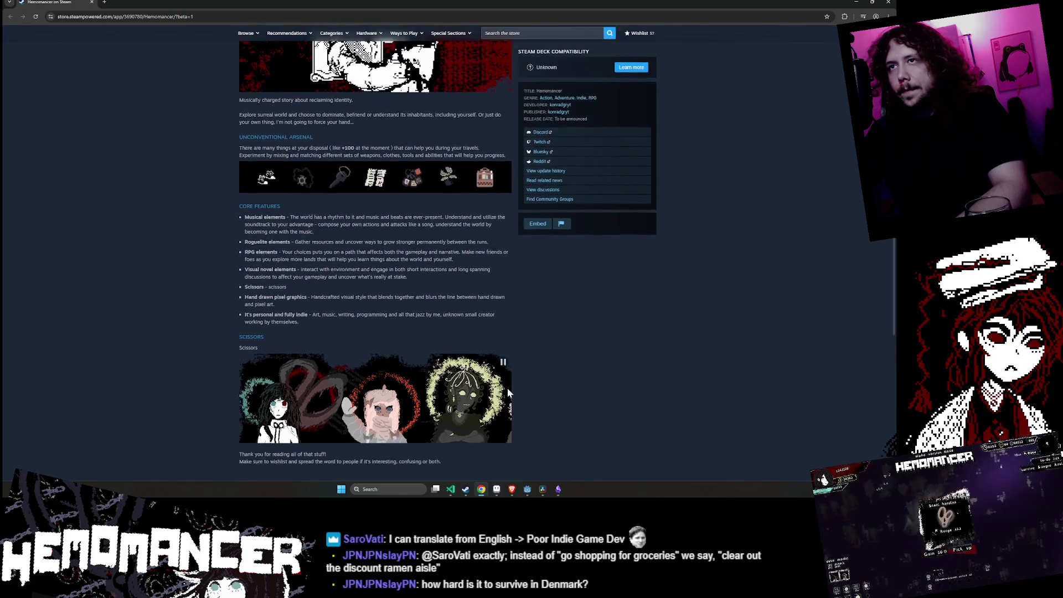
scroll(504, 388, "up", 5)
scroll(569, 394, "up", 5)
scroll(569, 393, "down", 5)
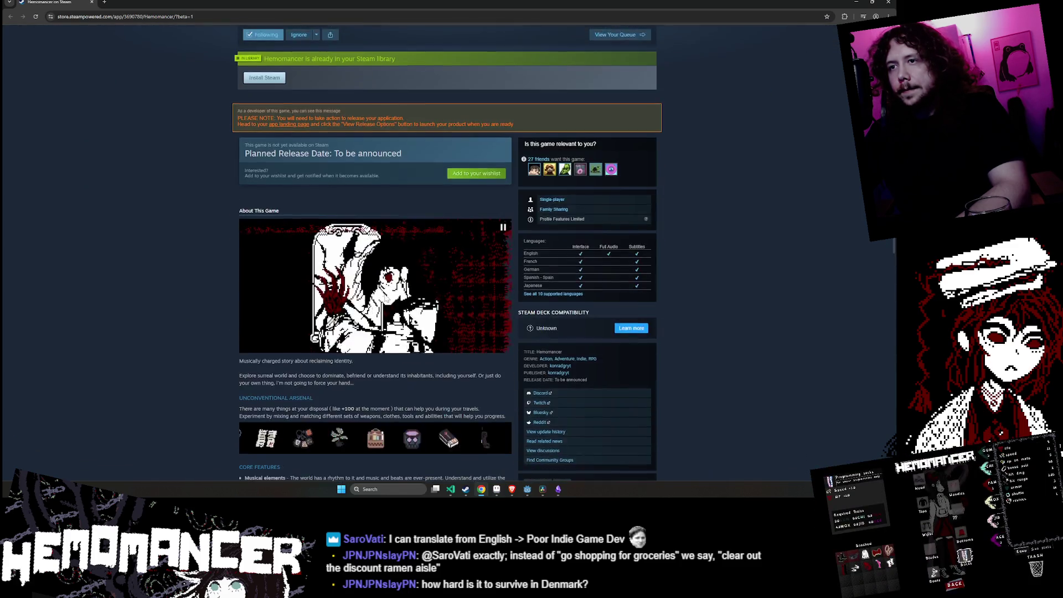
scroll(380, 302, "down", 10)
scroll(380, 302, "up", 3)
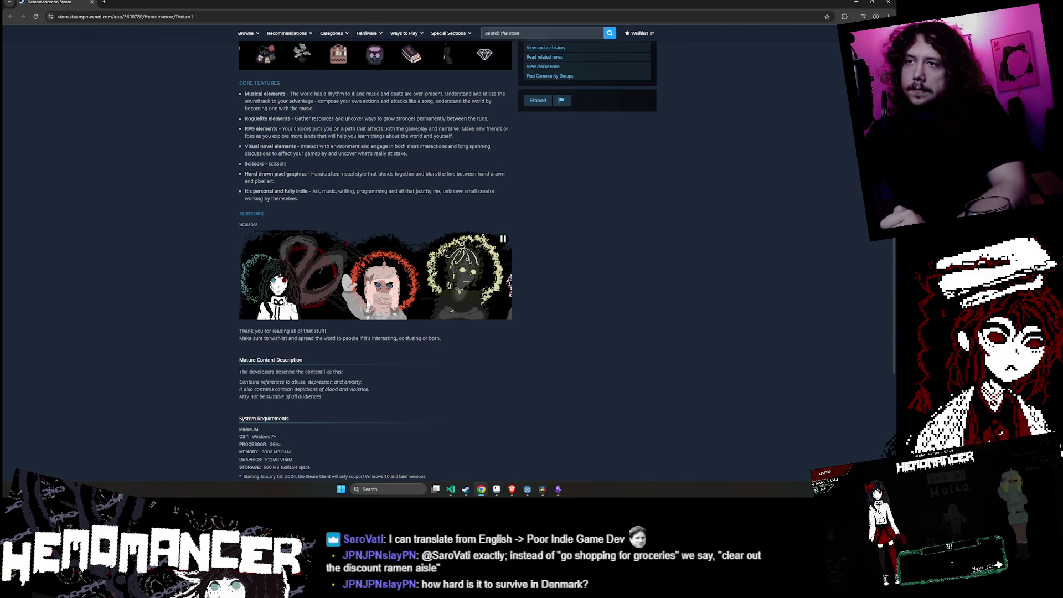
key("alt+Tab")
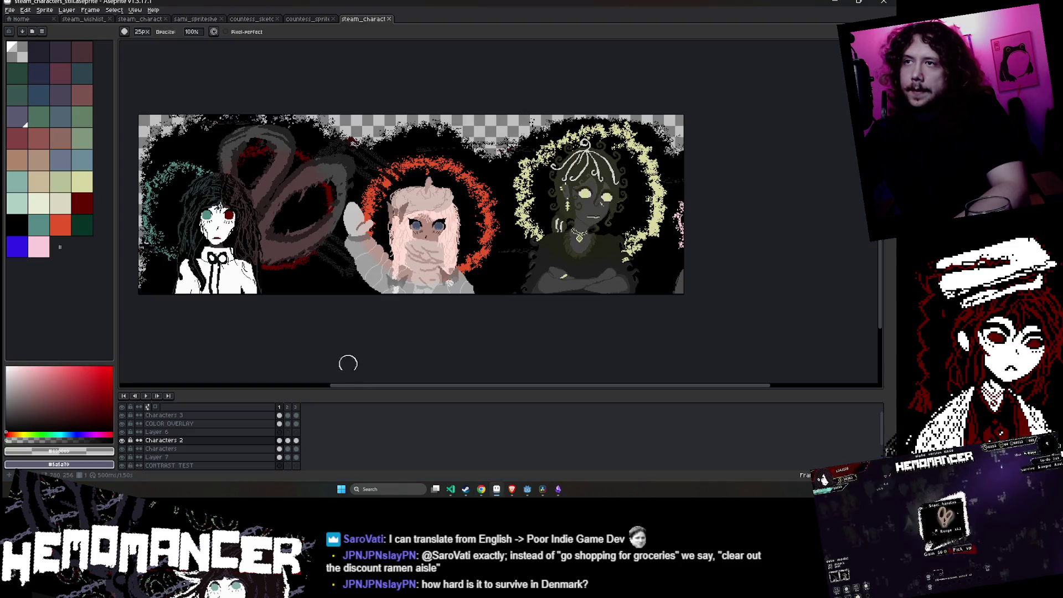
left_click(279, 423)
key("w")
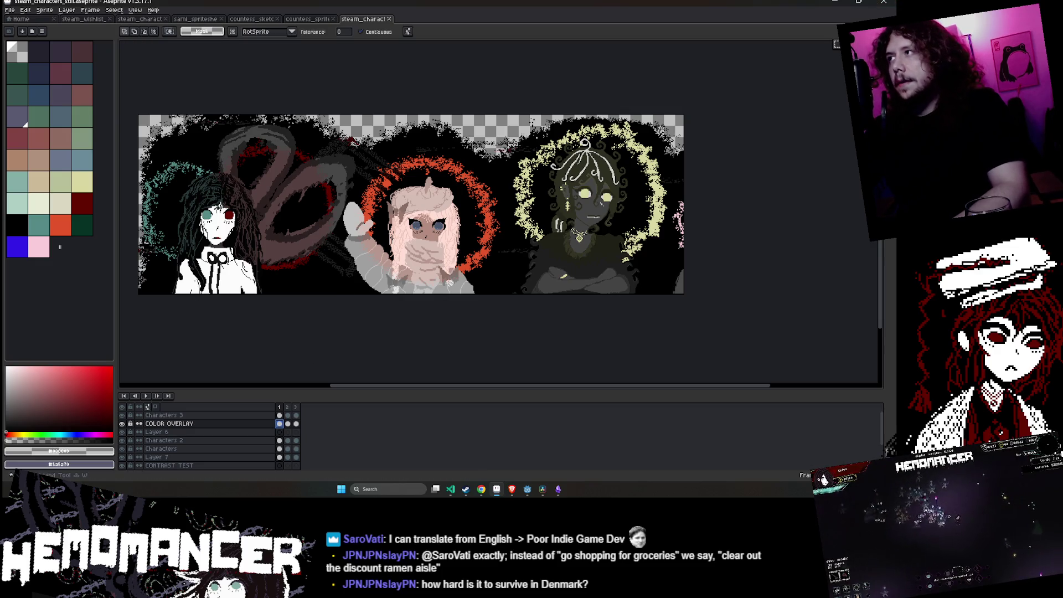
key("v")
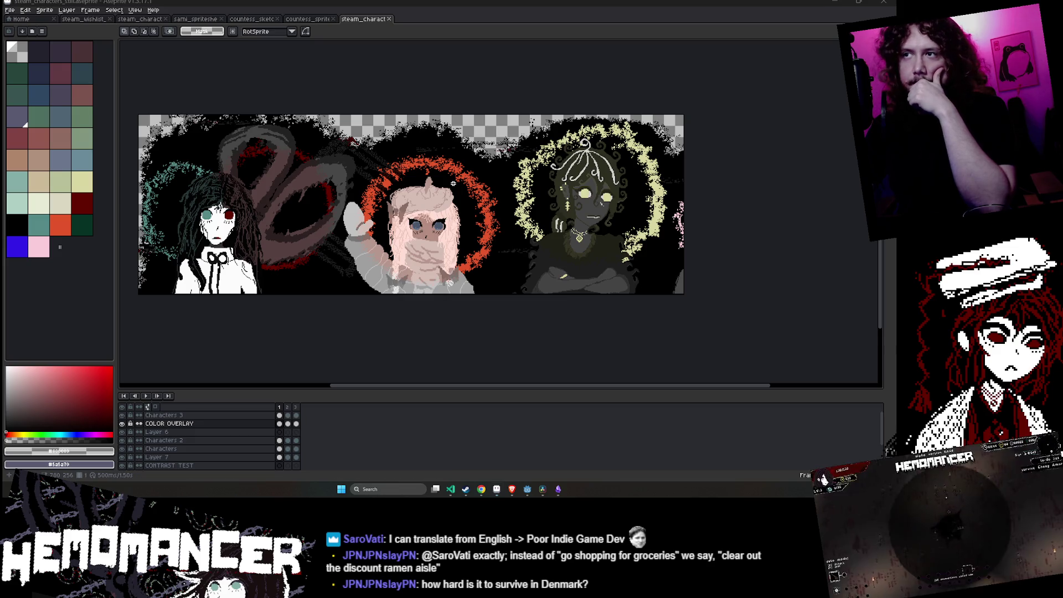
- Drag the overlay around the pink character, clear the ring selection and play the banner animation
left_click(281, 437)
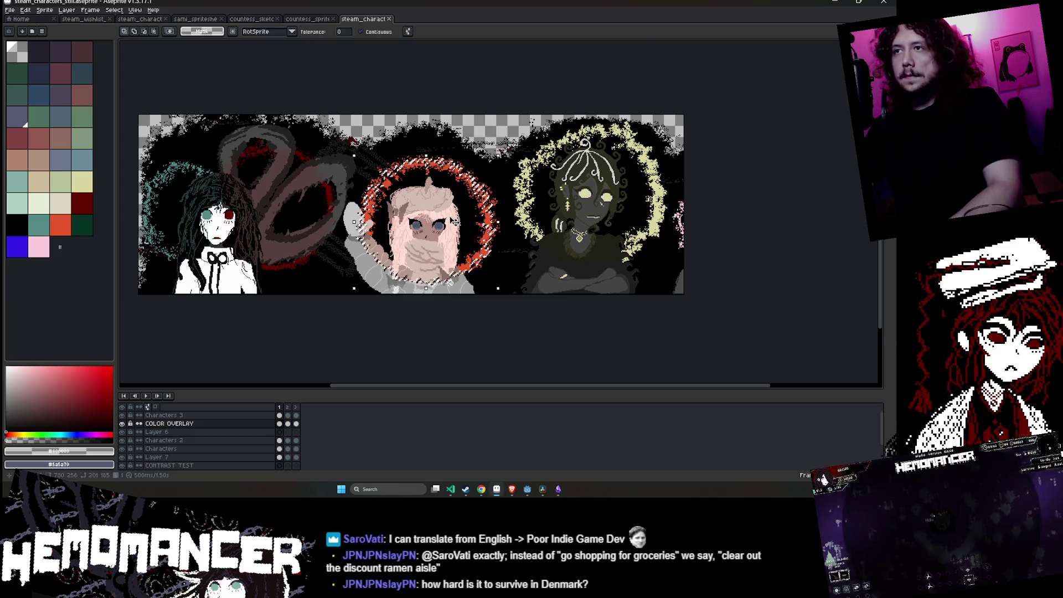
scroll(487, 249, "up", 2)
left_click_drag(487, 249, 431, 387)
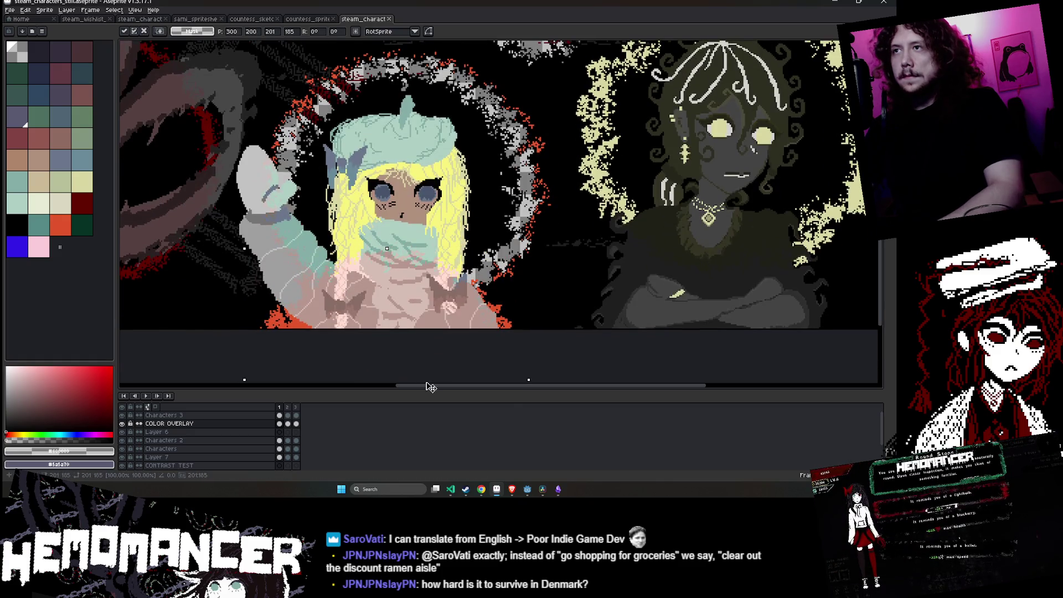
scroll(431, 382, "down", 2)
key("Escape")
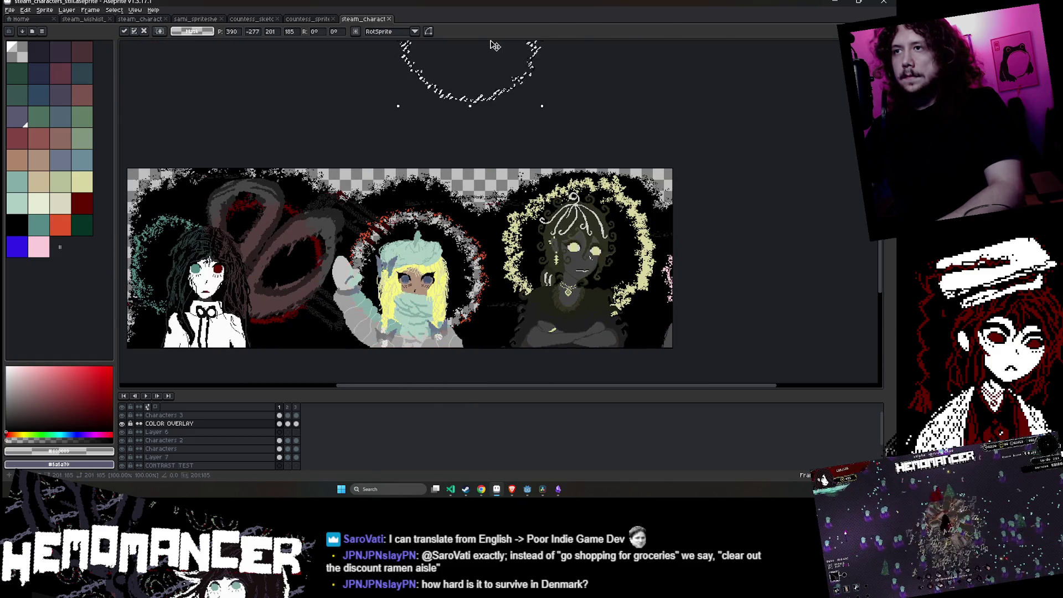
key("w")
key("ctrl+d")
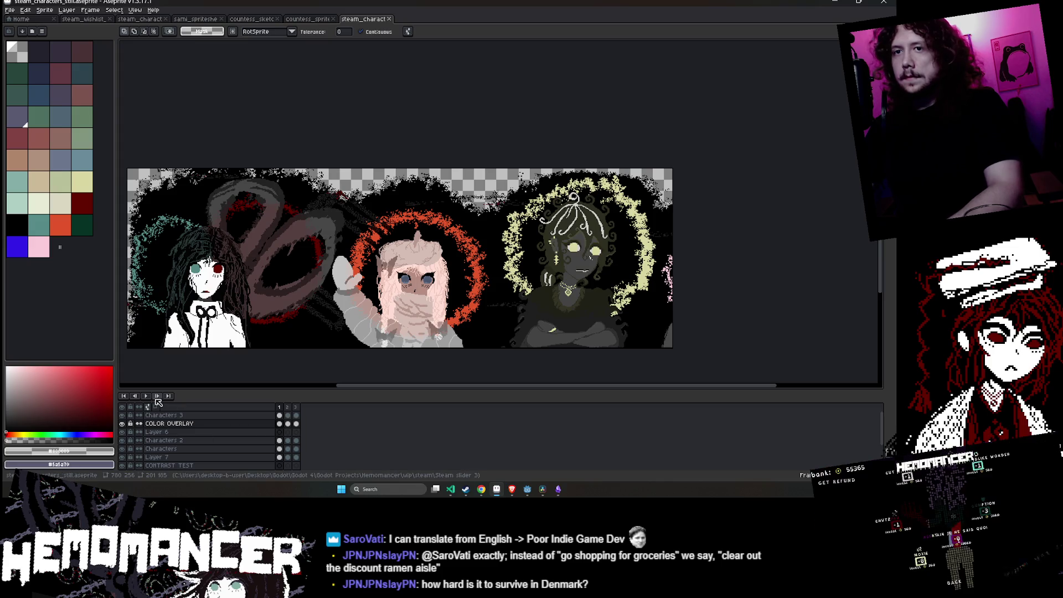
left_click(146, 396)
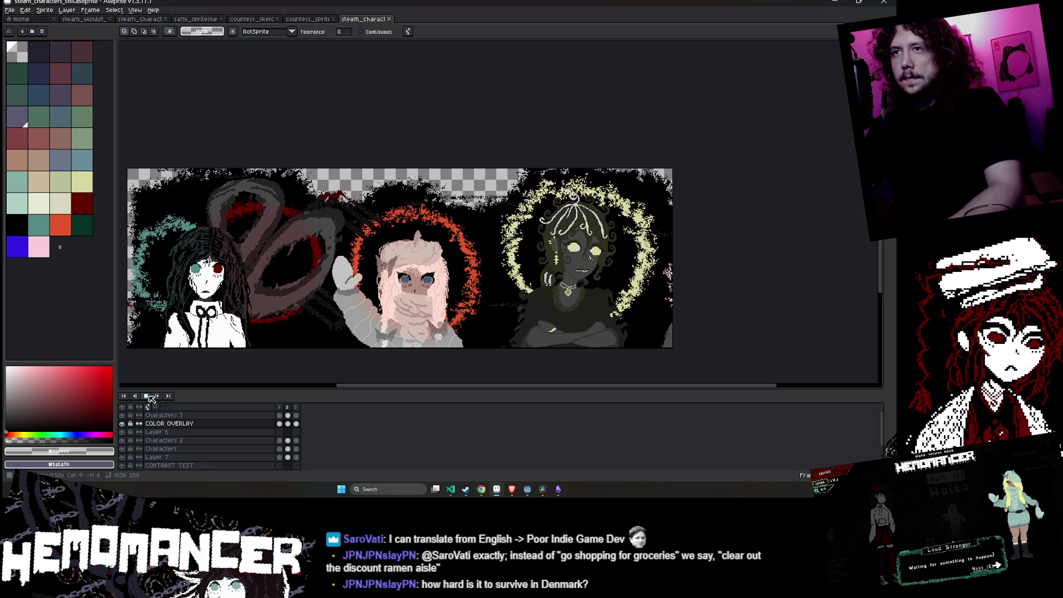
scroll(463, 357, "down", 1)
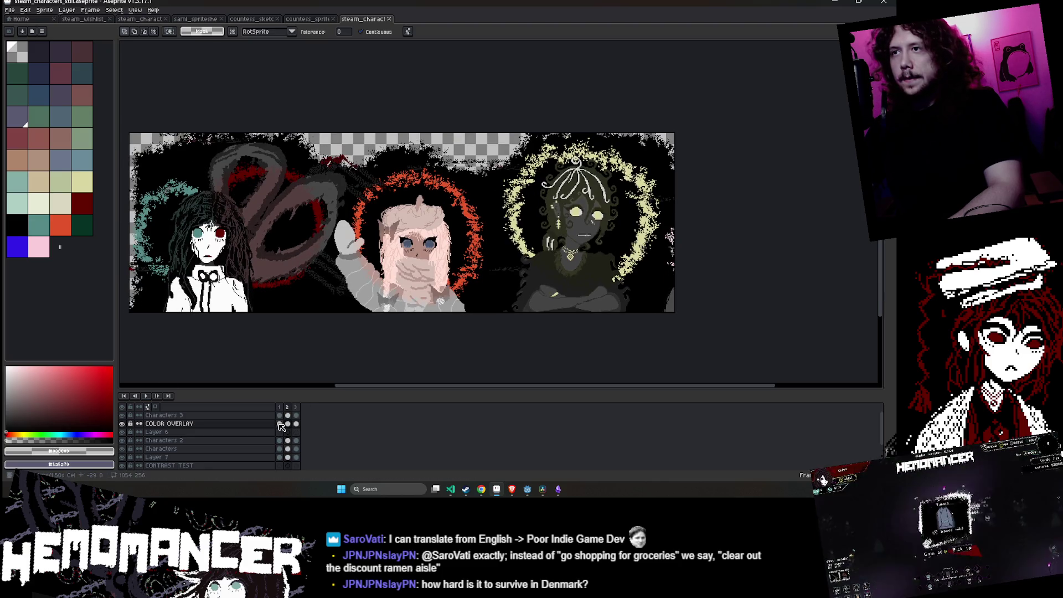
- Use Flatten from the layer context menu to merge every layer into one
right_click(234, 430)
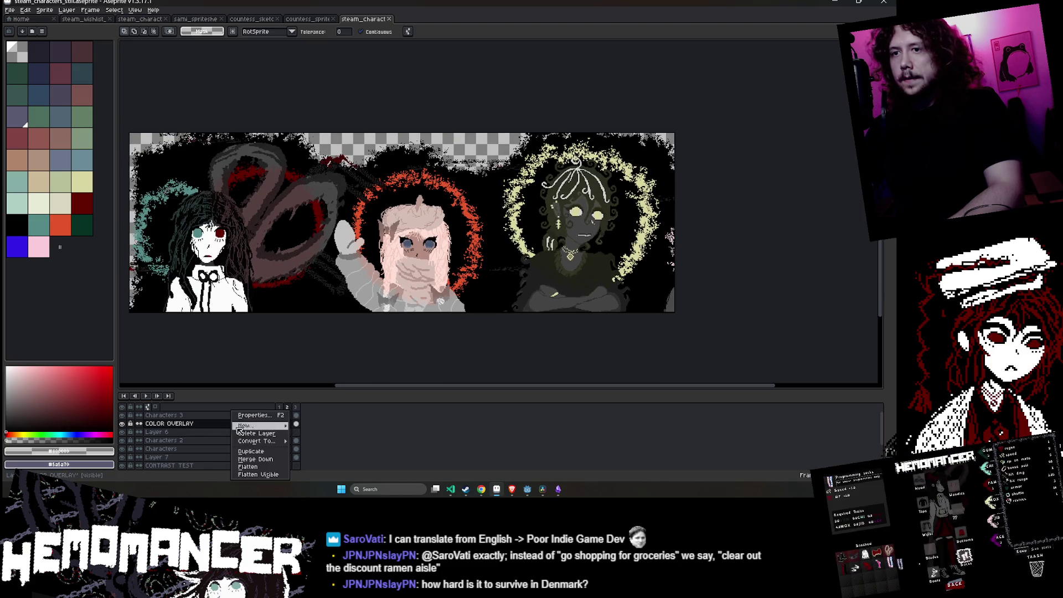
left_click(280, 468)
key("b")
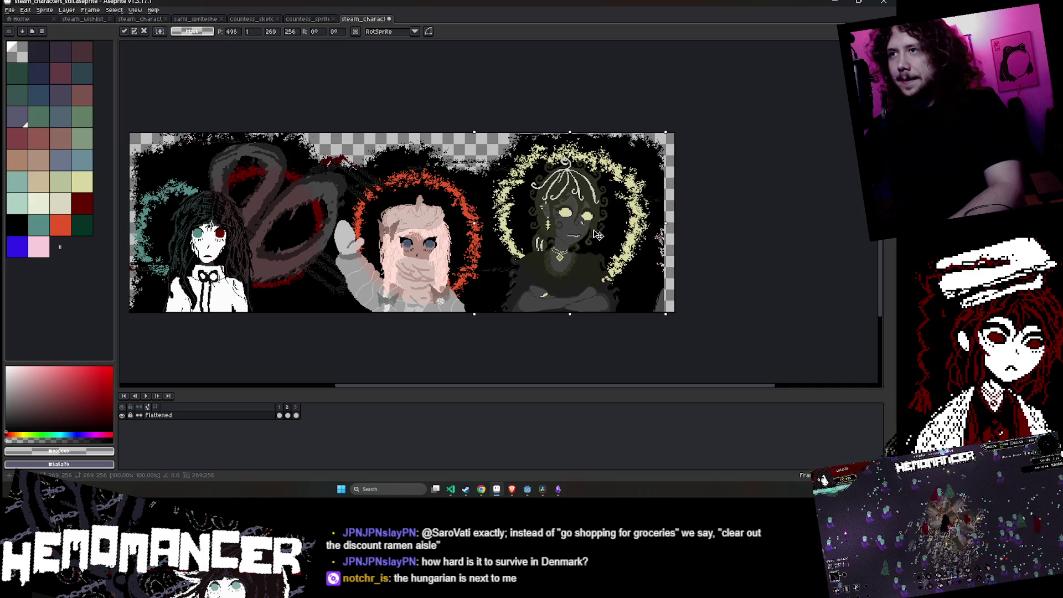
key("Return")
left_click_drag(527, 123, 495, 177)
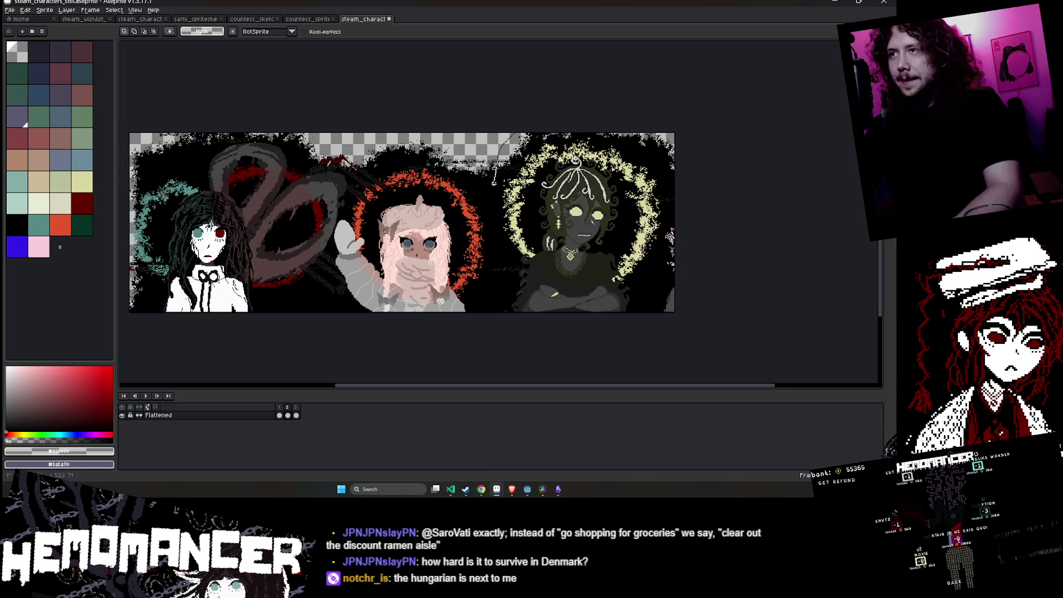
left_click_drag(502, 242, 499, 311)
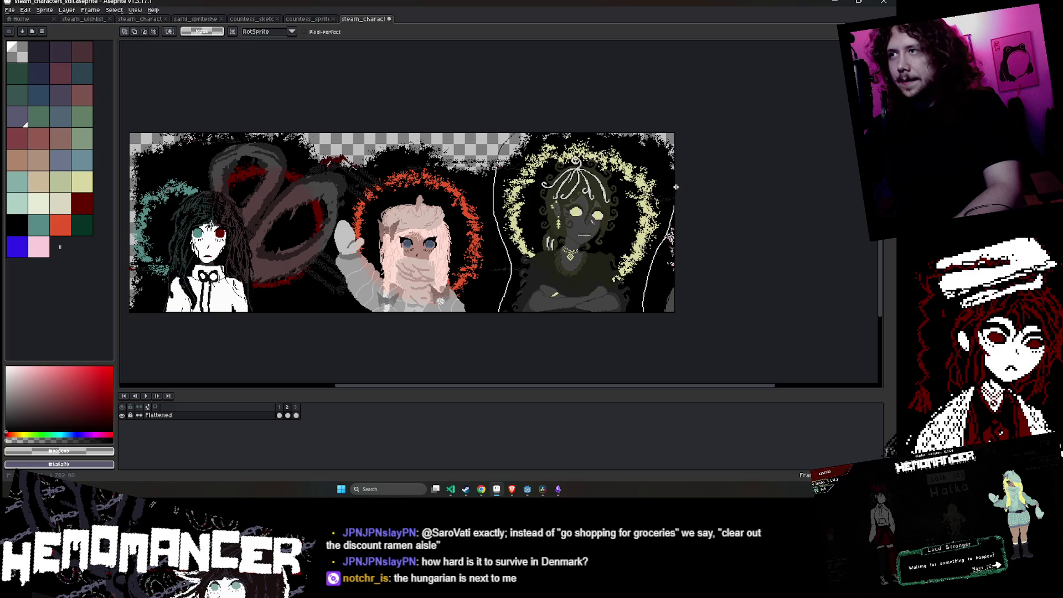
left_click_drag(614, 231, 604, 232)
key("Return")
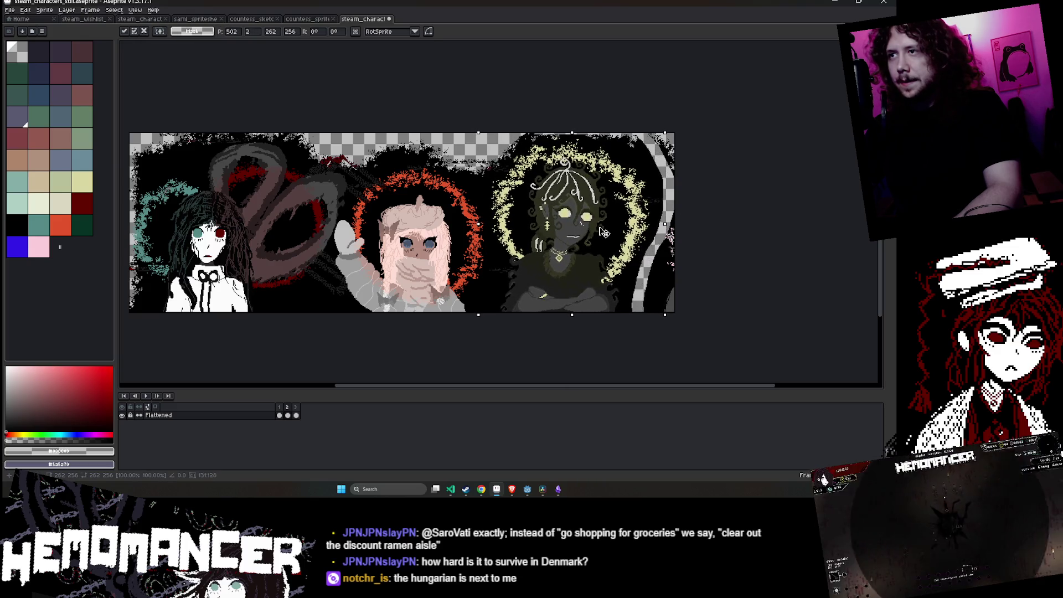
key("b")
key("plus")
key("plus")
key("plus")
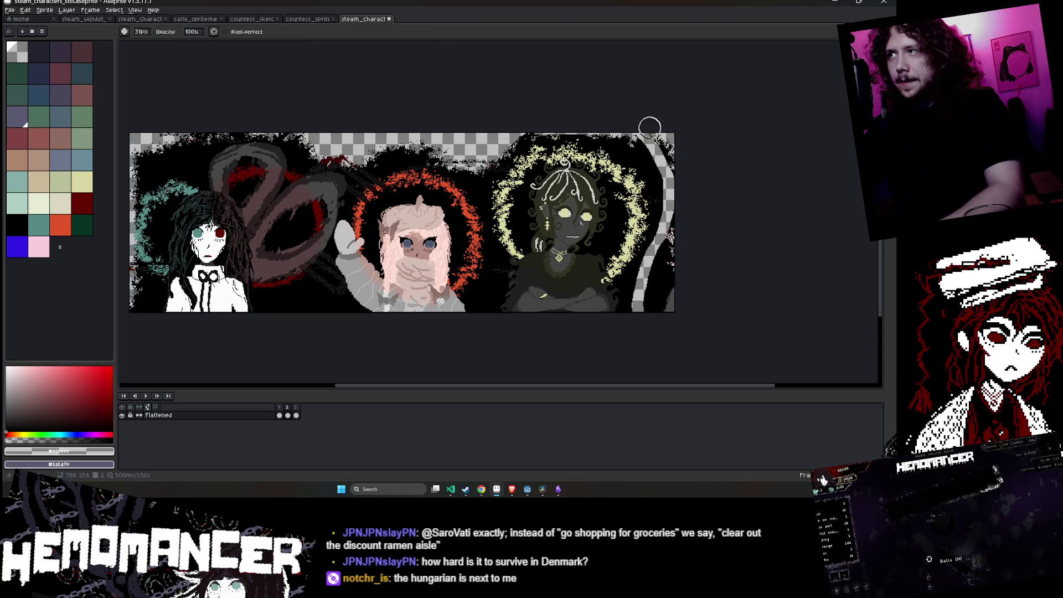
left_click_drag(660, 136, 673, 246)
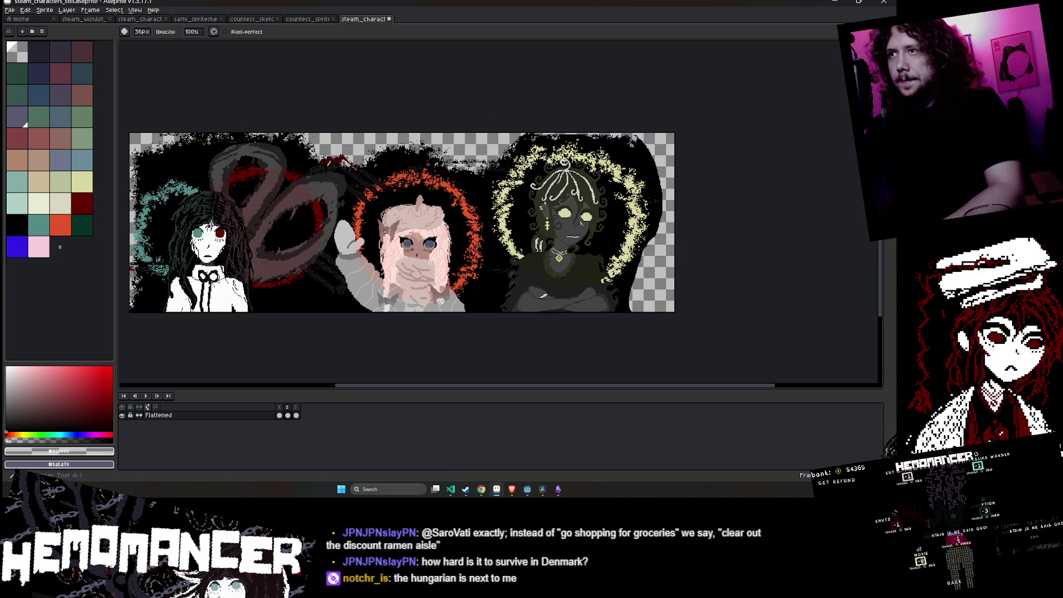
key("q")
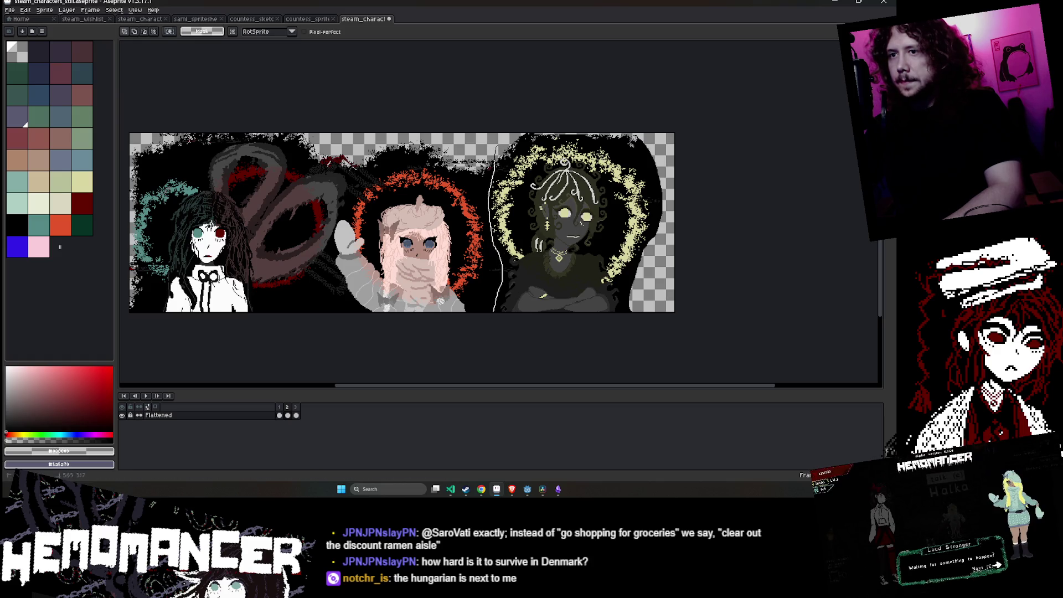
left_click_drag(509, 120, 482, 321)
left_click_drag(579, 221, 572, 221)
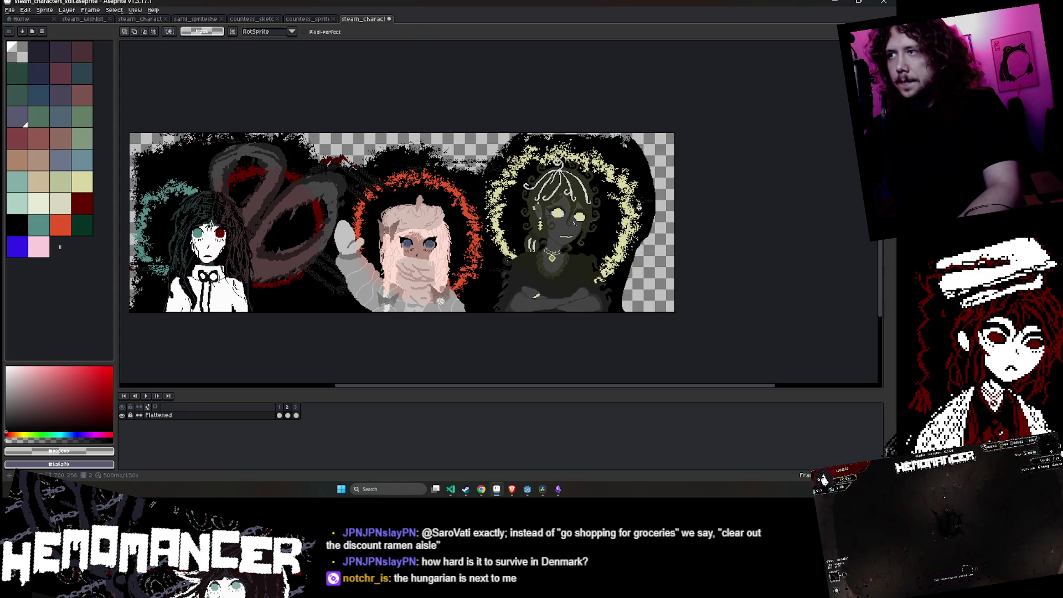
key("i")
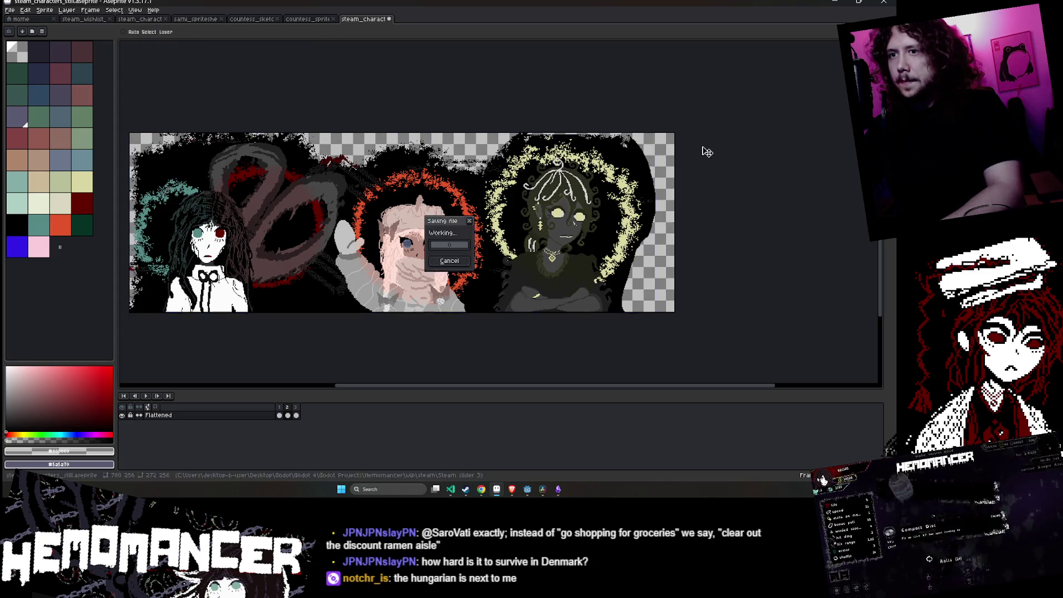
key("ctrl+z")
- Lasso-select the right-hand character along the banner's right edge
key("u")
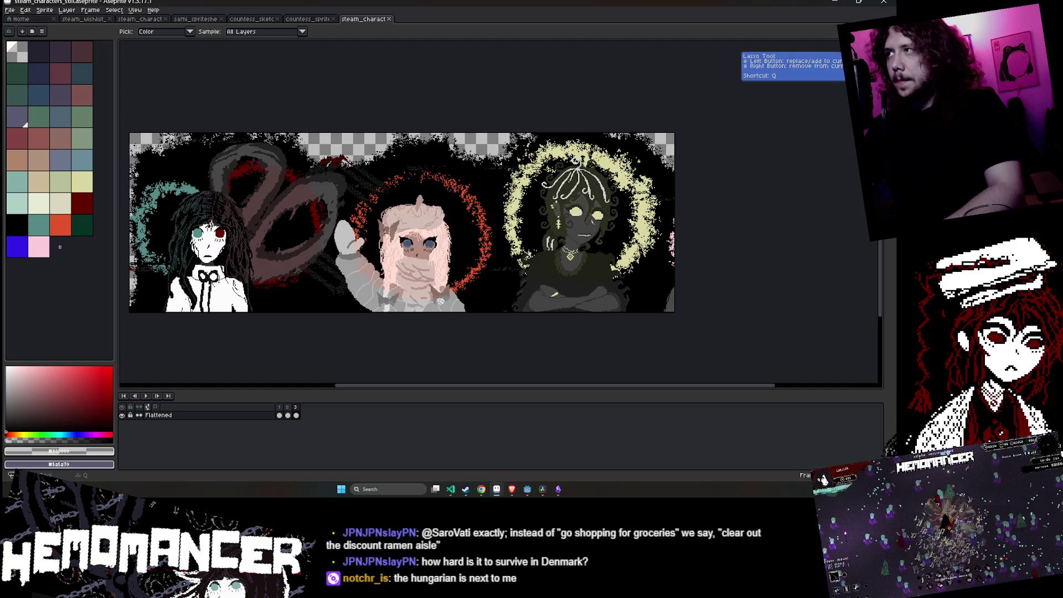
key("q")
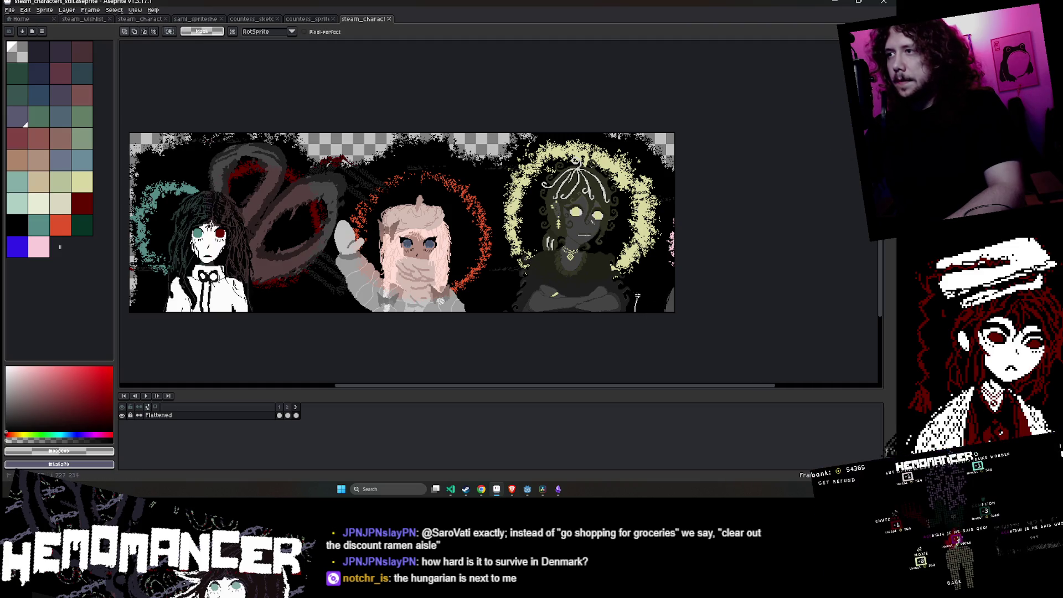
left_click_drag(652, 257, 655, 175)
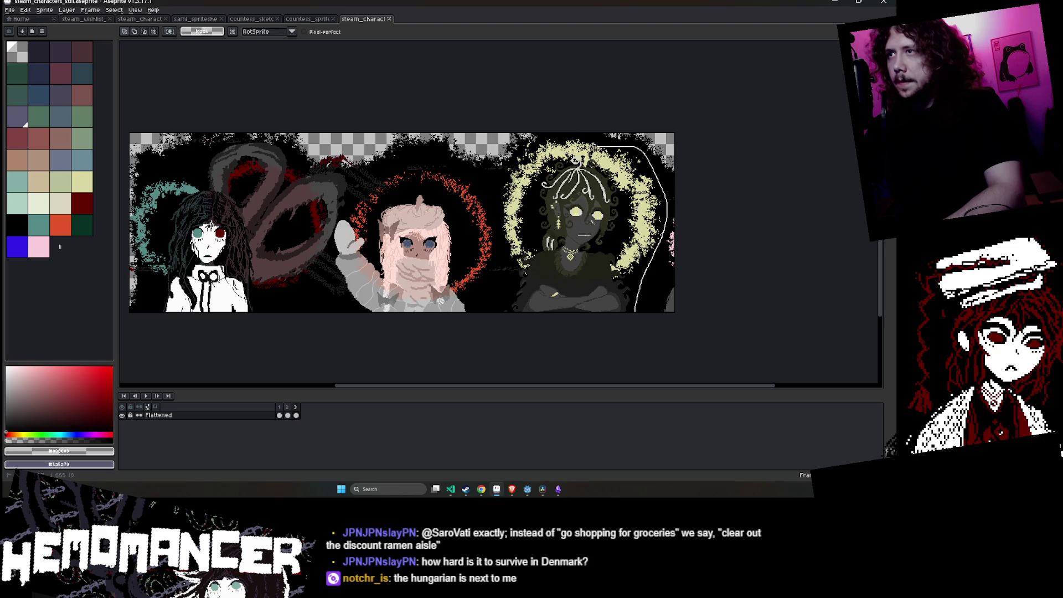
left_click_drag(598, 146, 668, 275)
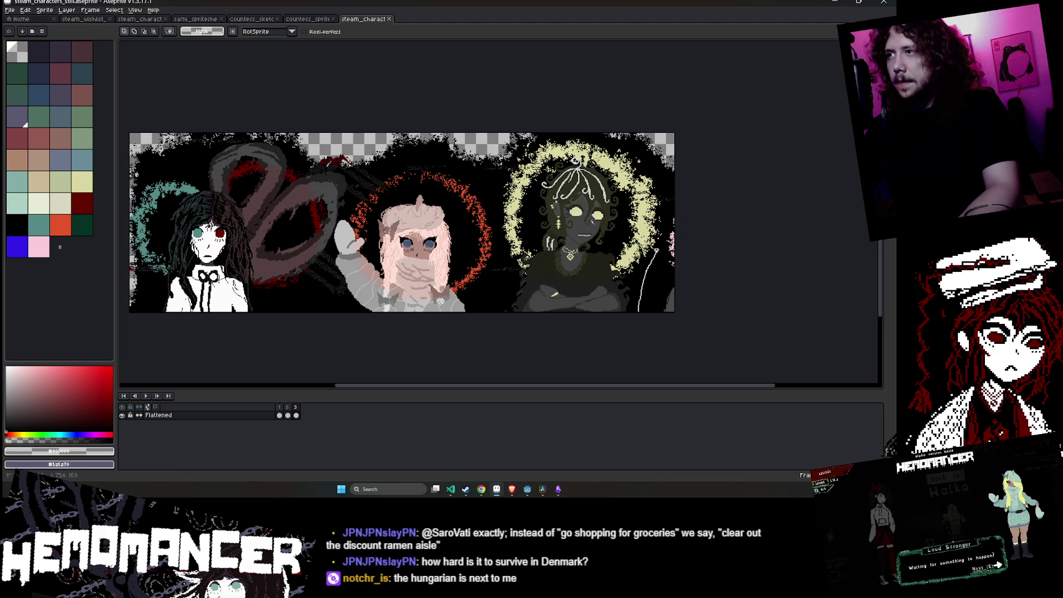
left_click_drag(668, 206, 497, 205)
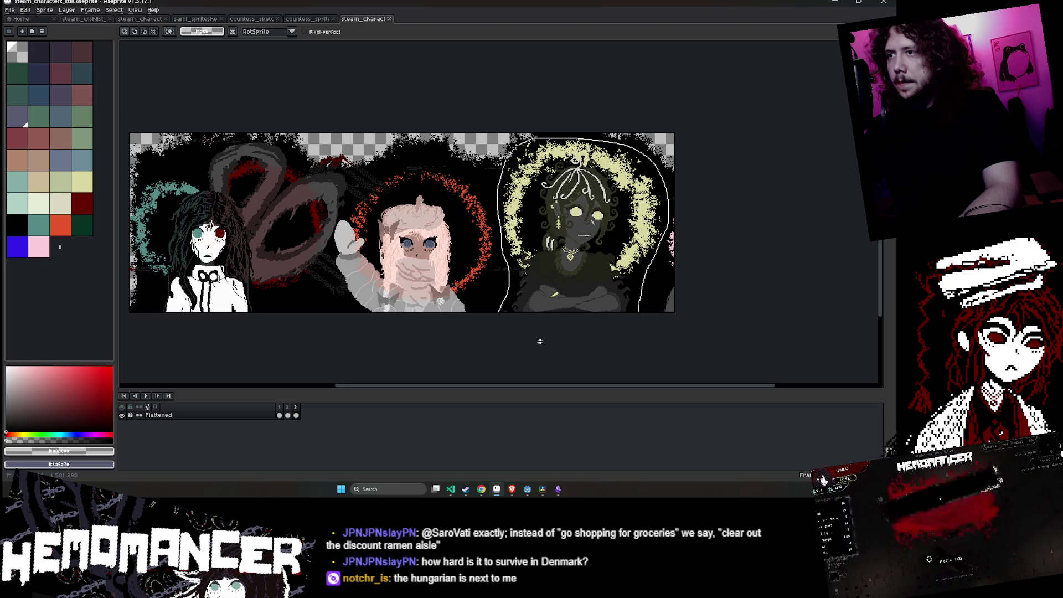
left_click_drag(501, 237, 640, 297)
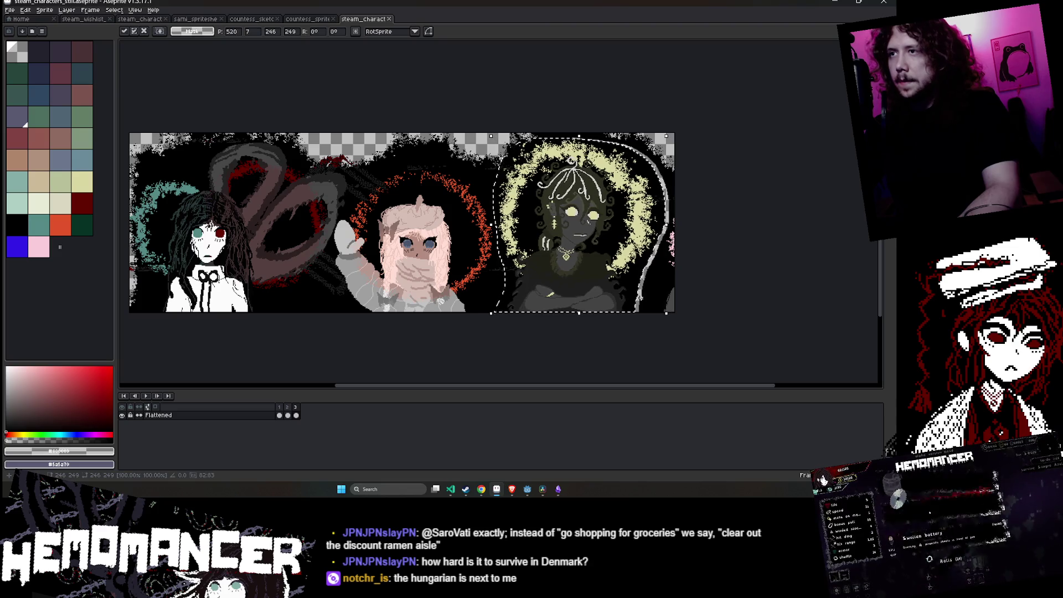
- Erase the chair back along the banner's right edge to transparency
key("e")
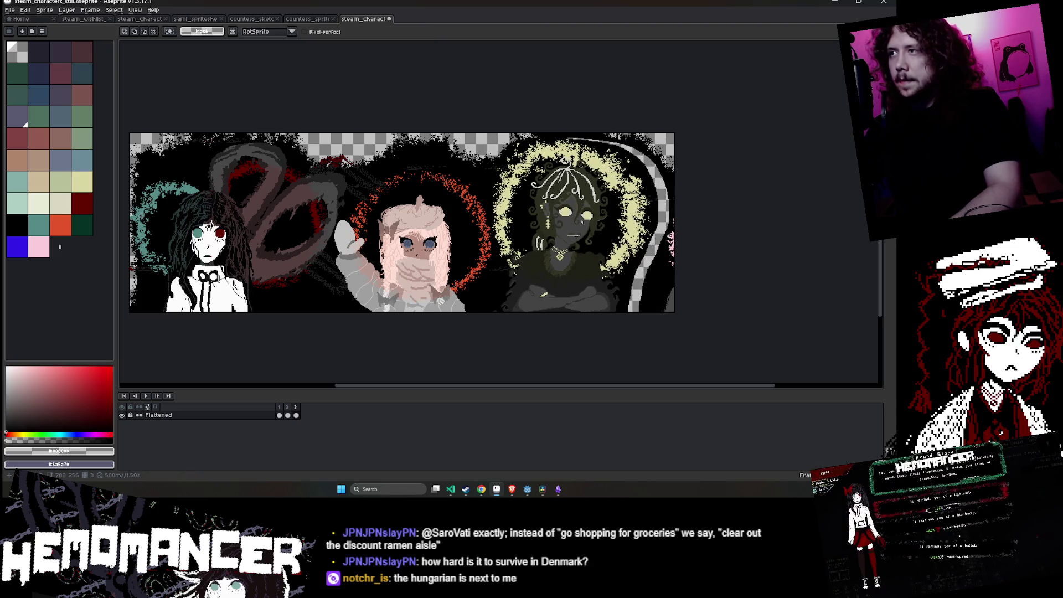
left_click_drag(654, 148, 655, 323)
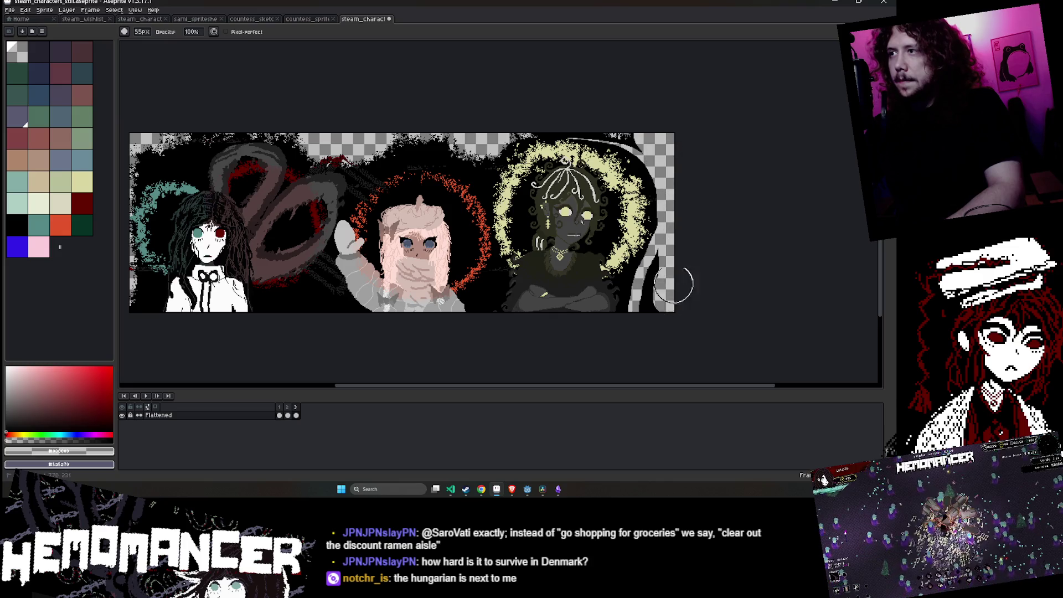
scroll(646, 128, "down", 10)
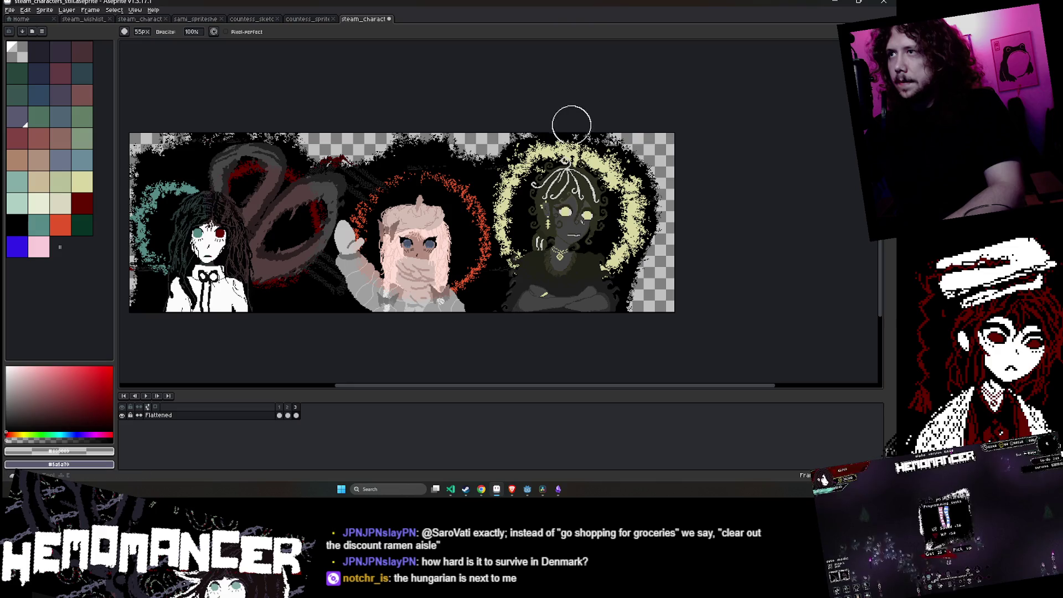
- Save the banner, pan toward its right end and play the animation preview
scroll(519, 121, "up", 5)
scroll(555, 111, "down", 2)
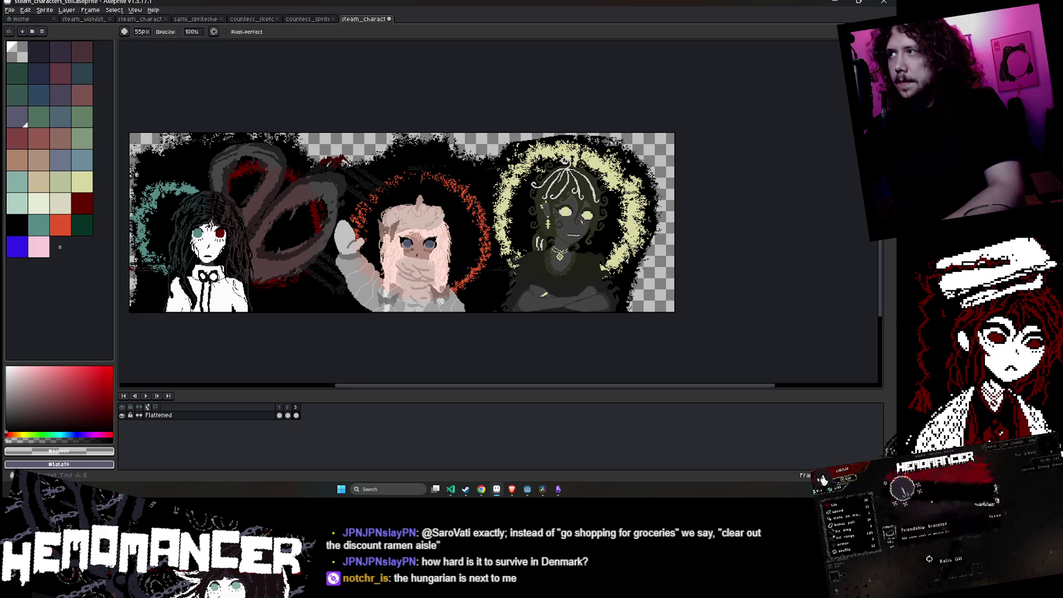
scroll(841, 152, "down", 10)
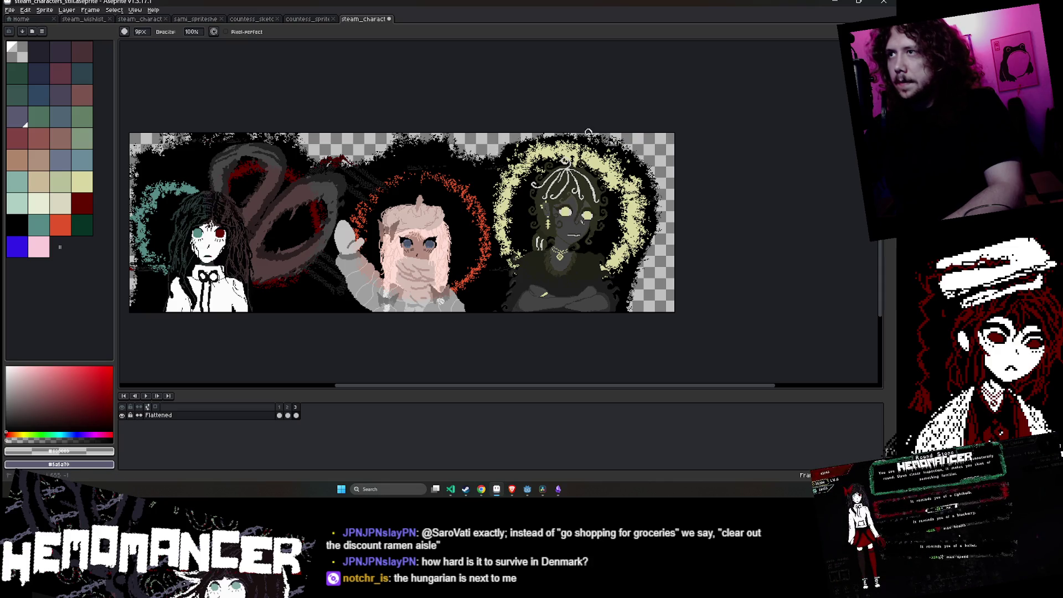
scroll(510, 144, "up", 2)
key("ctrl+s")
left_click_drag(474, 115, 547, 118)
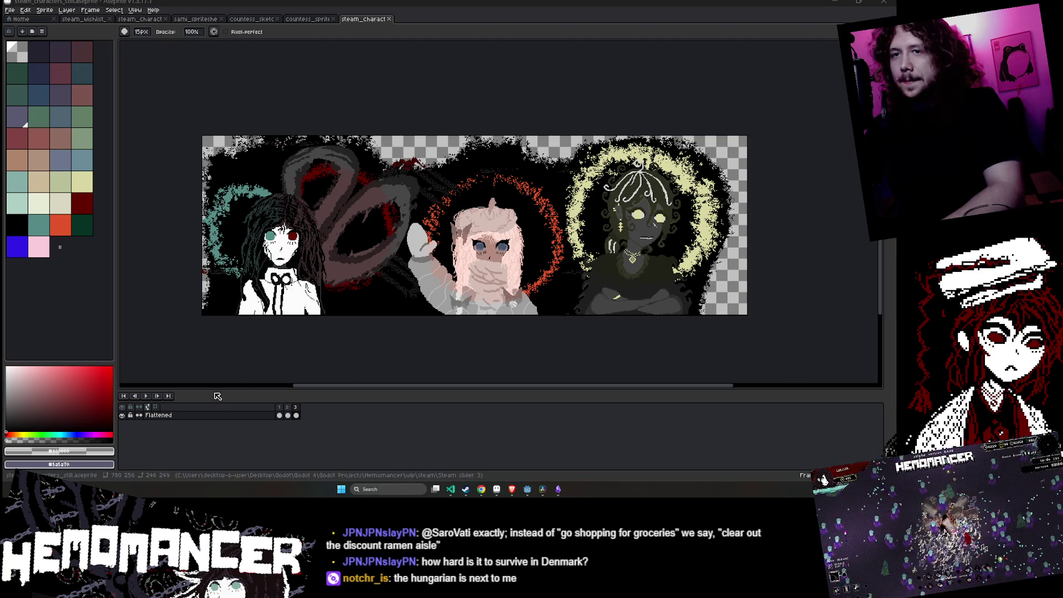
left_click(144, 396)
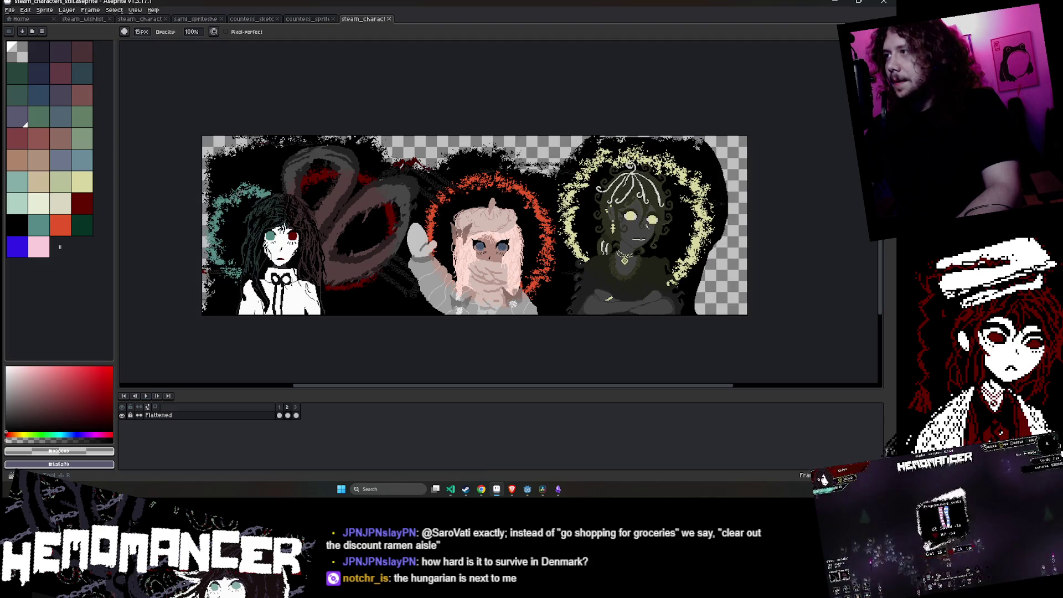
- Inspect the right-hand character up close, save again and replay the whole banner
scroll(758, 288, "up", 3)
scroll(761, 301, "down", 3)
scroll(562, 307, "up", 1)
scroll(572, 327, "up", 4)
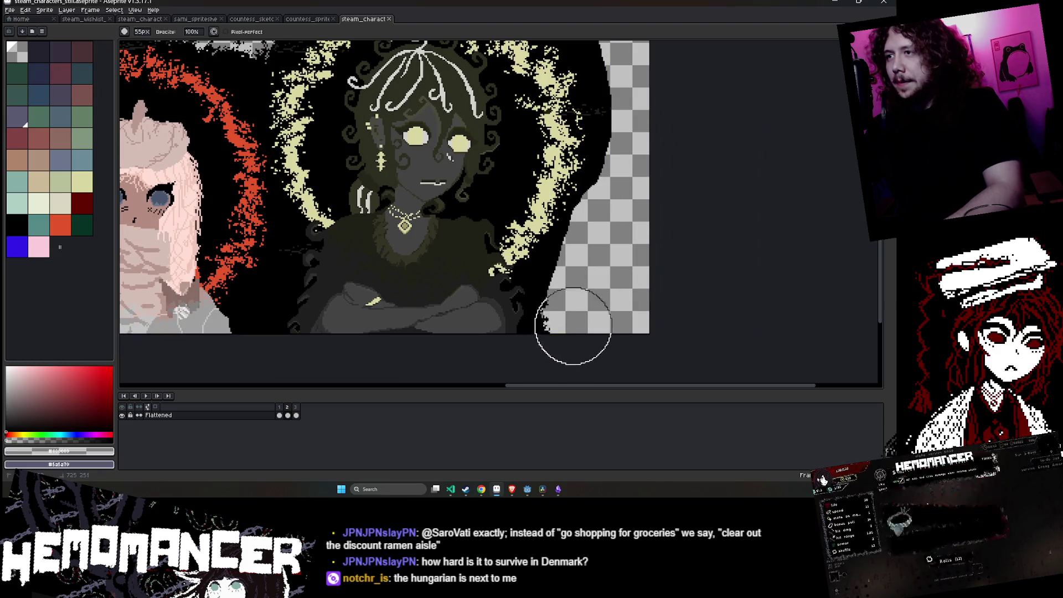
left_click_drag(636, 171, 605, 308)
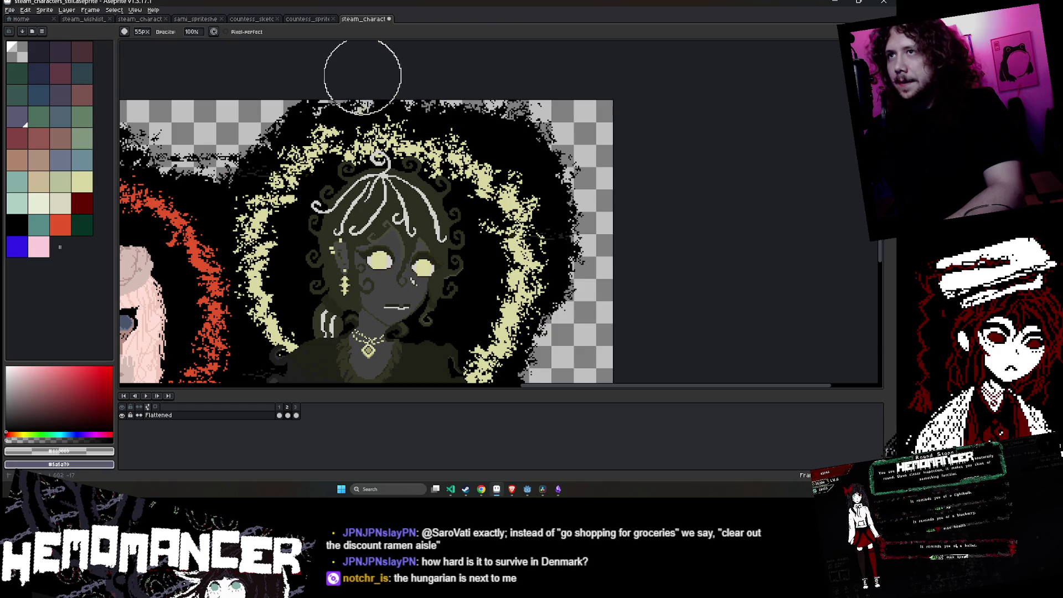
scroll(261, 79, "down", 3)
key("ctrl+s")
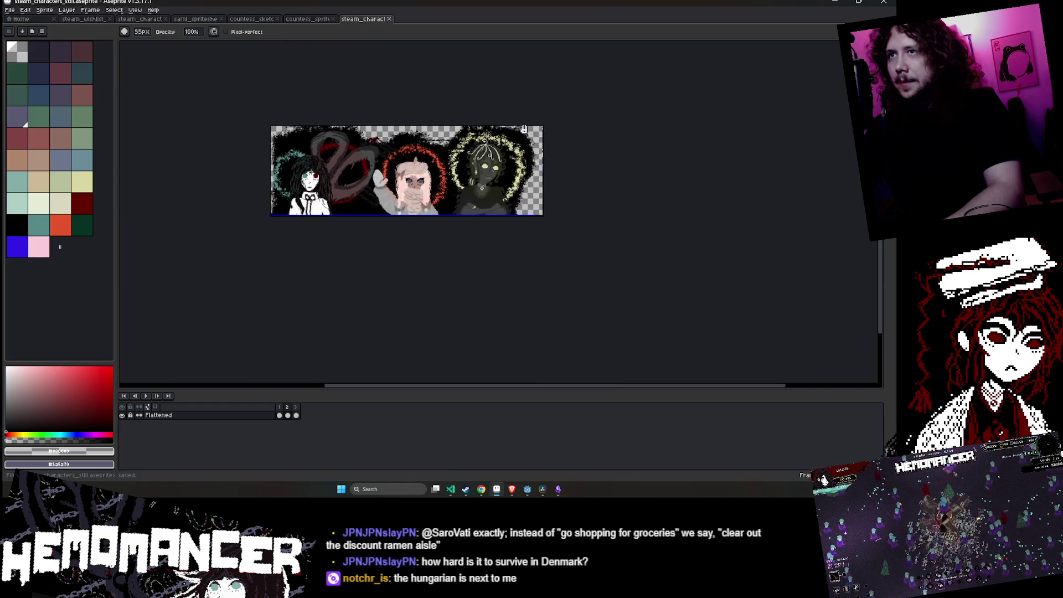
left_click_drag(399, 107, 525, 131)
key("Return")
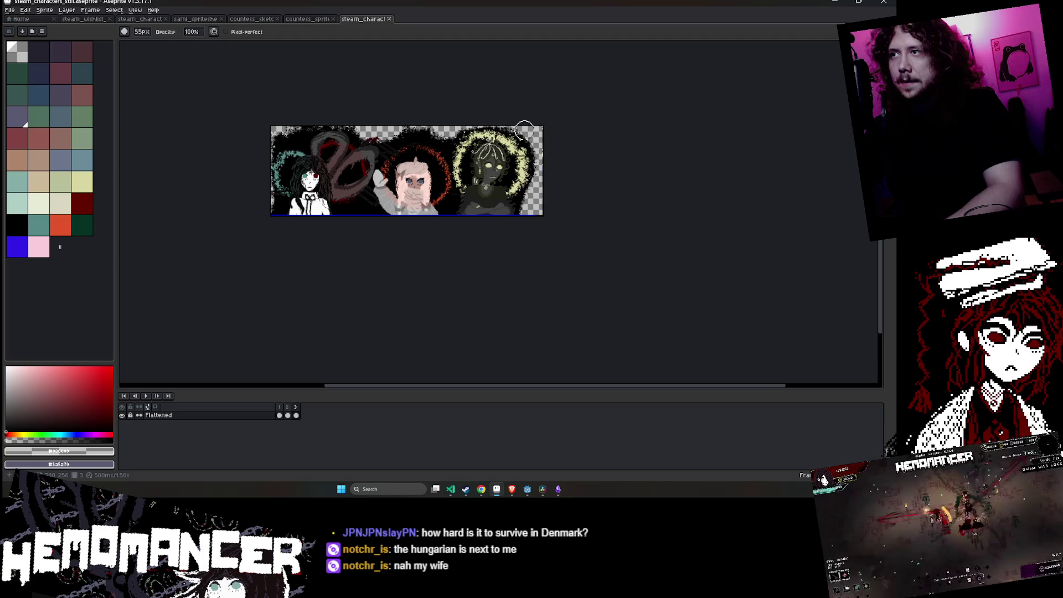
- Zoom in on the right-hand yellow-haloed character with the selection tool active
scroll(523, 120, "up", 3)
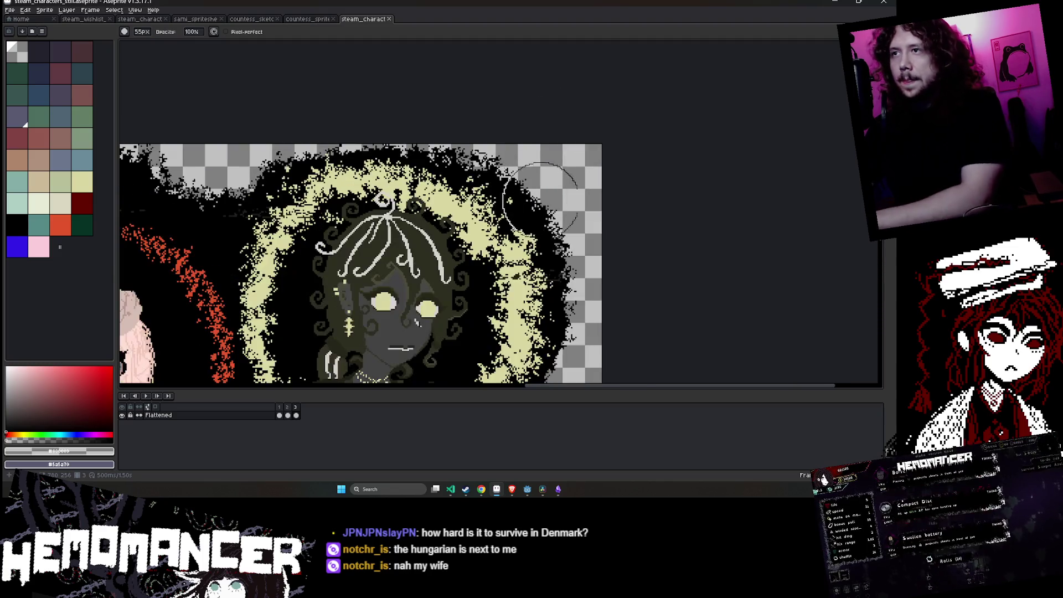
scroll(576, 178, "up", 1)
scroll(573, 224, "up", 1)
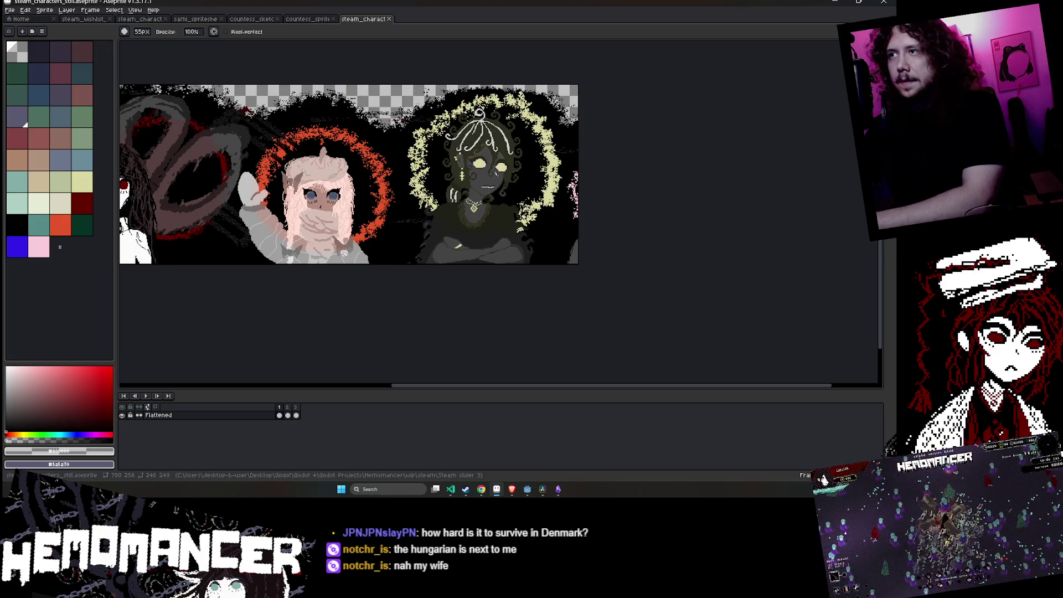
key("m")
scroll(587, 224, "up", 1)
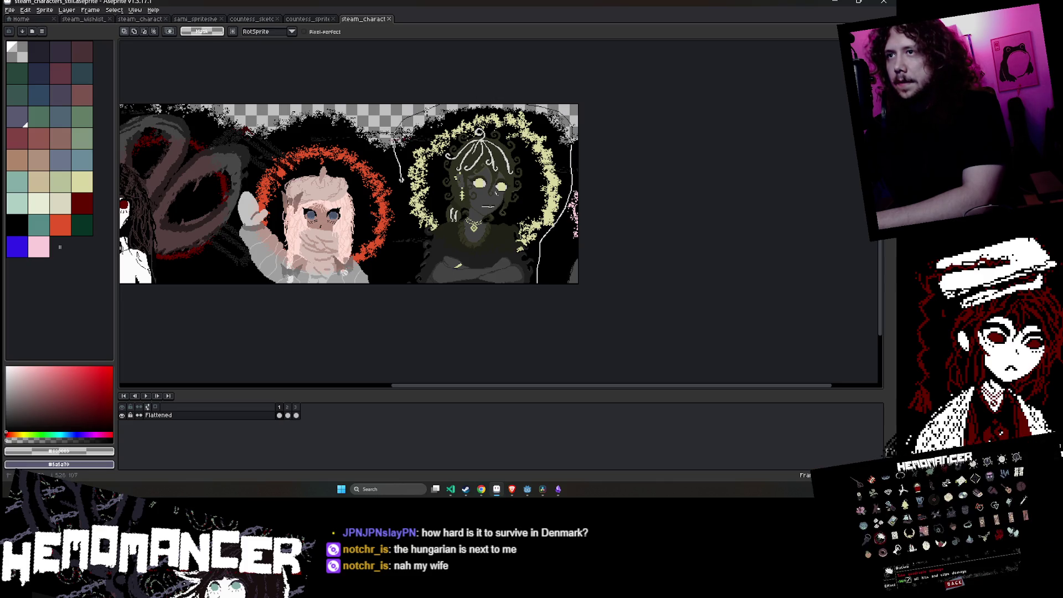
- Close the selection around the right character, nudge it left and deselect
left_click_drag(540, 283, 574, 301)
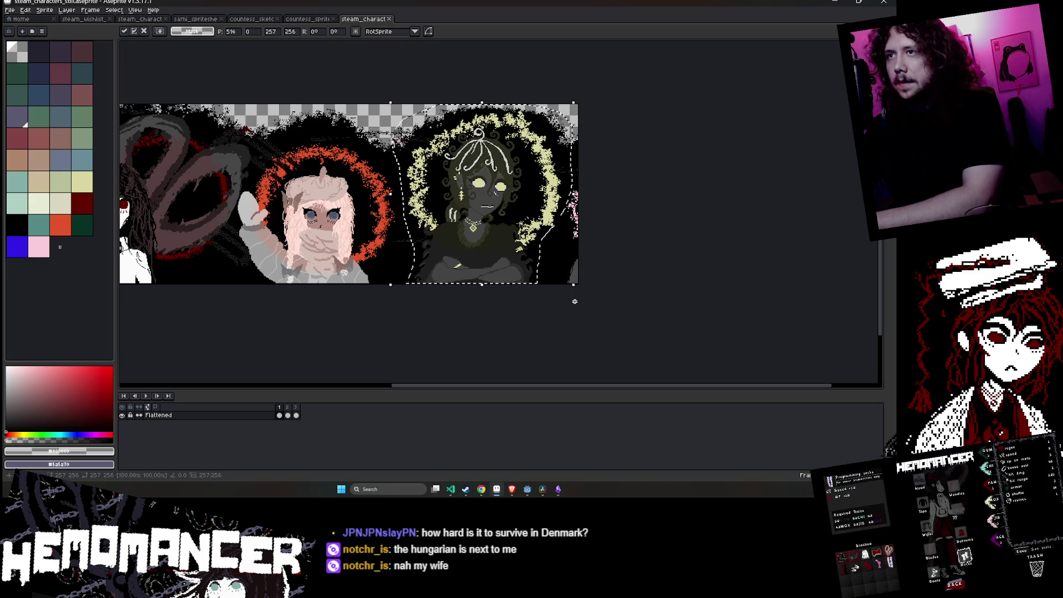
key("shift+Left")
key("ctrl+d")
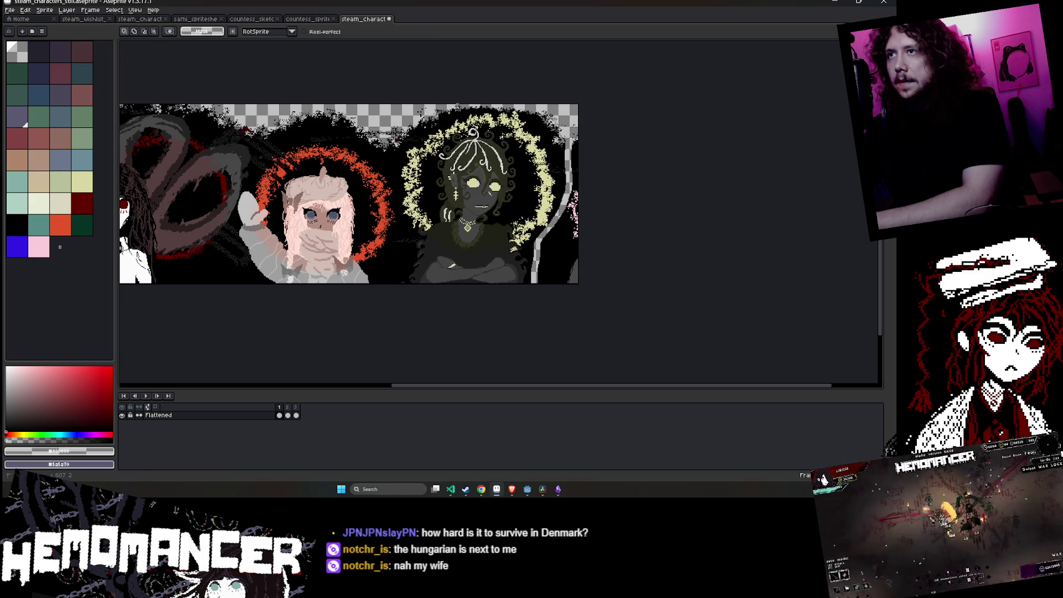
- Lasso the right character again and shift it left and up into place
left_click_drag(406, 118, 395, 160)
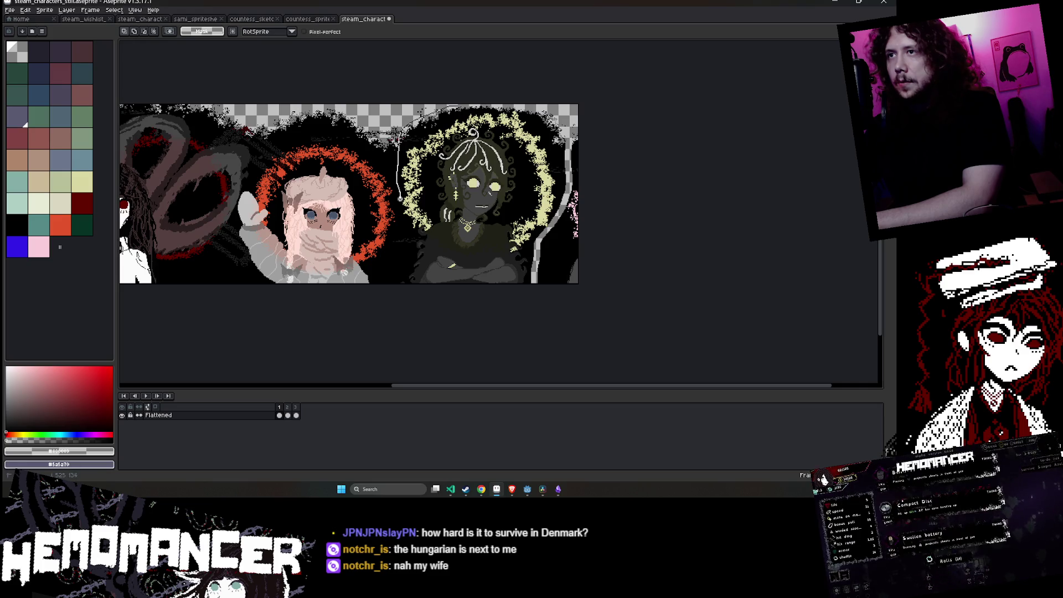
left_click_drag(400, 197, 403, 217)
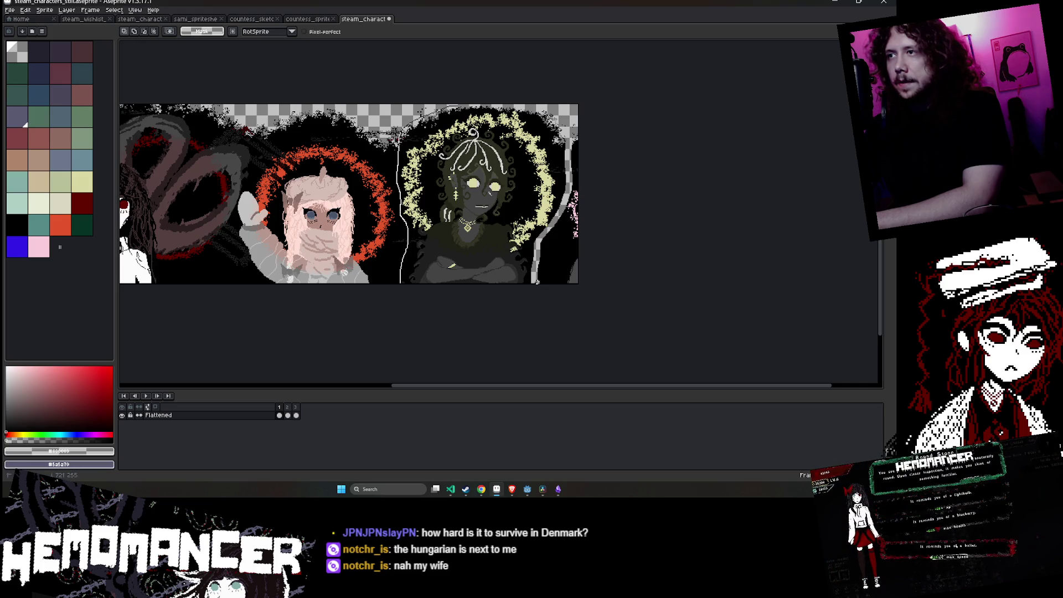
left_click_drag(568, 138, 413, 110)
left_click_drag(485, 125, 477, 123)
key("Return")
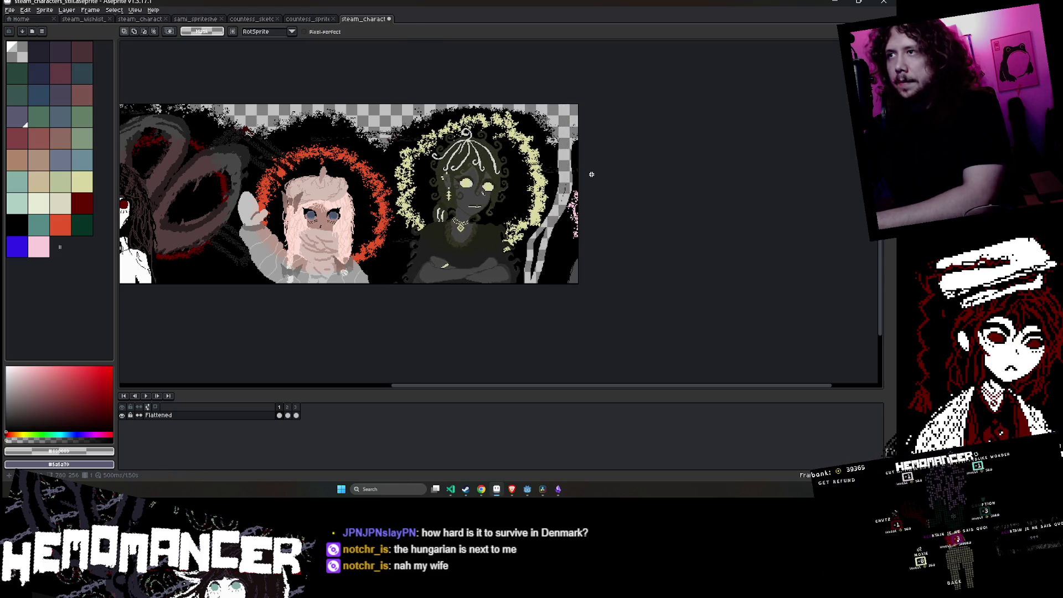
left_click_drag(622, 202, 633, 191)
key("e")
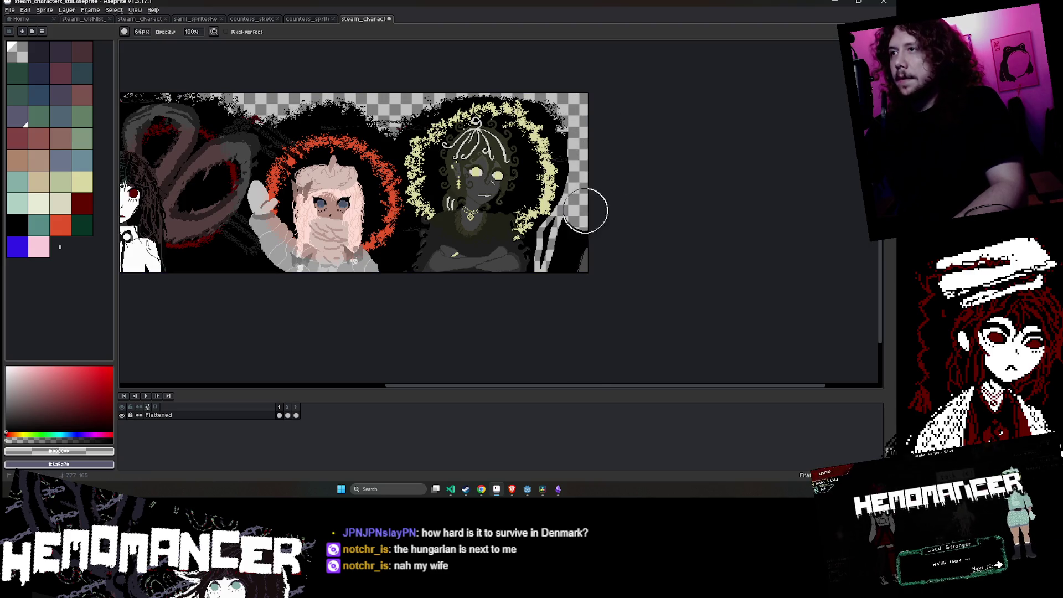
- Set the paint colour to black #000000 and paint along the transparent gap's edge
scroll(568, 256, "up", 3)
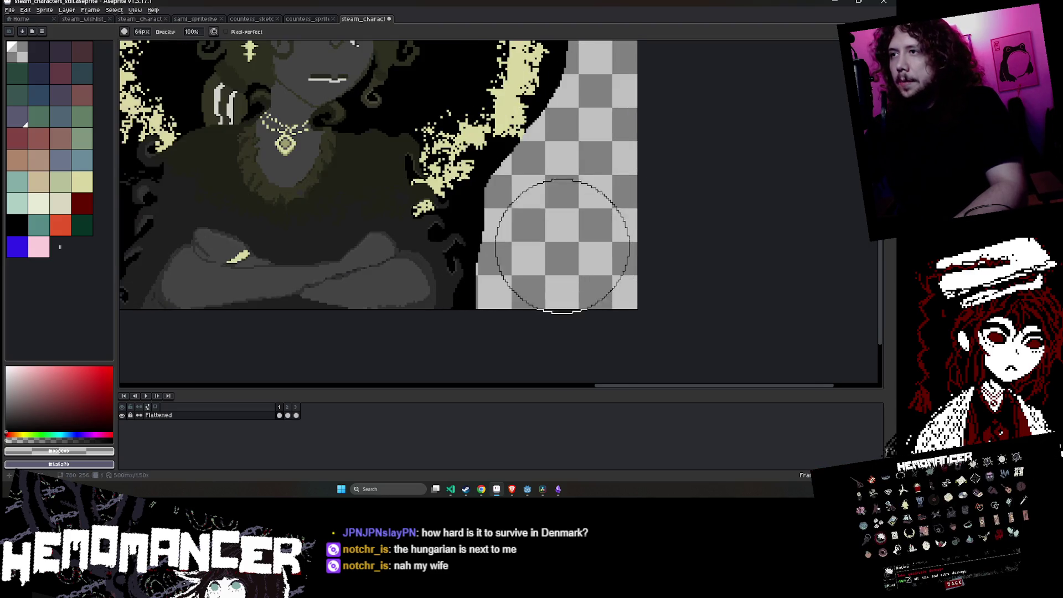
key("plus")
key("plus")
key("plus")
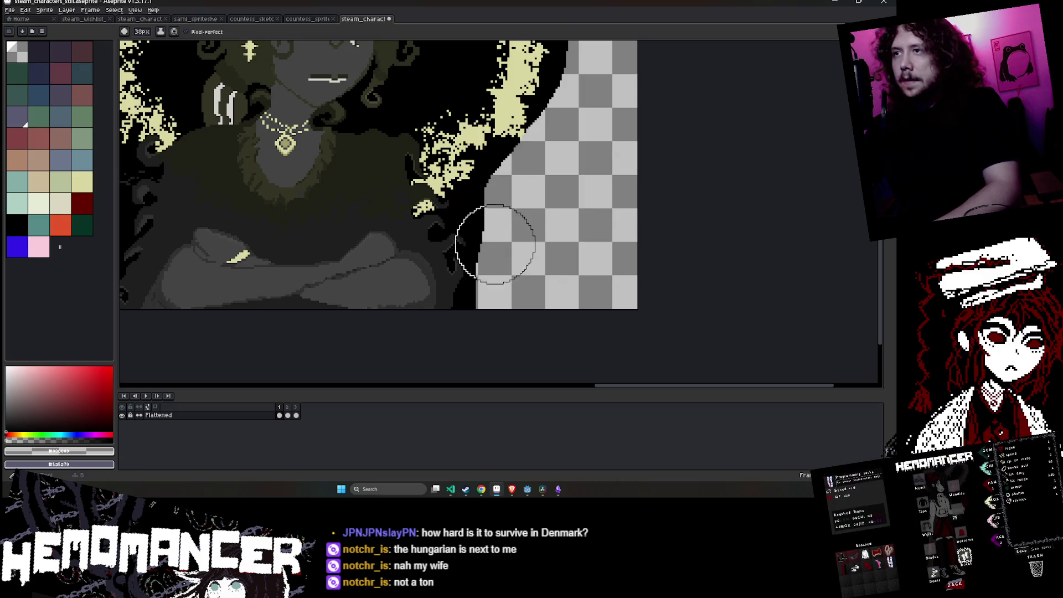
left_click(62, 453)
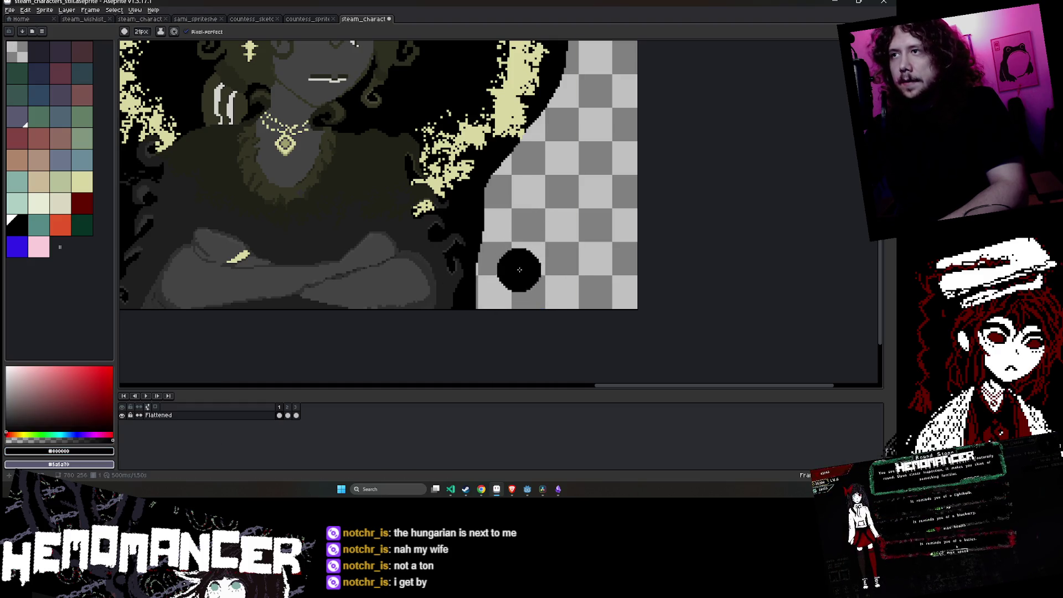
key("b")
left_click_drag(486, 272, 502, 178)
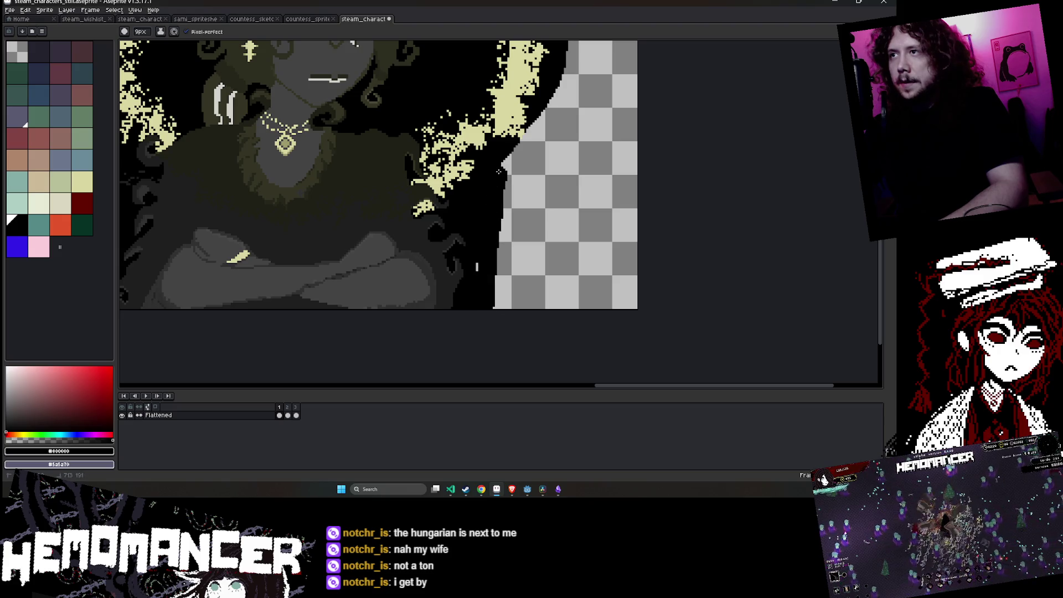
- Fill the lower-right transparent patch beside the right character with black
scroll(501, 188, "up", 5)
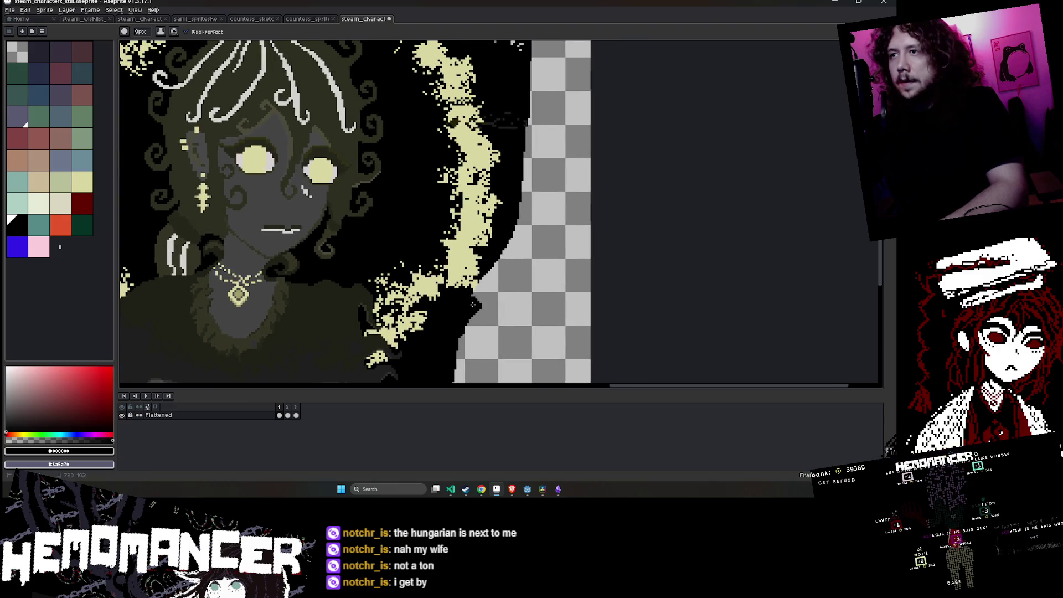
scroll(481, 294, "down", 4)
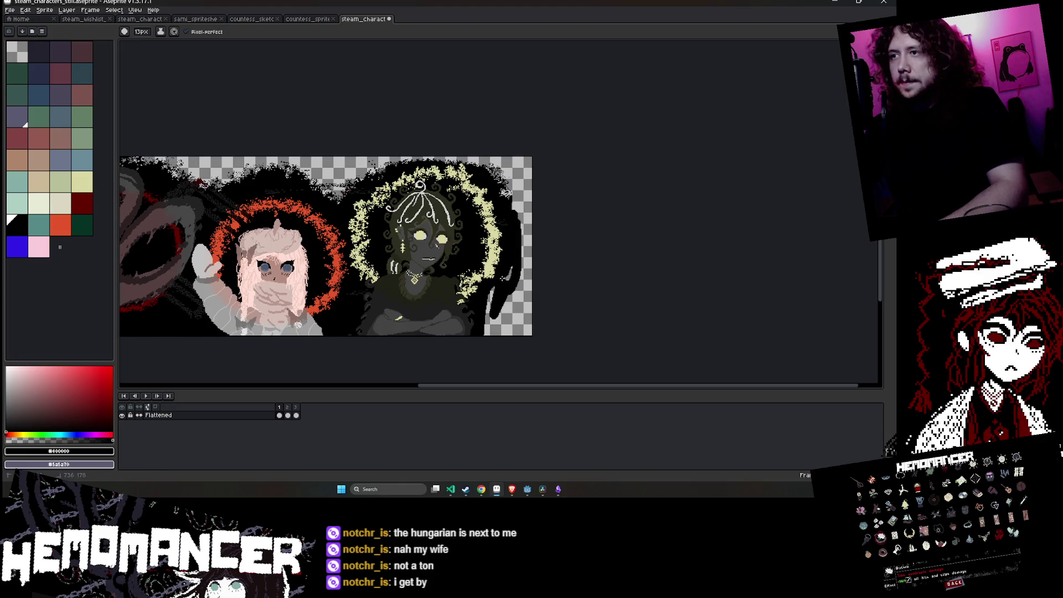
left_click_drag(504, 278, 489, 319)
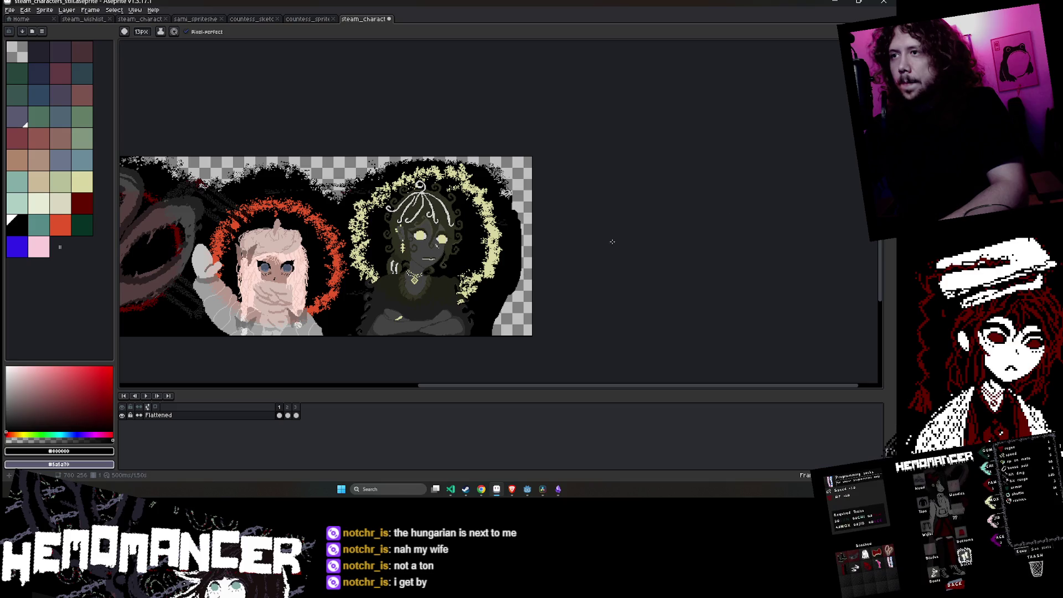
key("e")
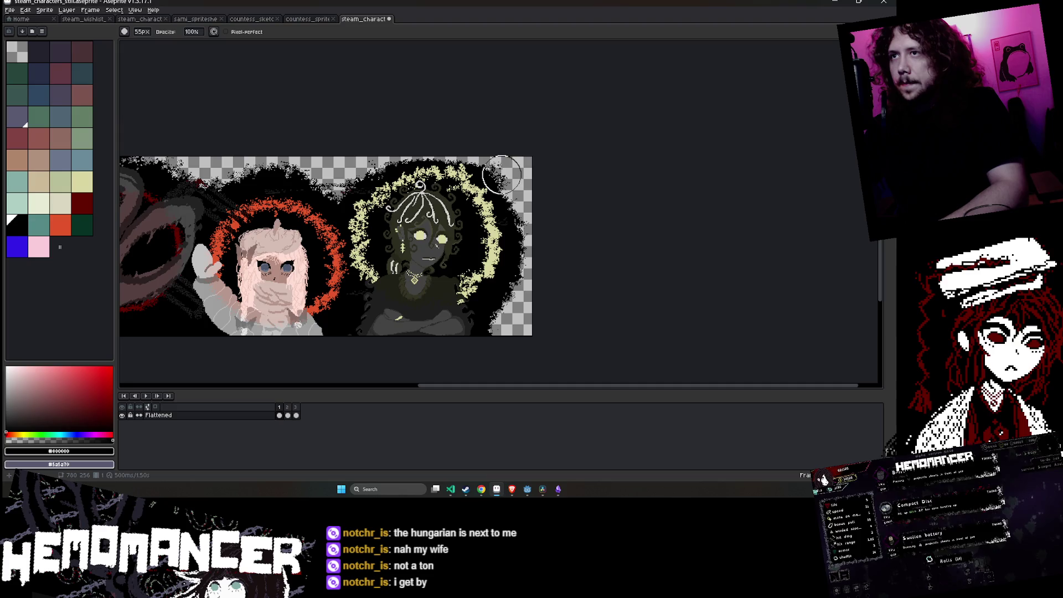
scroll(524, 181, "down", 1)
scroll(531, 180, "left", 1)
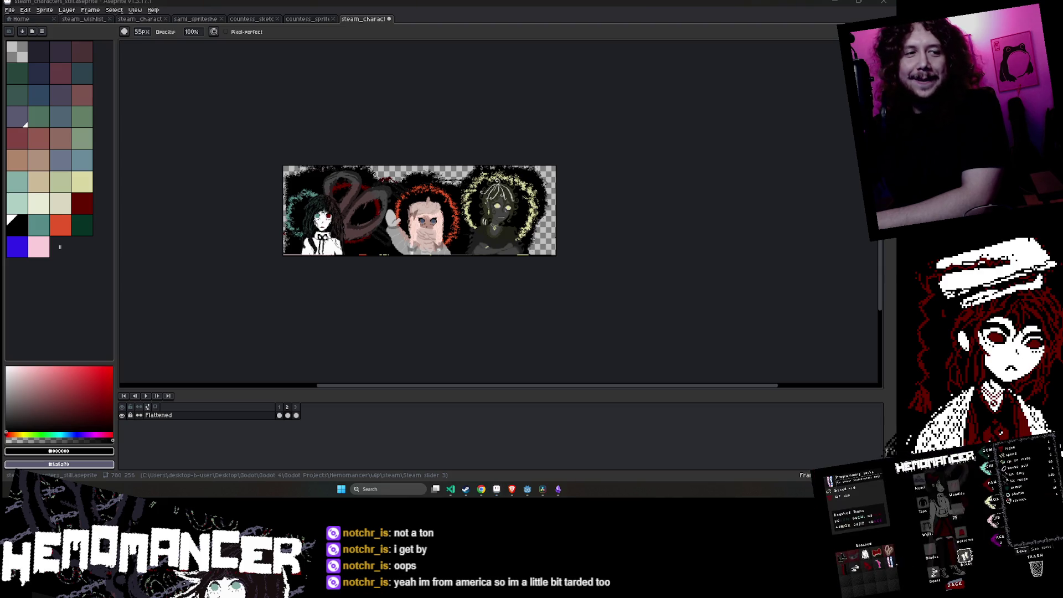
scroll(622, 261, "up", 1)
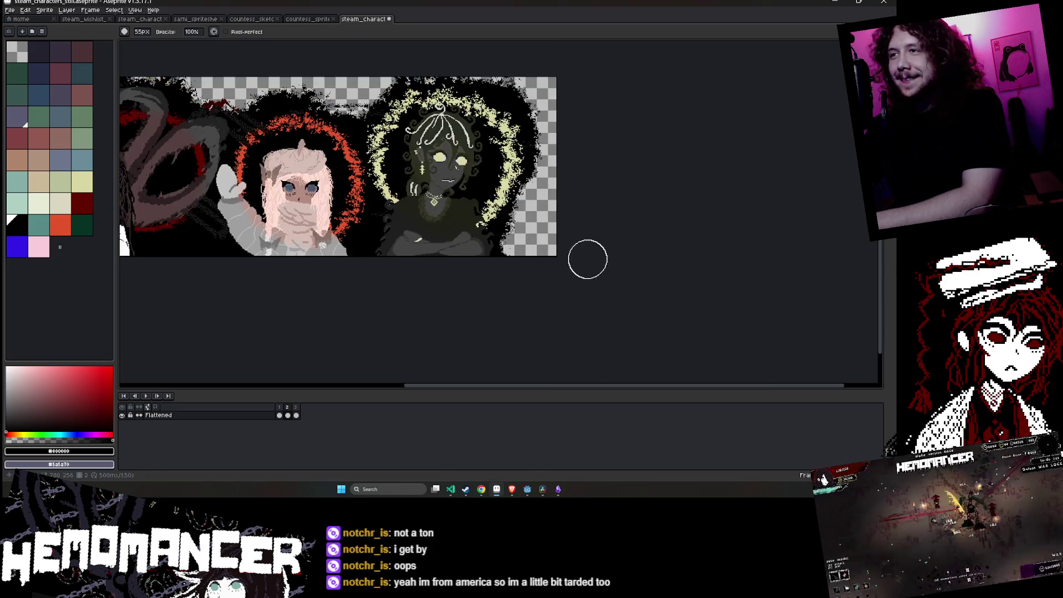
scroll(700, 302, "up", 1)
scroll(692, 302, "left", 1)
scroll(729, 268, "left", 1)
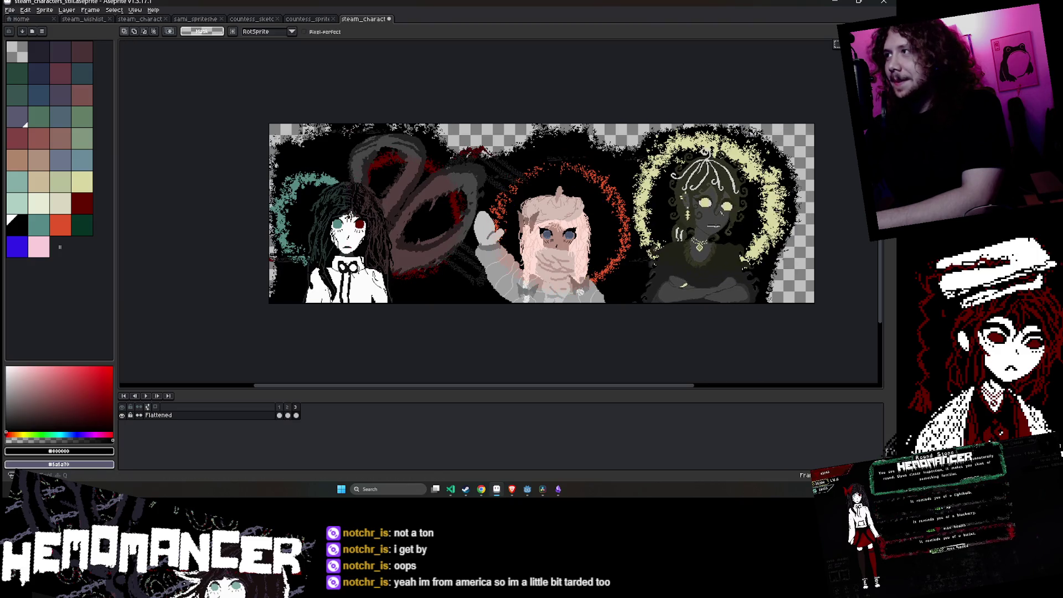
- Switch to the selection tool and zoom to the gap beside the middle character
key("m")
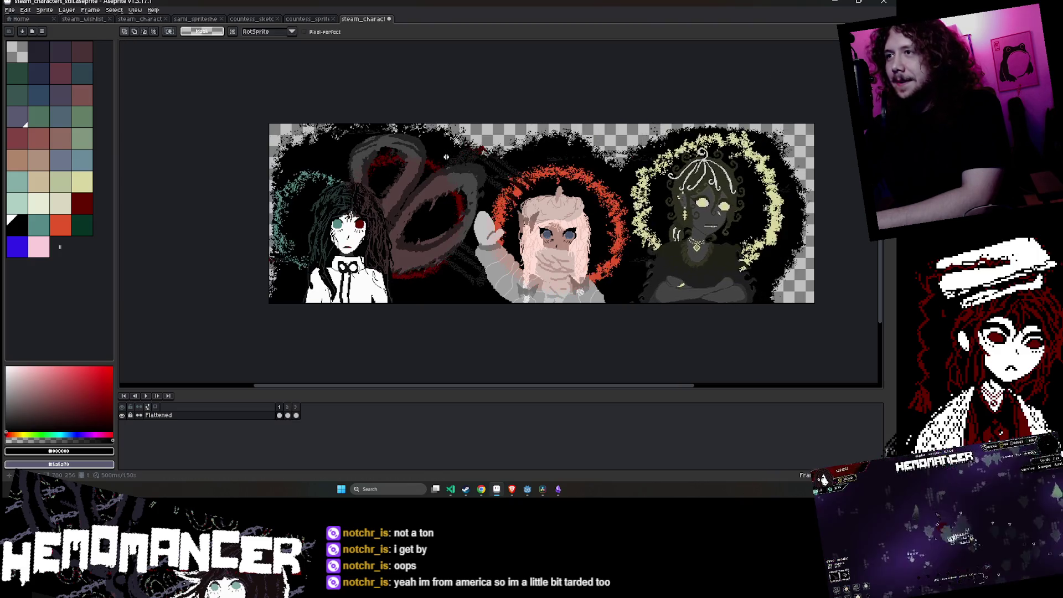
scroll(519, 216, "right", 2)
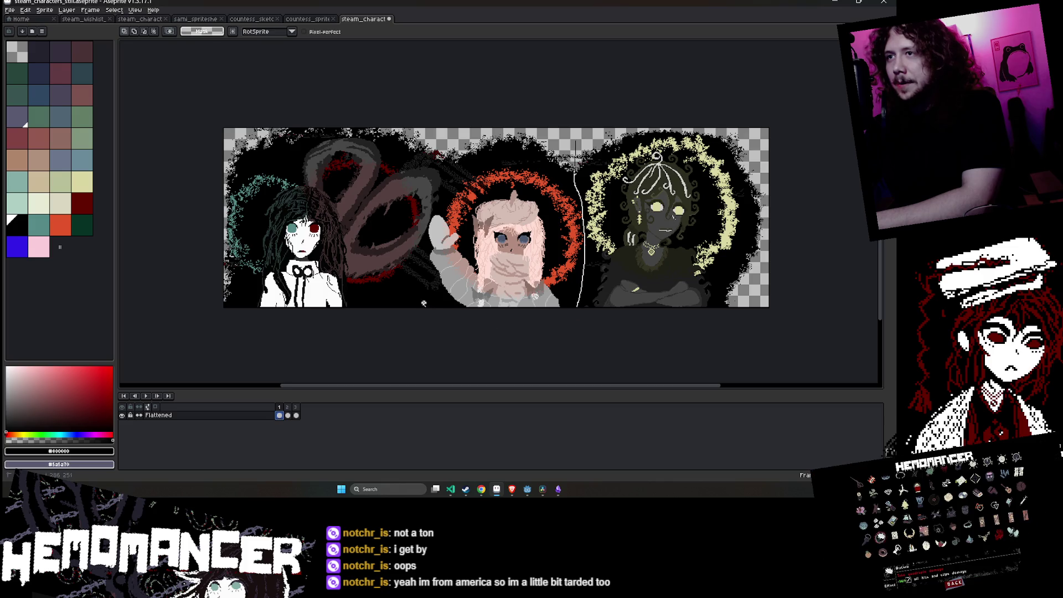
scroll(463, 161, "up", 2)
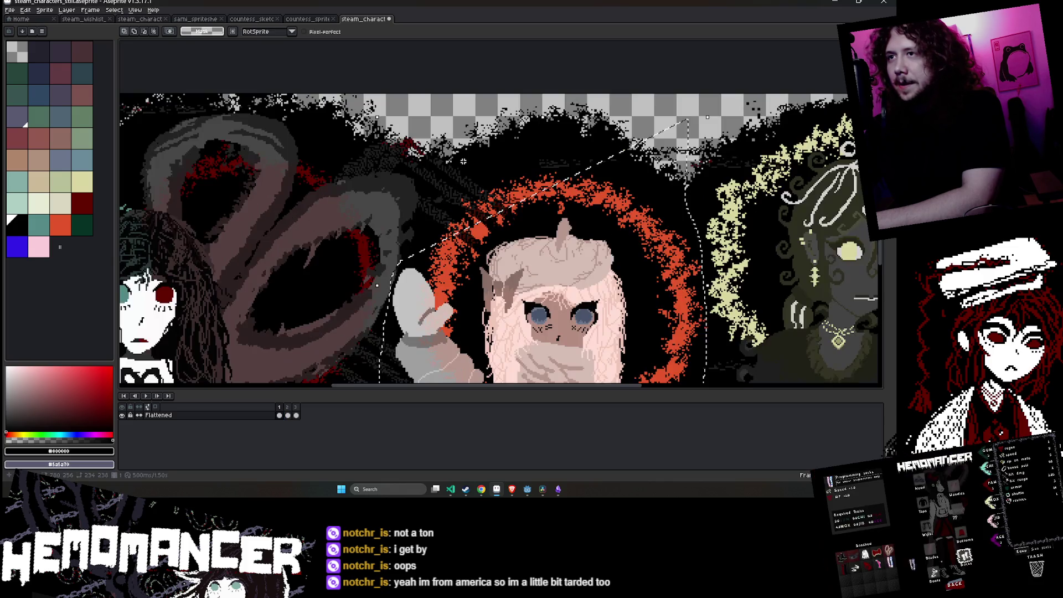
scroll(543, 161, "down", 2)
scroll(532, 149, "up", 2)
scroll(523, 140, "down", 2)
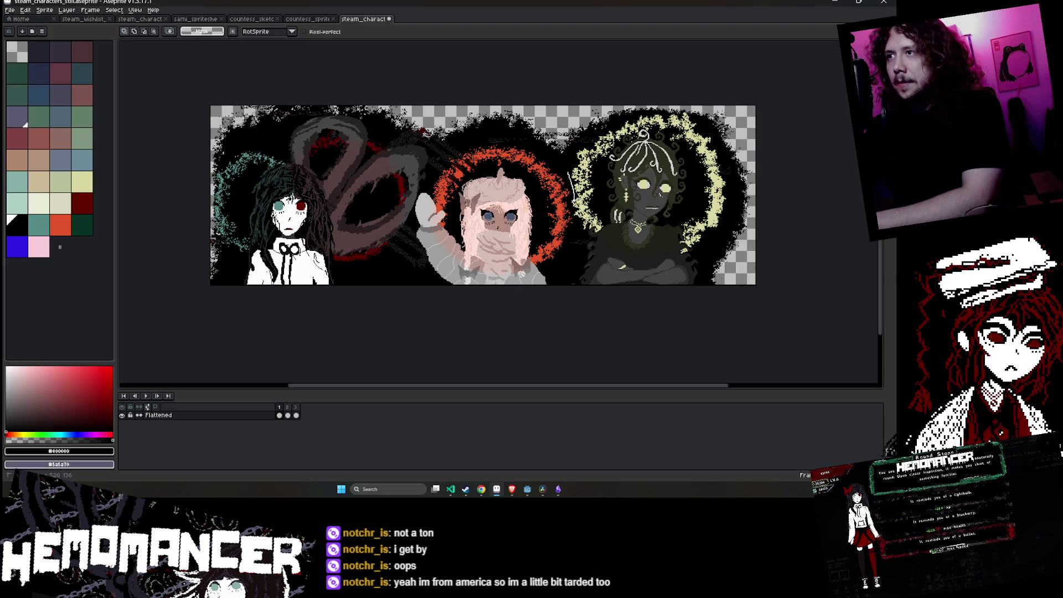
scroll(577, 213, "up", 2)
- Lasso the red-haloed middle character down the gap and commit the change
left_click_drag(541, 76, 555, 148)
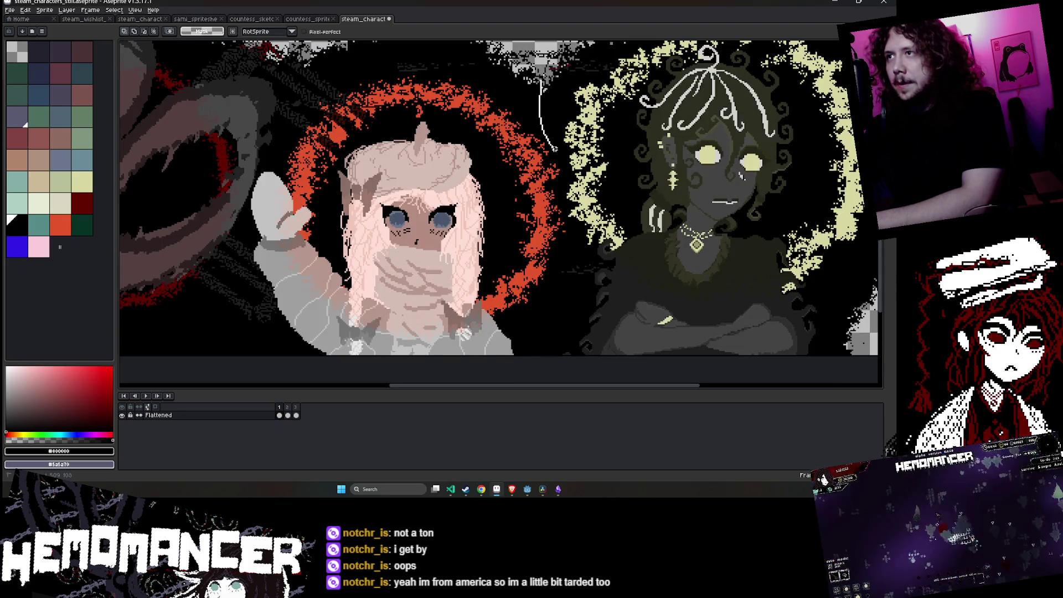
scroll(566, 232, "down", 1)
left_click_drag(563, 187, 558, 303)
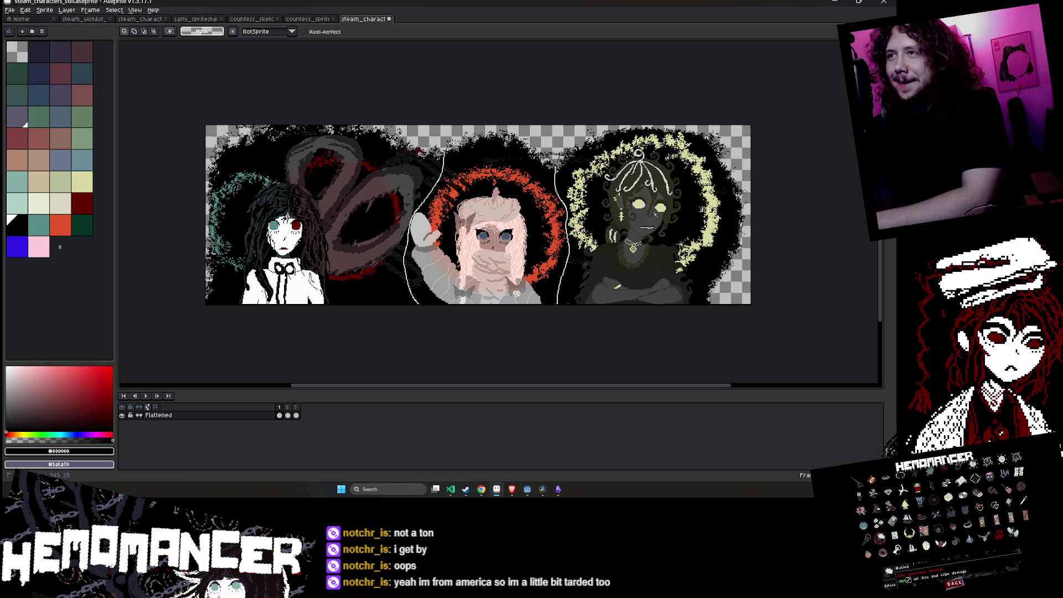
left_click_drag(558, 303, 558, 304)
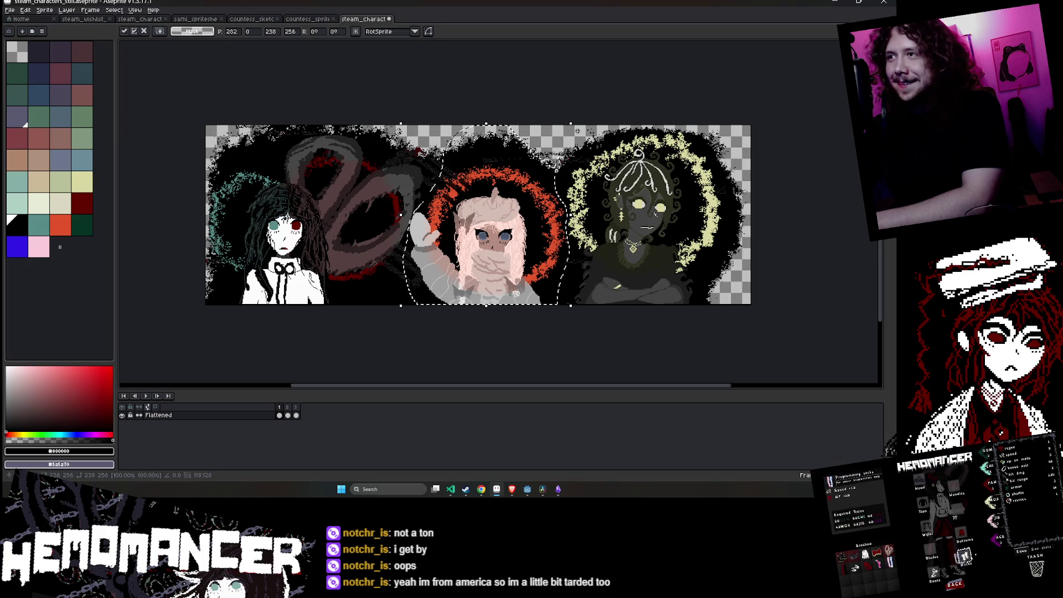
key("ctrl+d")
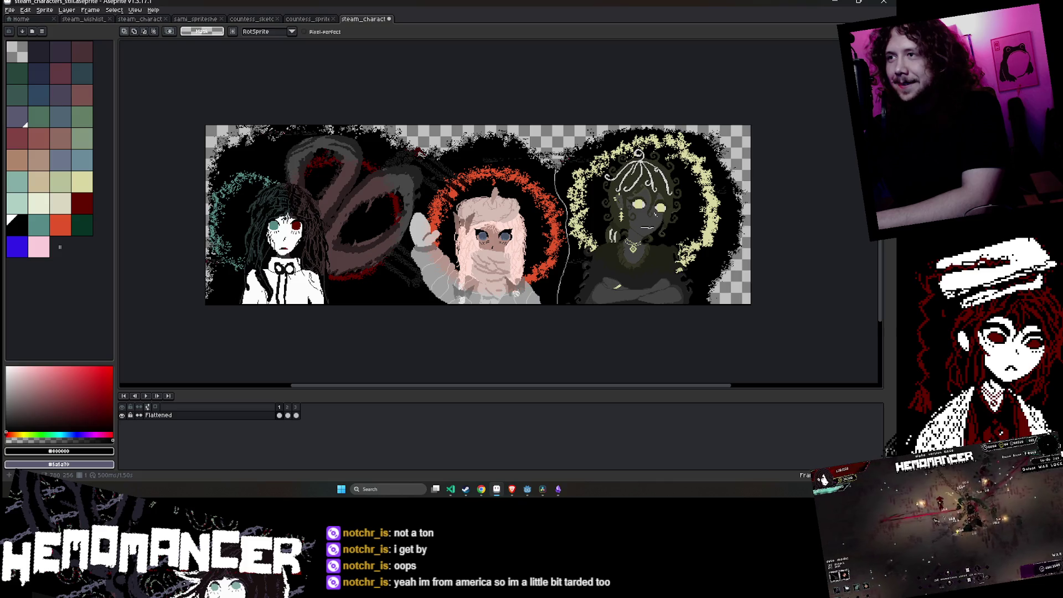
scroll(611, 185, "up", 1)
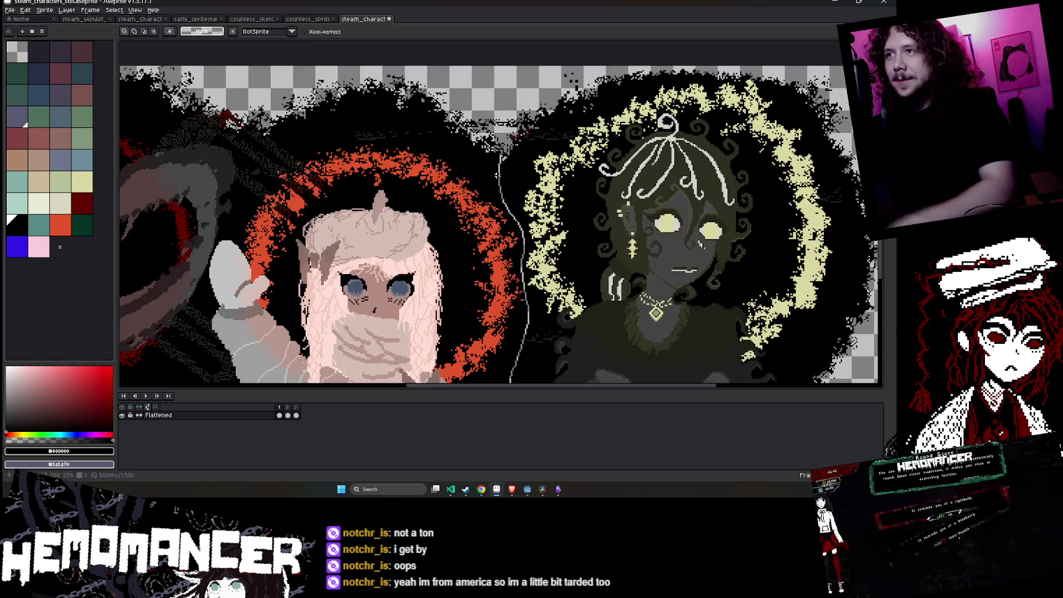
key("b")
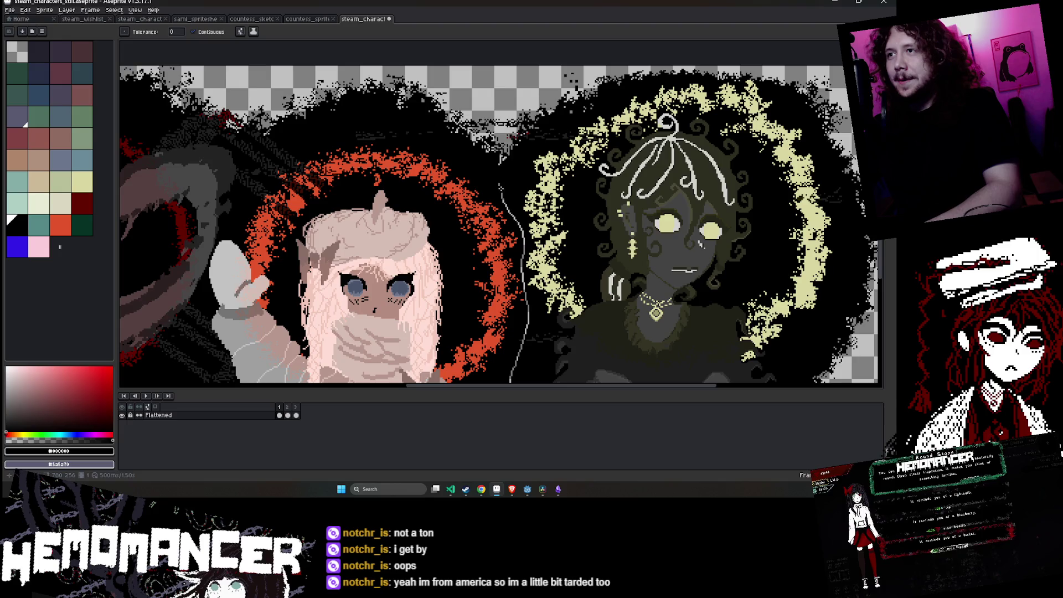
key("b")
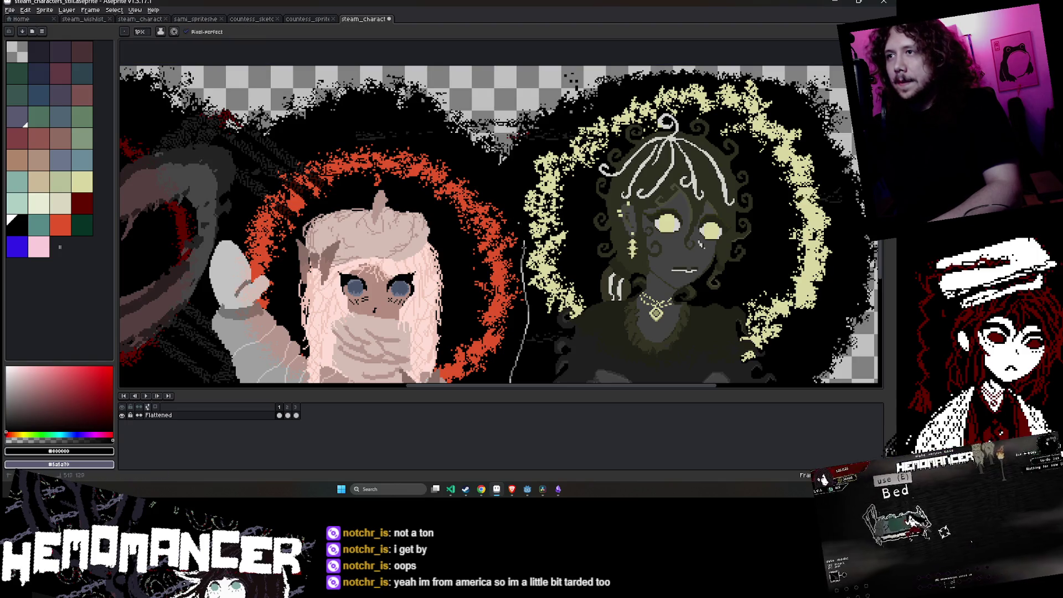
scroll(501, 213, "up", 2)
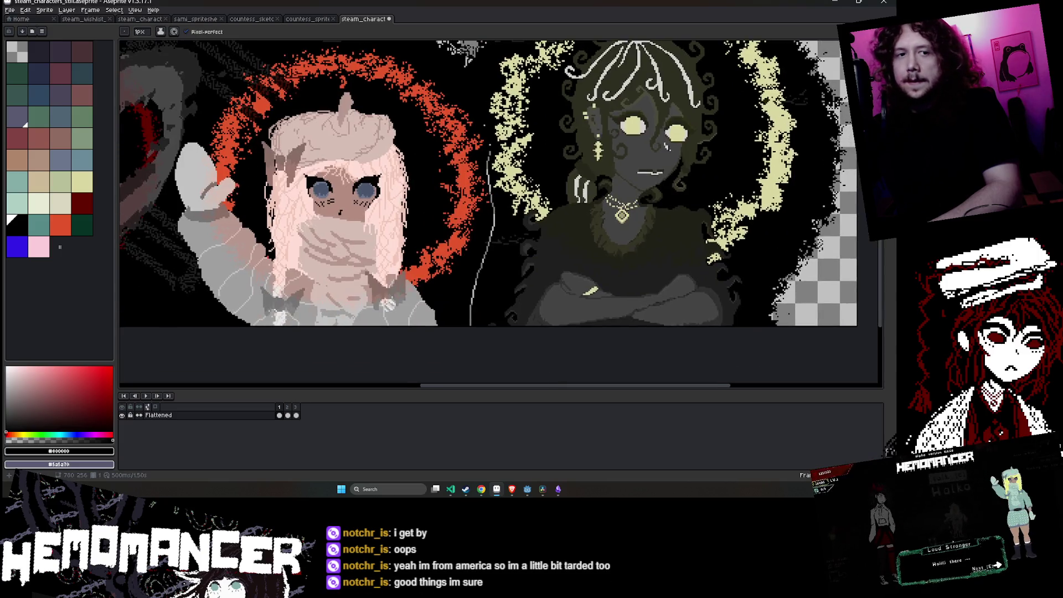
left_click_drag(474, 160, 474, 197)
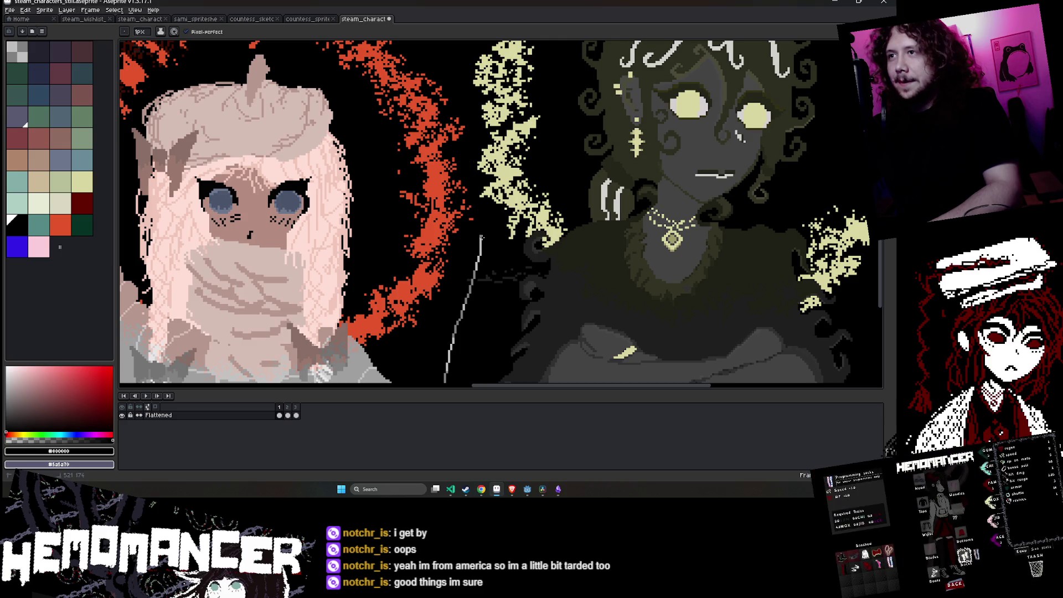
mouse_move(477, 263)
left_mouse_down()
mouse_move(507, 164)
mouse_move(484, 195)
left_mouse_up()
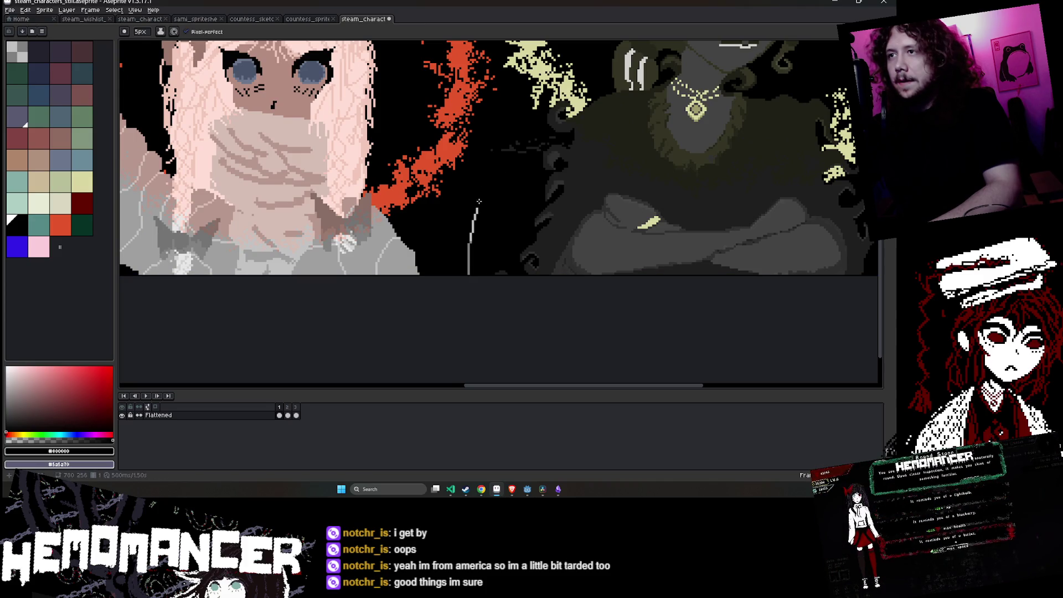
scroll(490, 233, "down", 3)
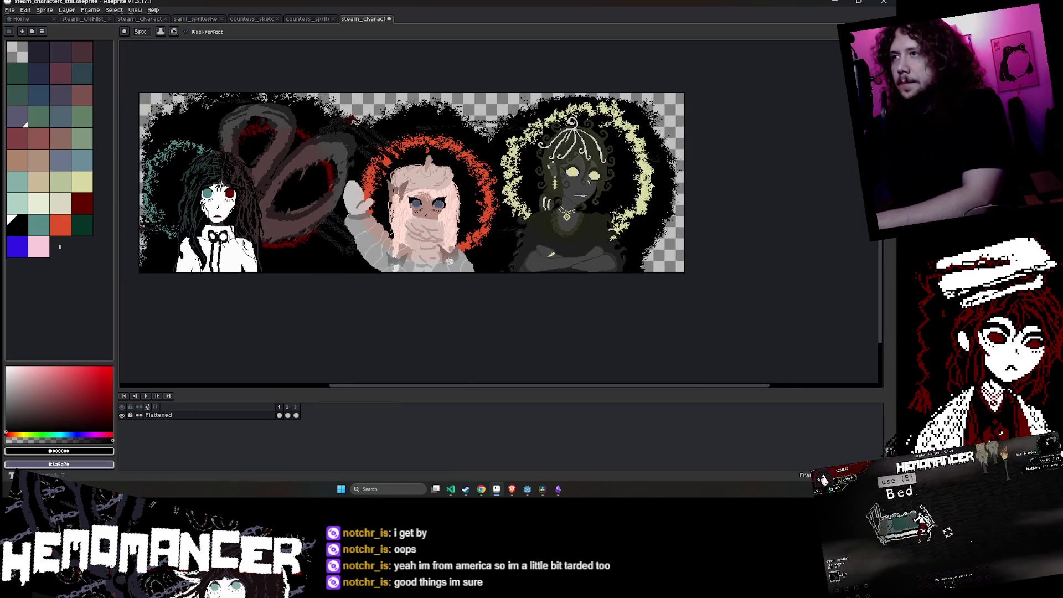
key("e")
scroll(498, 122, "up", 2)
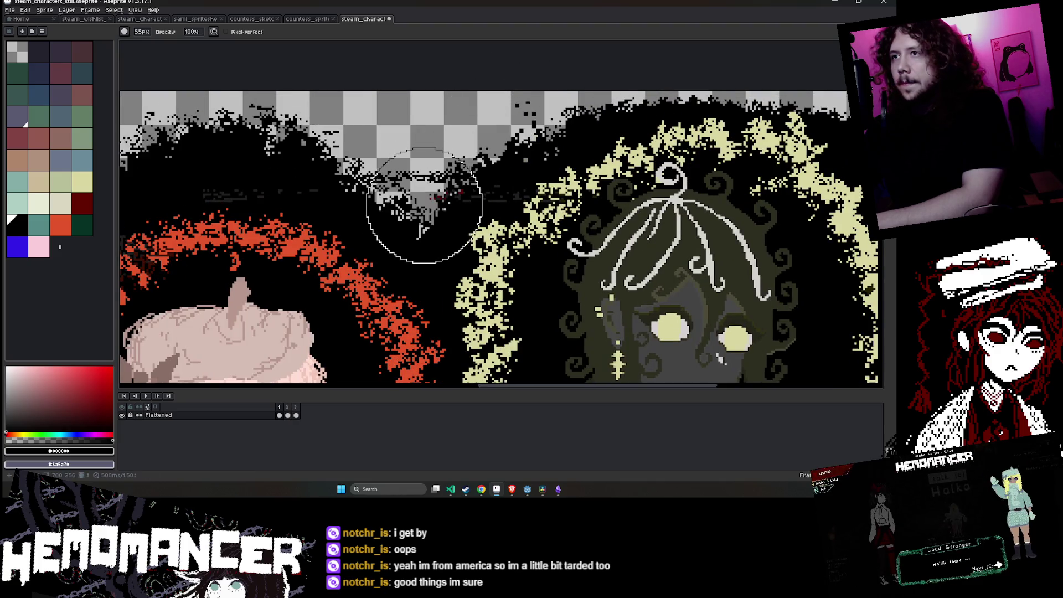
scroll(490, 119, "down", 2)
scroll(550, 90, "down", 1)
scroll(625, 52, "up", 1)
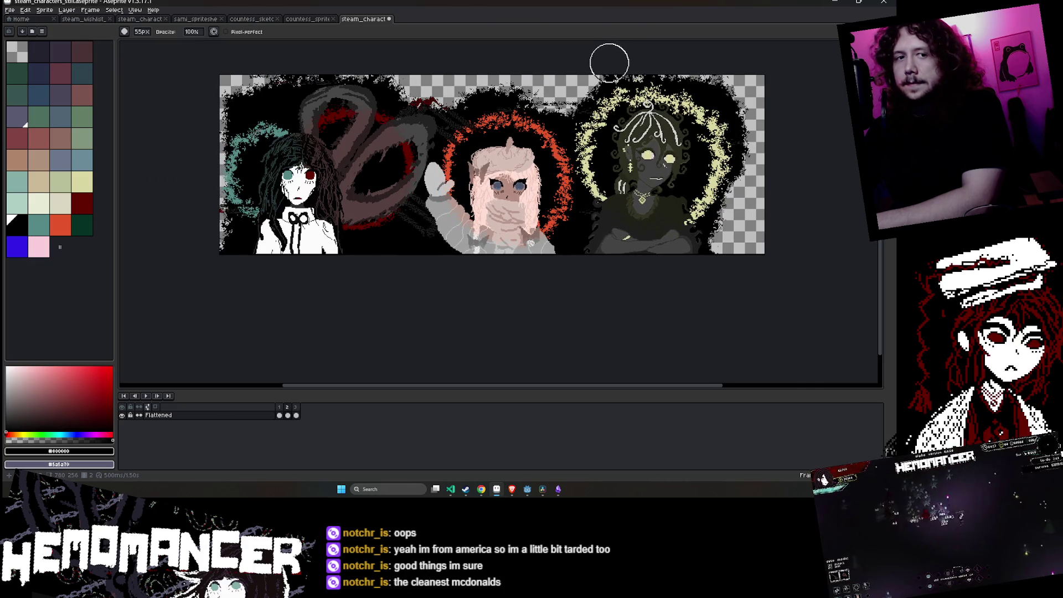
key("q")
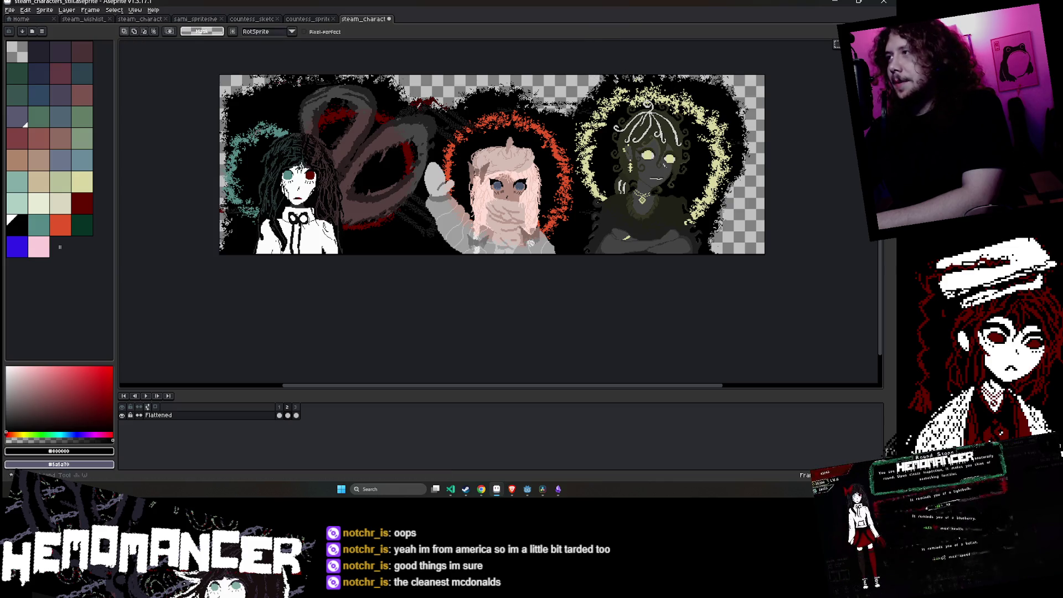
- Play the banner animation to preview the current state
key("Return")
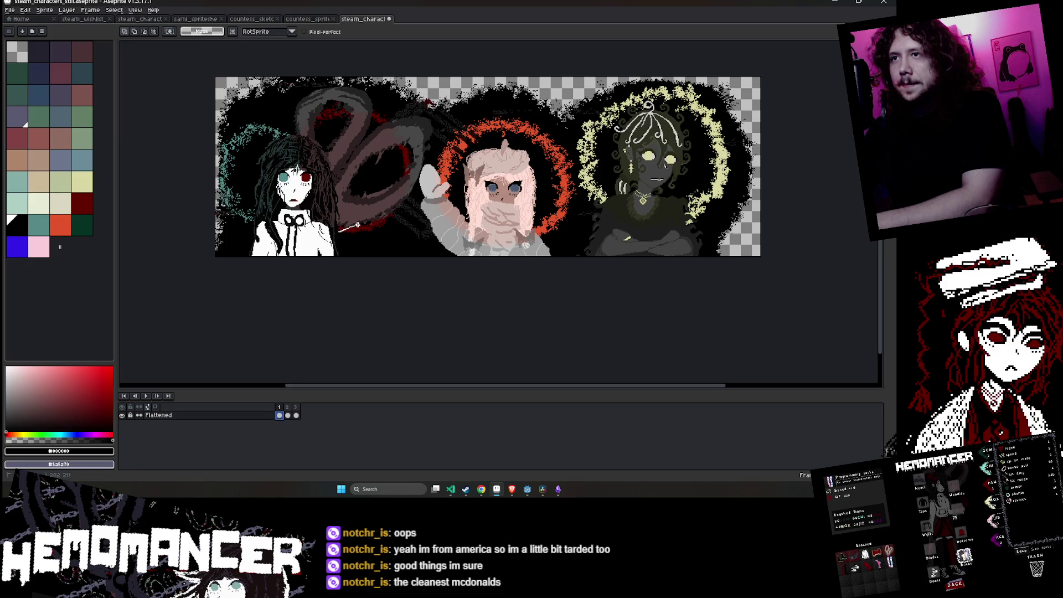
scroll(420, 172, "up", 2)
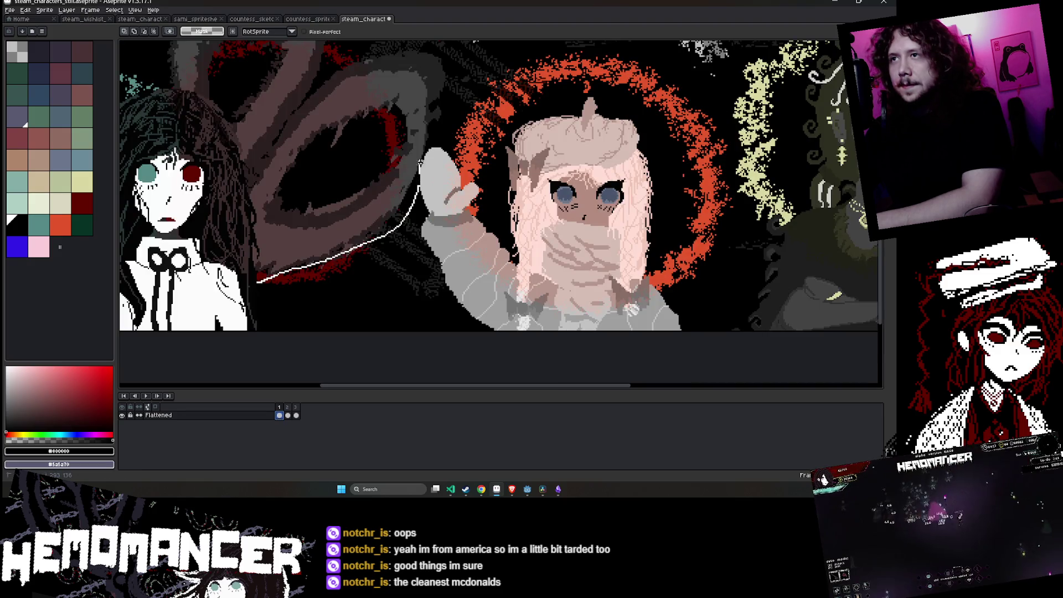
scroll(444, 124, "down", 2)
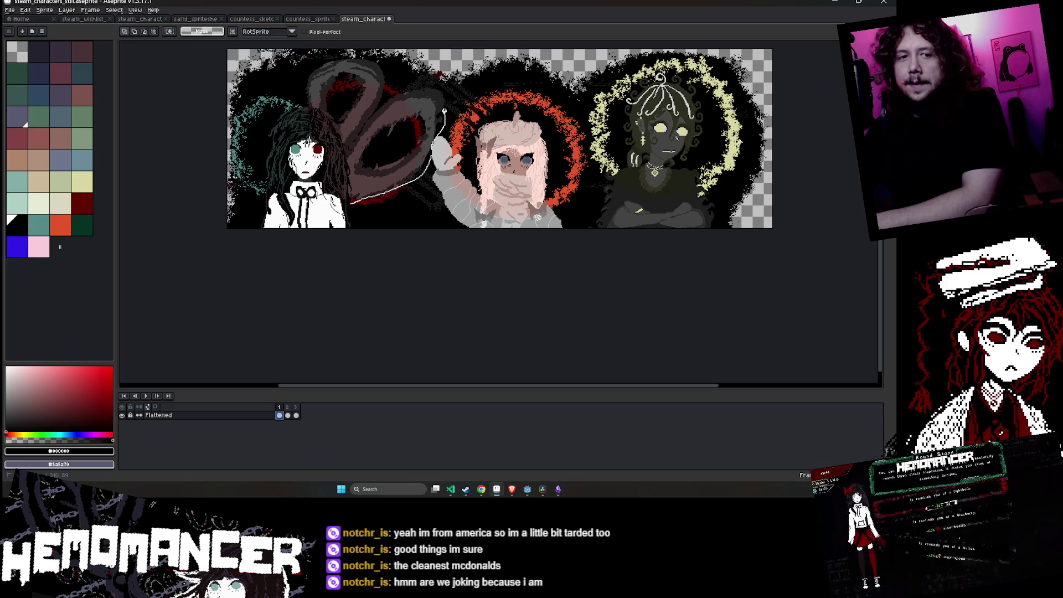
- Lasso-select the dark looping creature shape between the left and middle characters
left_click_drag(448, 98, 415, 52)
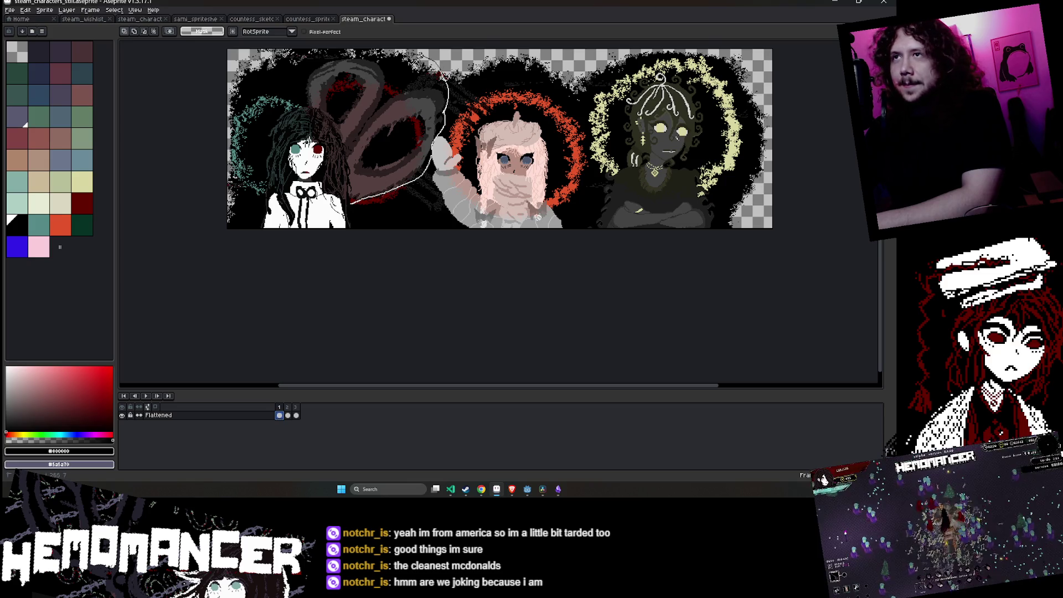
left_click_drag(328, 53, 291, 74)
scroll(319, 56, "up", 2)
scroll(287, 138, "up", 1)
mouse_move(282, 117)
left_mouse_down()
mouse_move(290, 151)
mouse_move(382, 207)
left_mouse_up()
left_click_drag(416, 277, 446, 254)
scroll(446, 254, "down", 1)
scroll(458, 247, "down", 1)
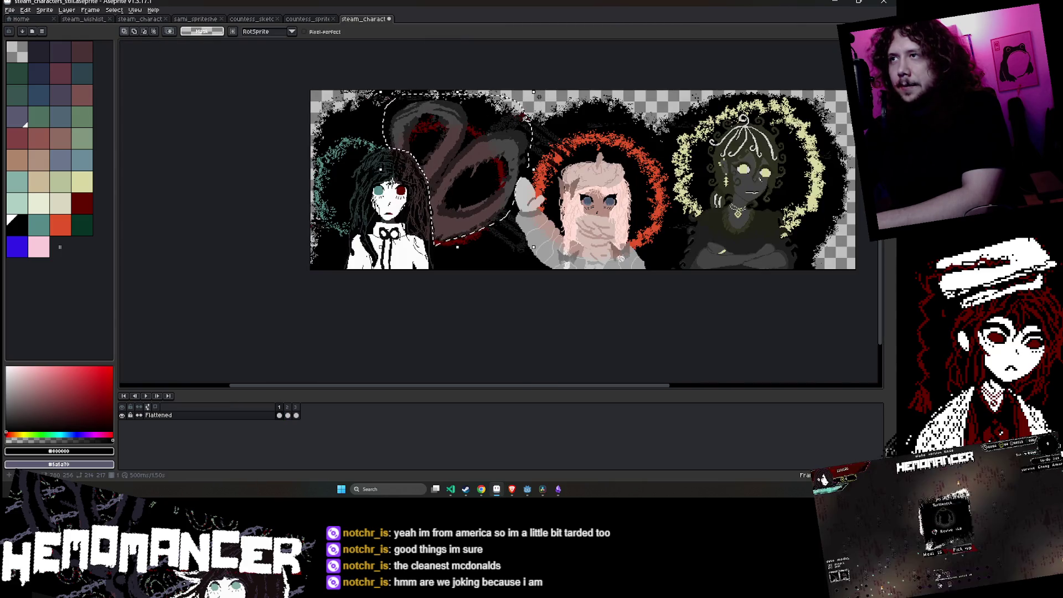
- Scale the selected creature shape to about 97% and apply the resize
left_click_drag(534, 92, 533, 94)
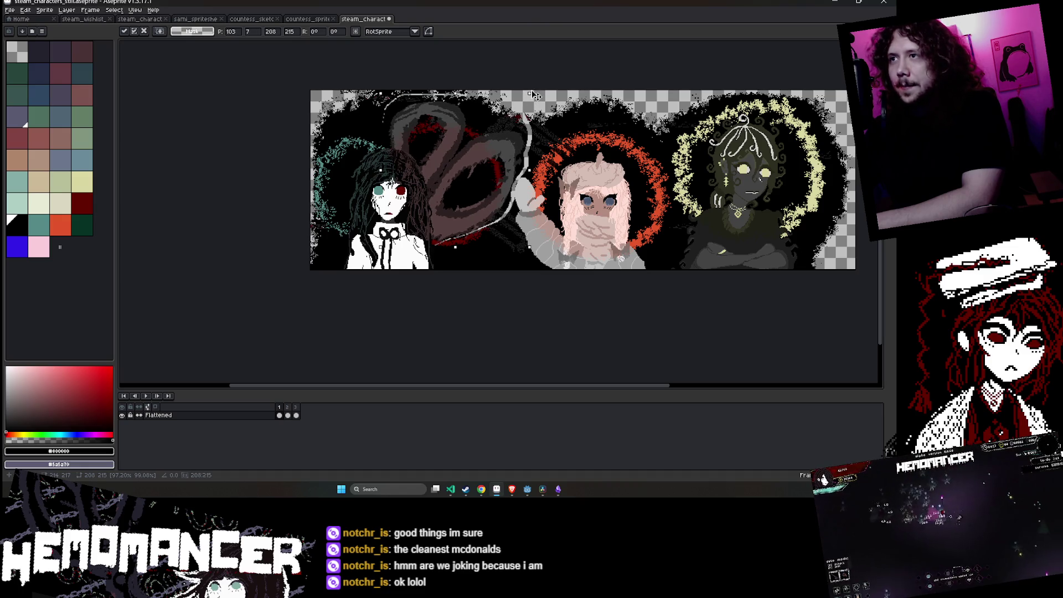
key("Return")
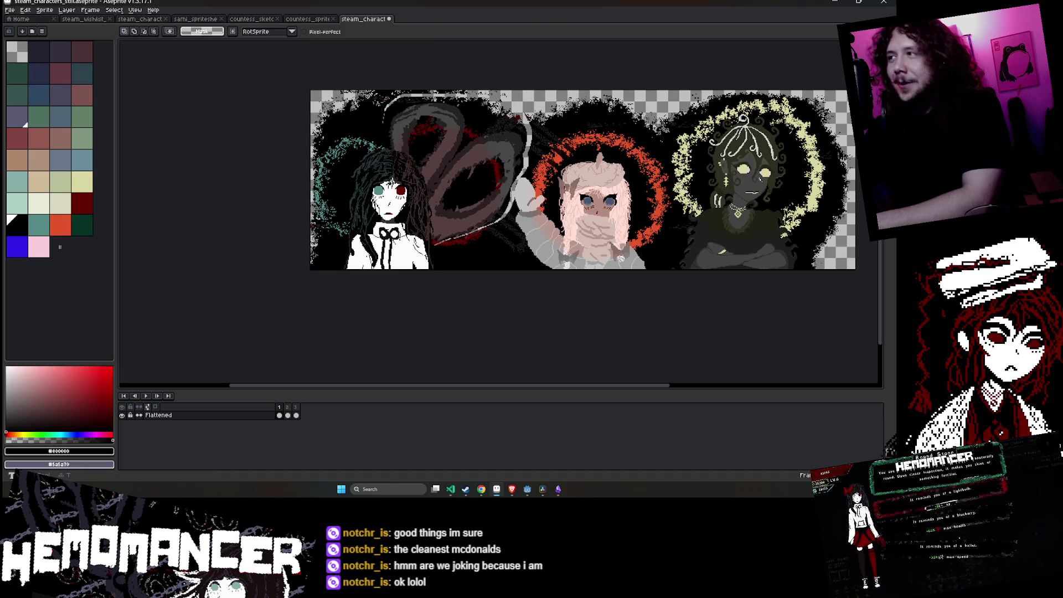
key("e")
scroll(464, 83, "up", 1)
scroll(468, 80, "down", 1)
scroll(487, 64, "up", 3)
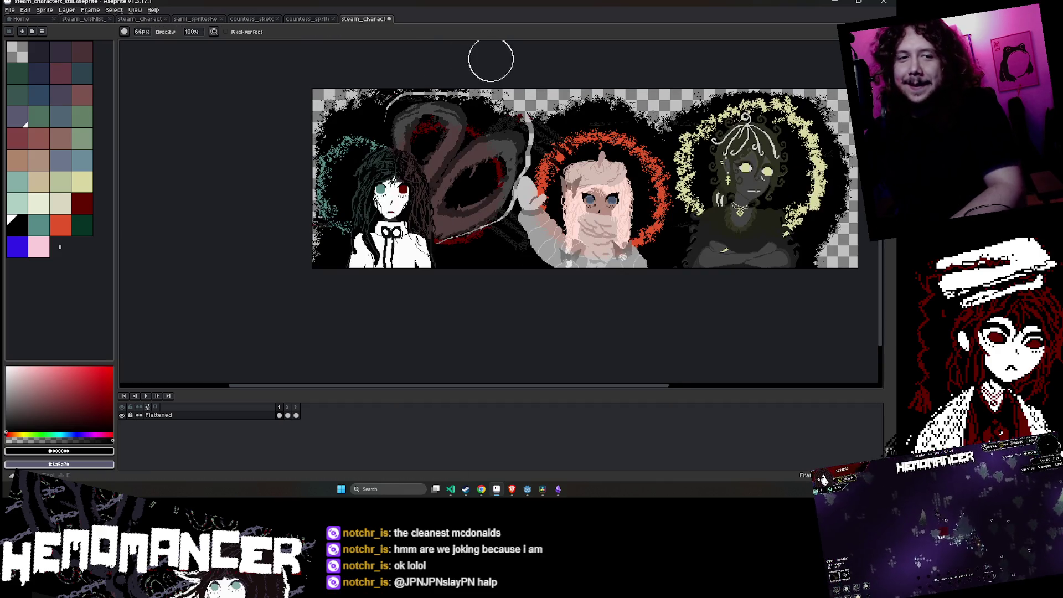
left_click_drag(491, 60, 461, 100)
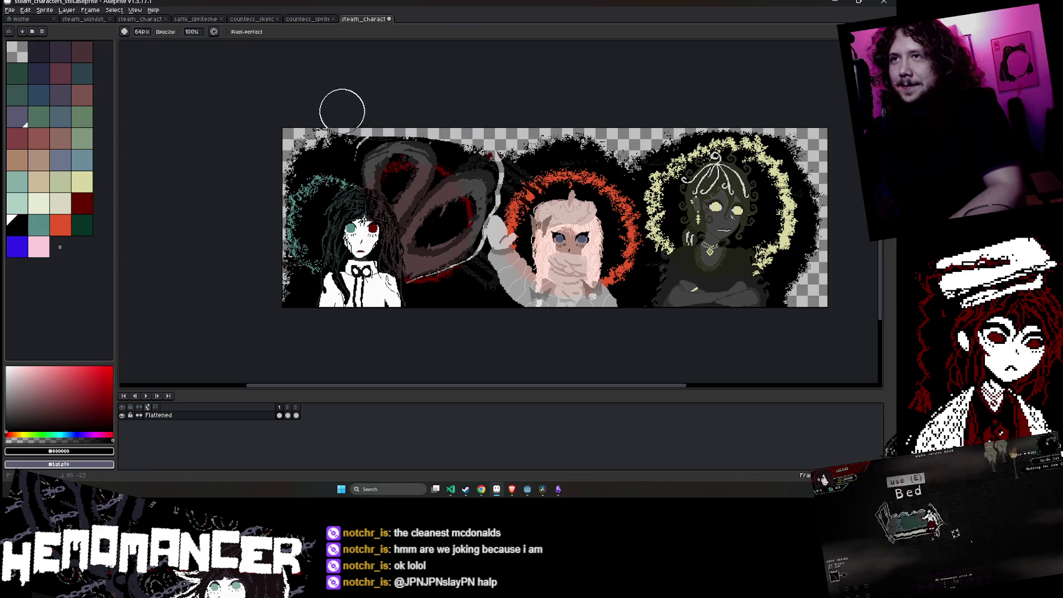
- Pick the near-black #1c1c1c from the canvas and pencil over the grey seam
scroll(504, 161, "up", 3)
key("i")
left_click(504, 155)
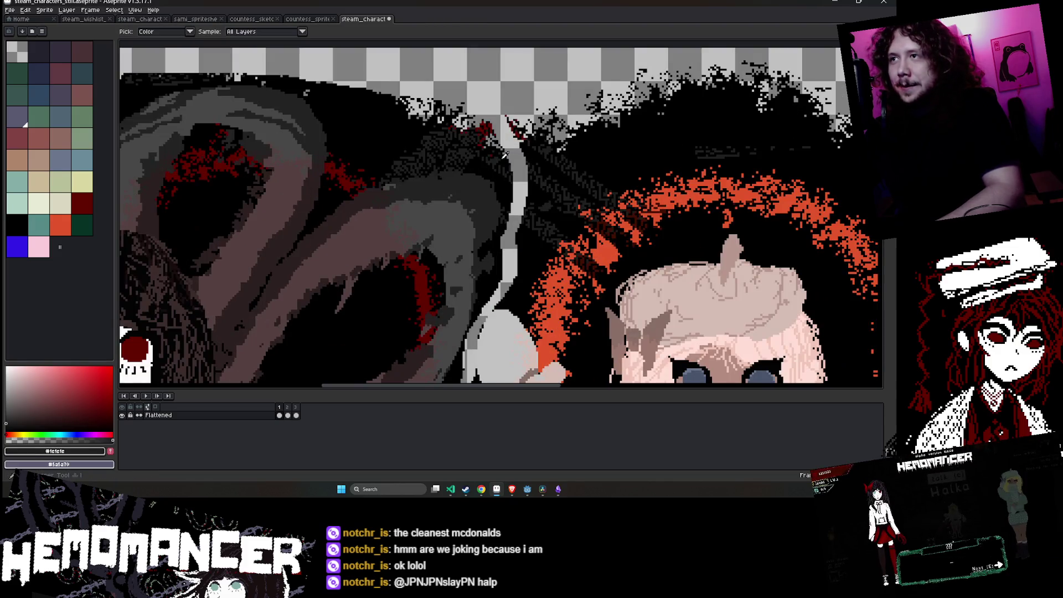
key("b")
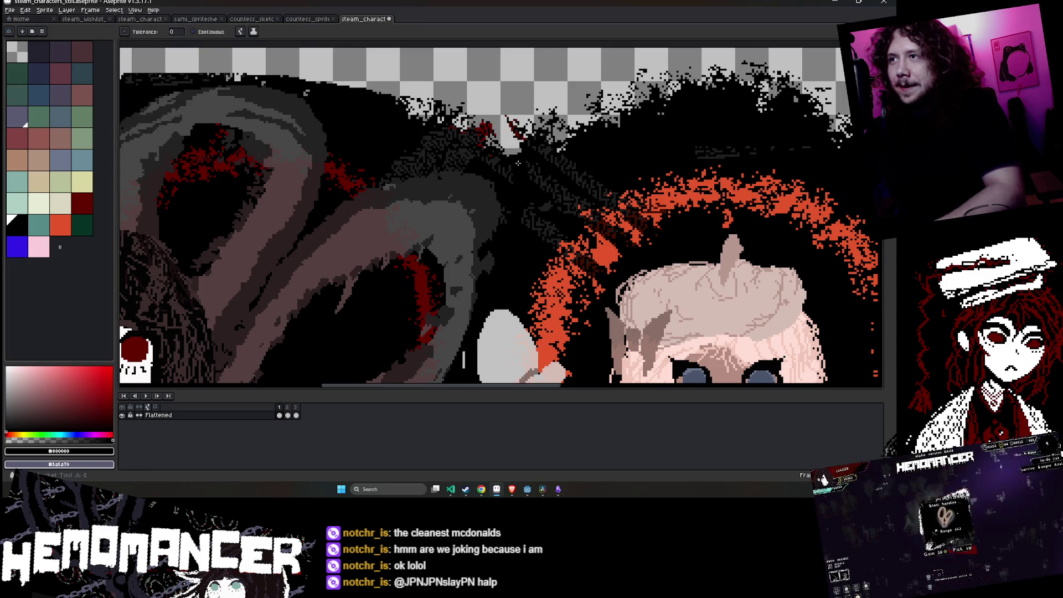
scroll(521, 144, "down", 5)
scroll(528, 121, "up", 5)
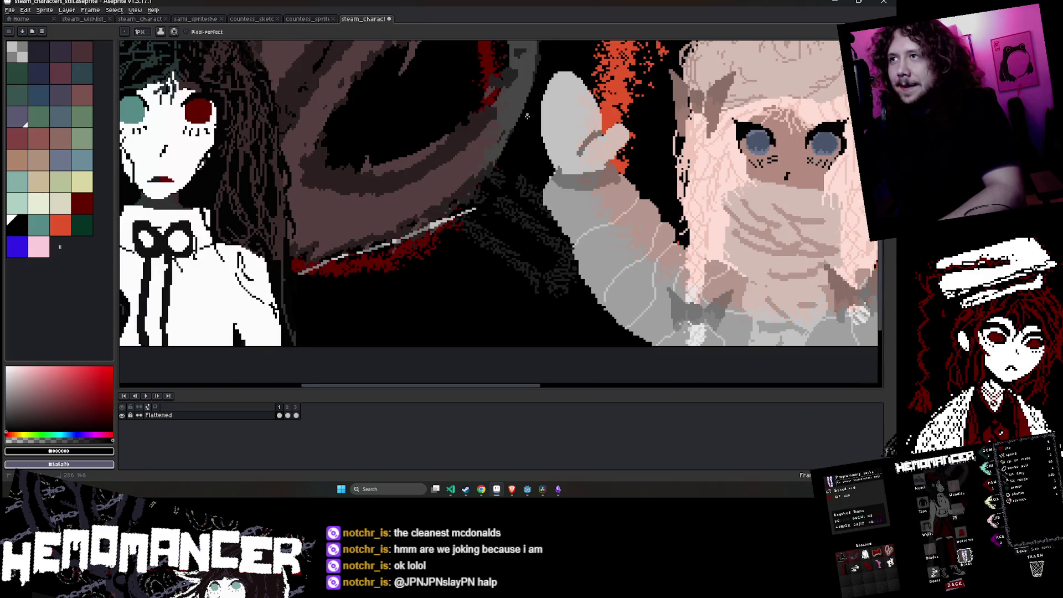
key("g")
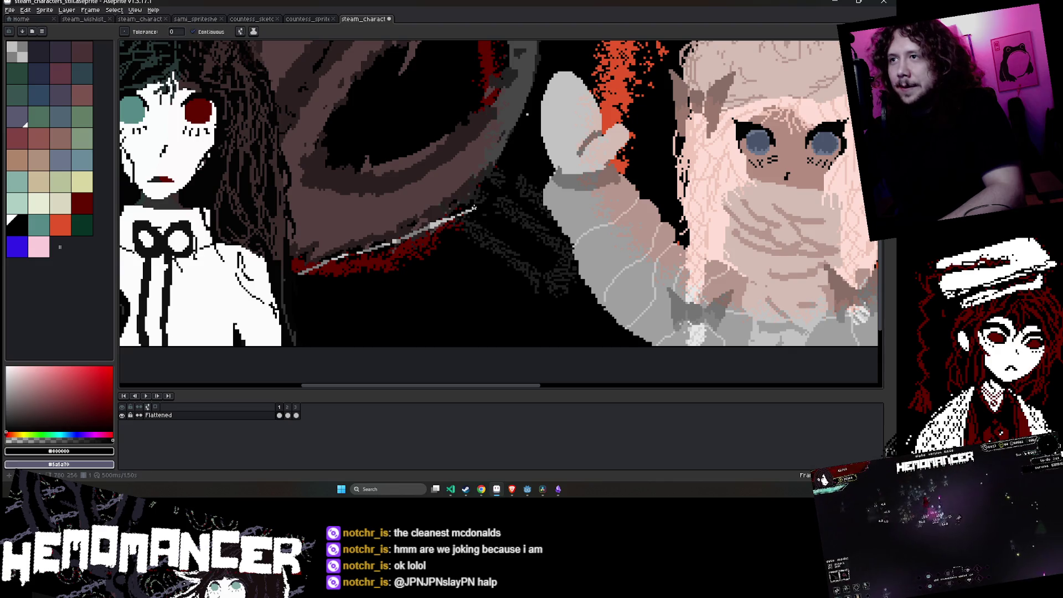
key("b")
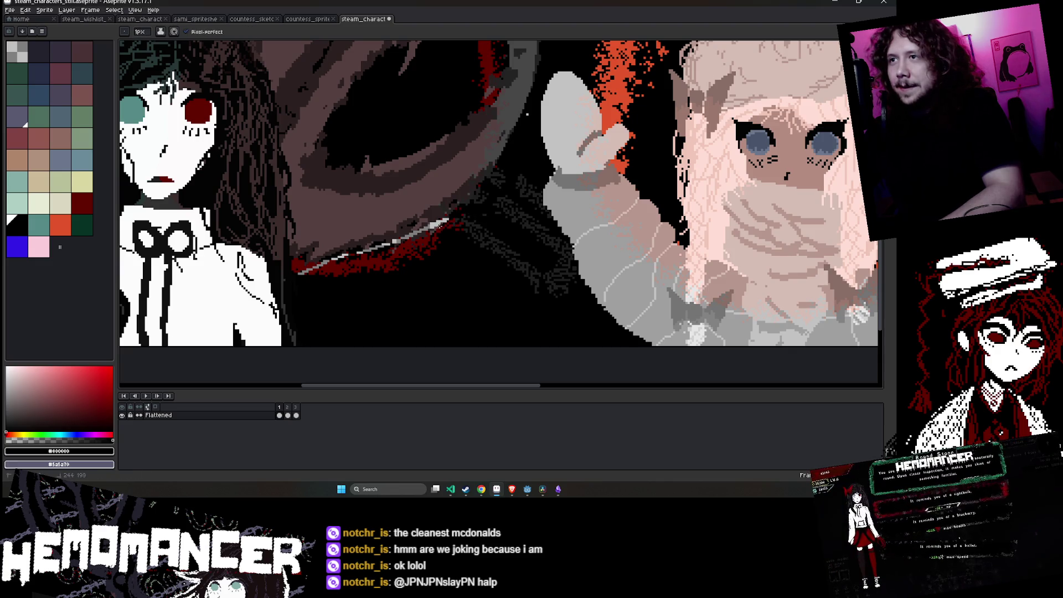
scroll(424, 227, "down", 3)
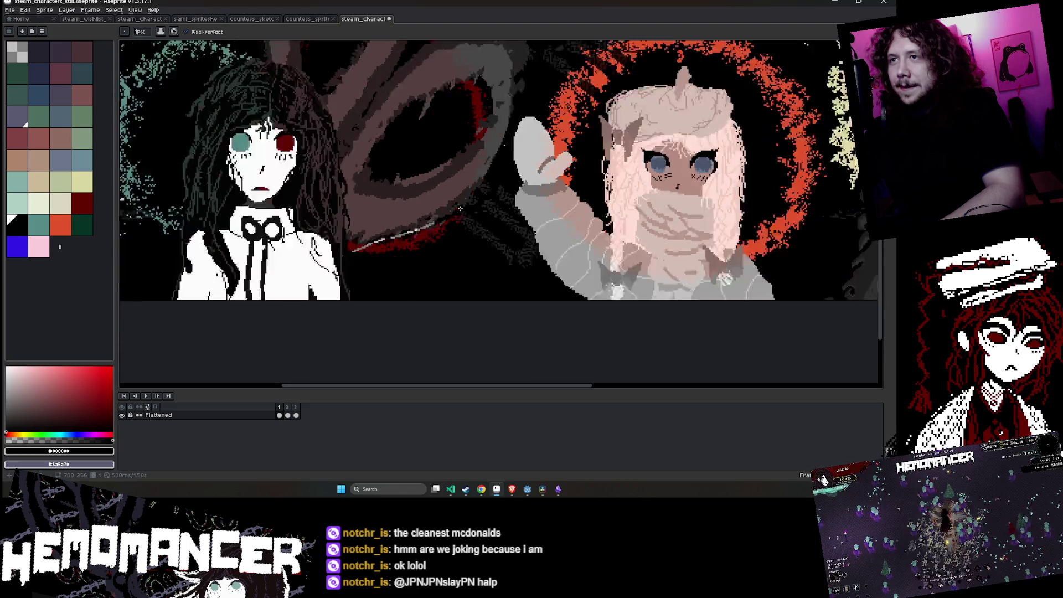
scroll(483, 193, "up", 4)
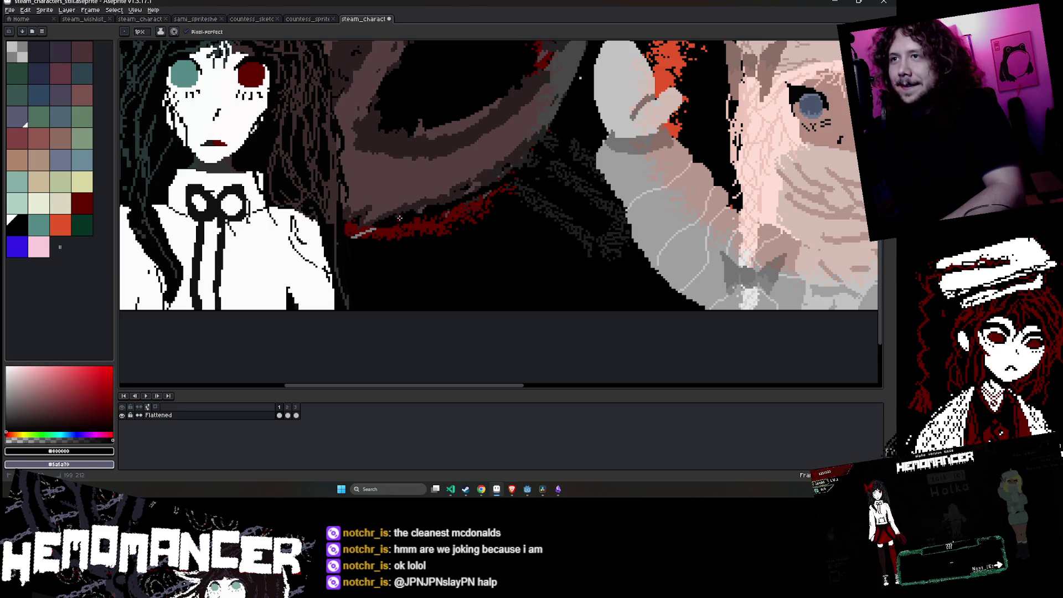
scroll(379, 232, "up", 2)
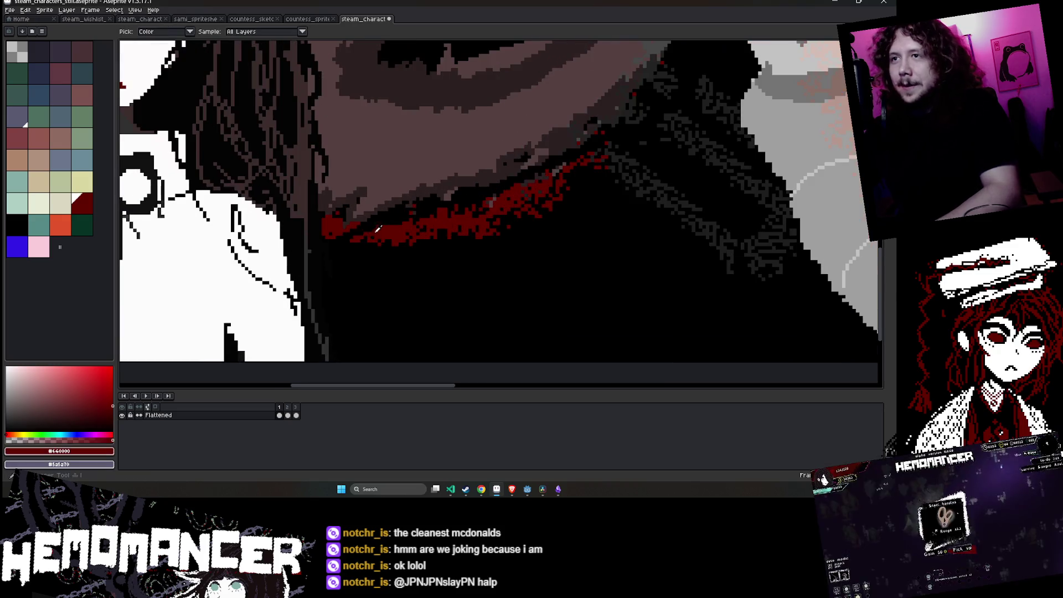
- Touch up the neck line with dark red #660000 and save the banner
left_click(360, 235, "alt")
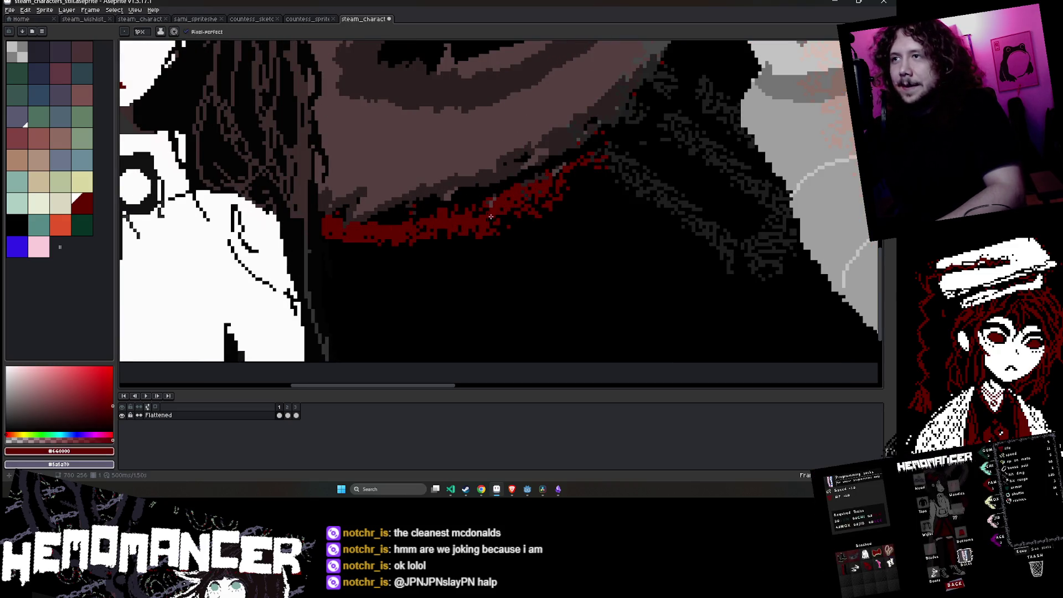
scroll(535, 178, "down", 3)
scroll(545, 178, "down", 2)
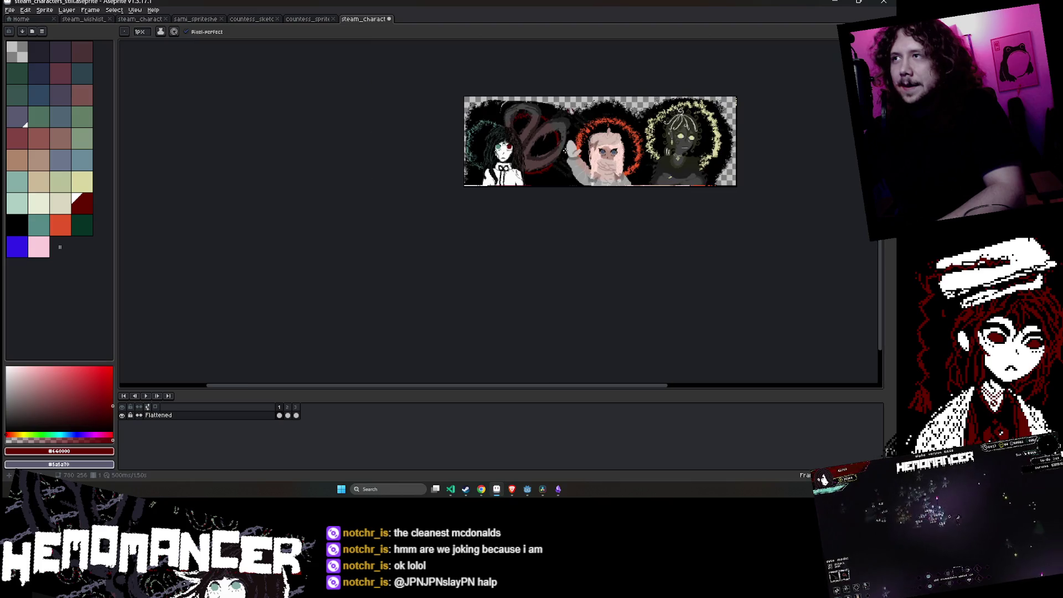
key("ctrl+s")
scroll(550, 94, "up", 1)
scroll(550, 94, "up", 2)
- Paint over the stray pixels near the background's top-left edge
key("b")
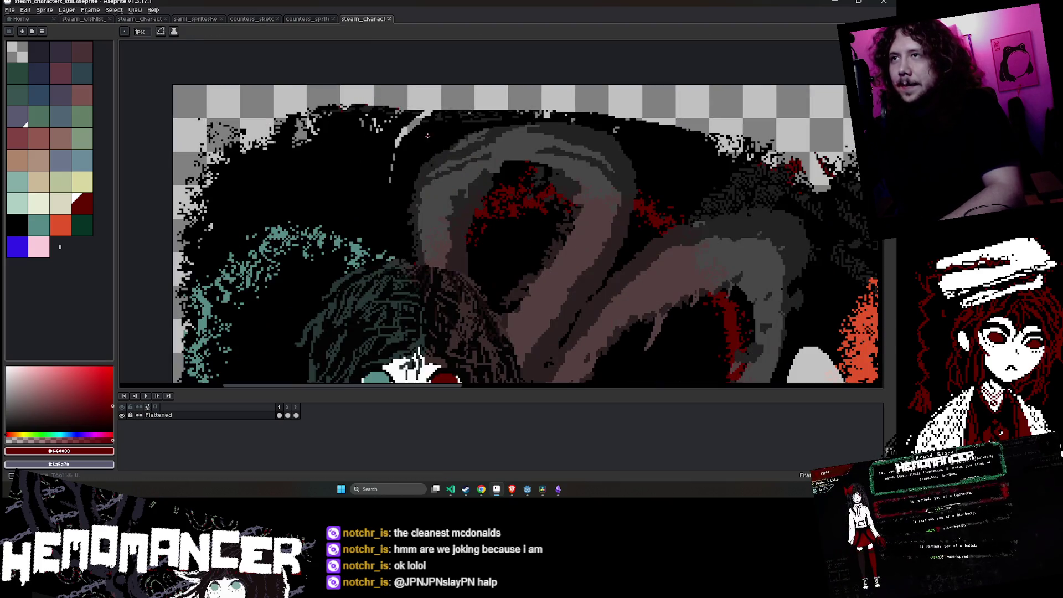
left_click_drag(405, 113, 380, 114)
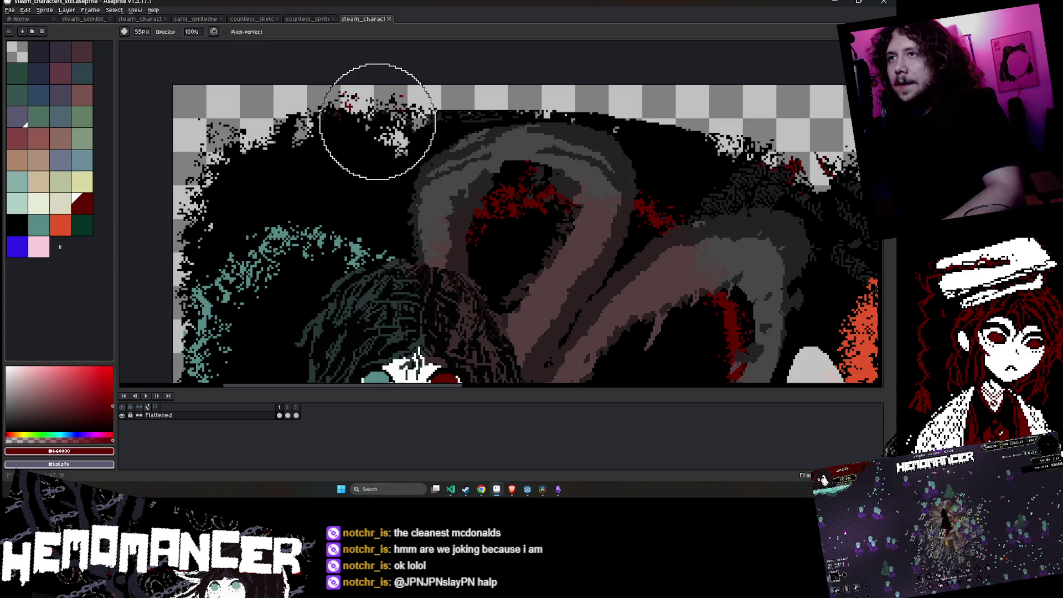
scroll(513, 57, "down", 3)
scroll(586, 64, "up", 1)
scroll(499, 90, "down", 1)
scroll(499, 90, "up", 1)
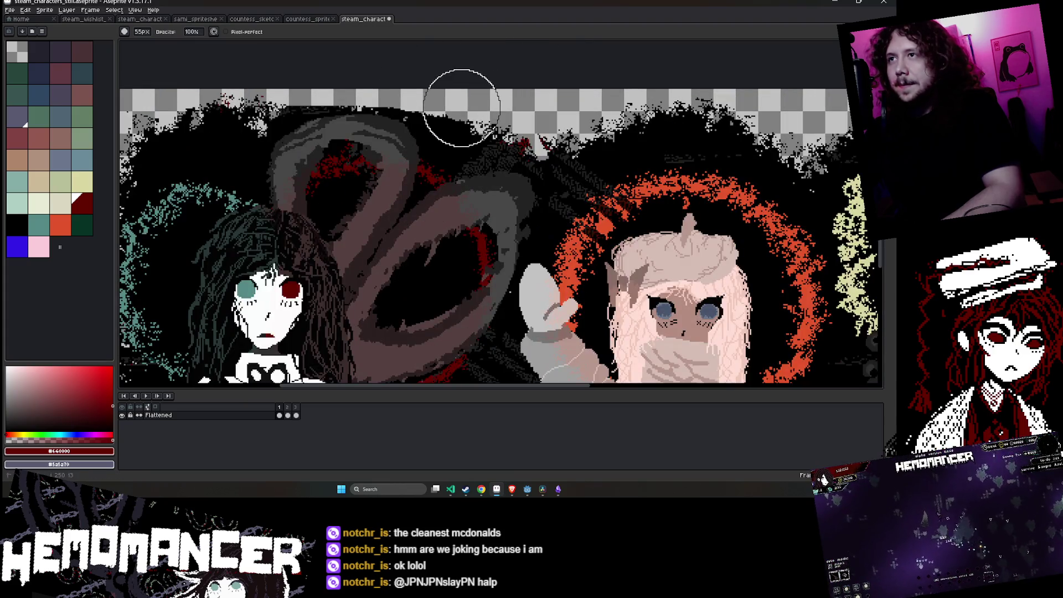
scroll(280, 90, "down", 2)
scroll(258, 177, "down", 1)
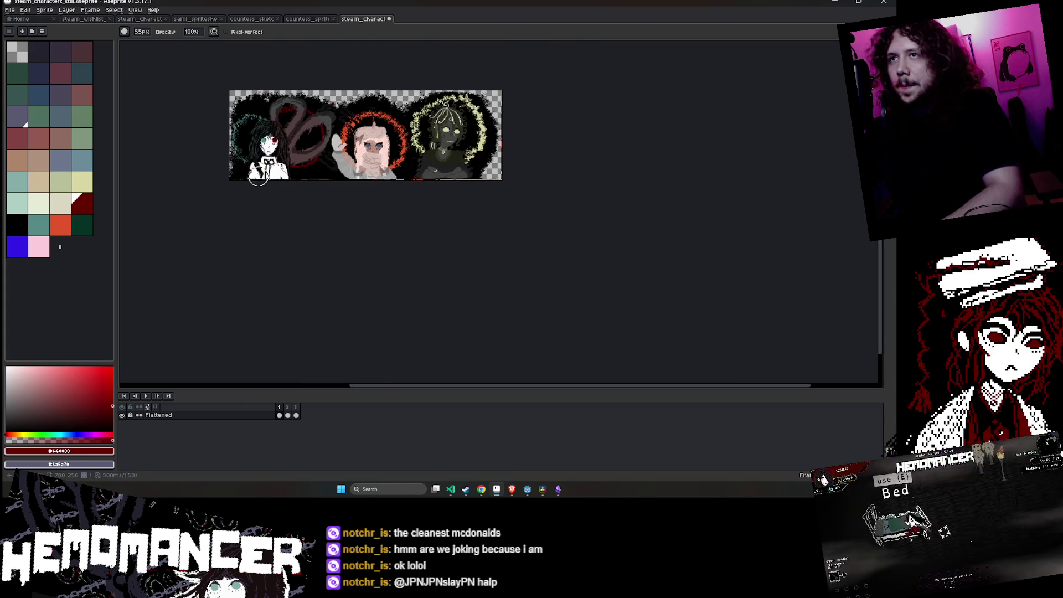
- Play the animation and recentre the banner in the view to preview it
left_click(145, 395)
left_click_drag(210, 278, 323, 356)
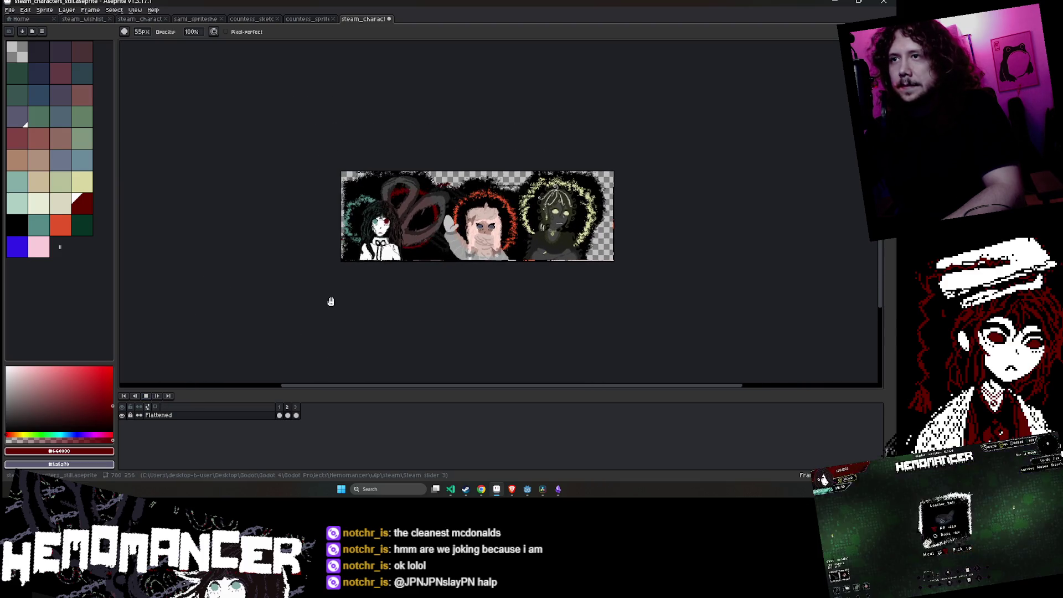
scroll(326, 310, "up", 2)
left_click_drag(377, 304, 370, 305)
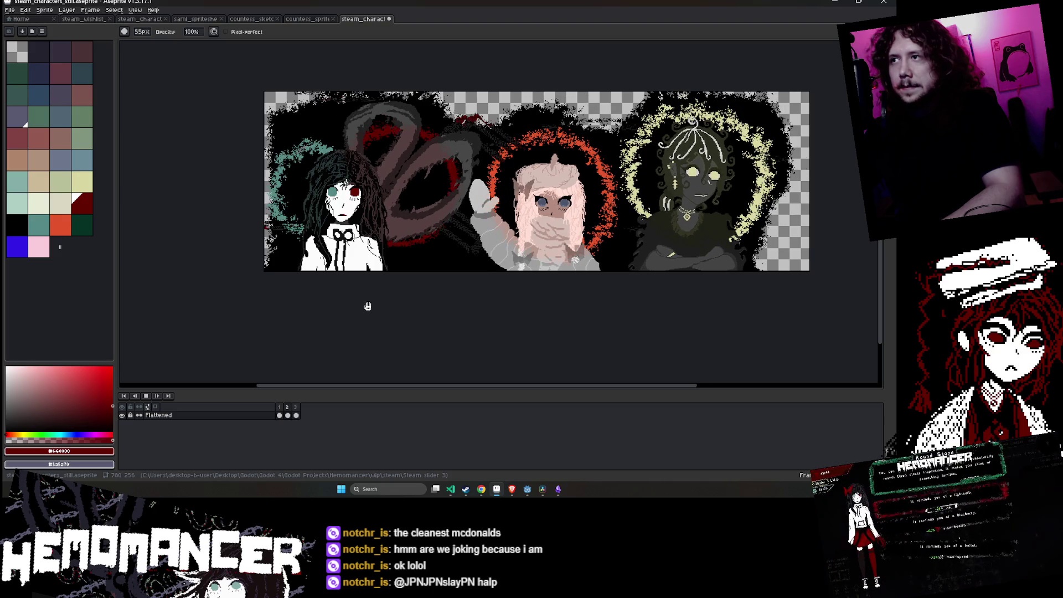
left_click_drag(361, 309, 328, 318)
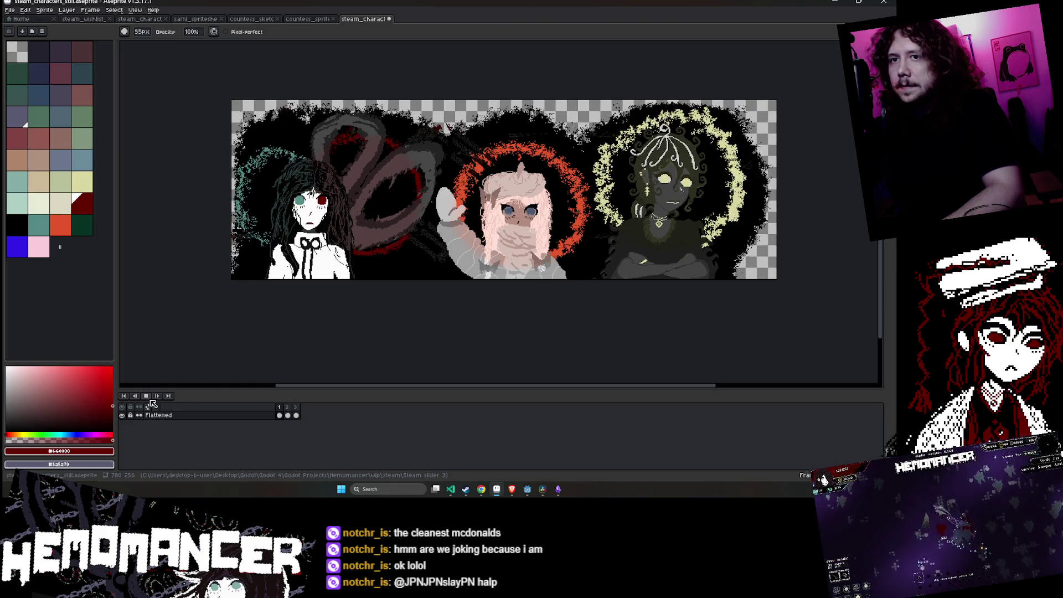
key("q")
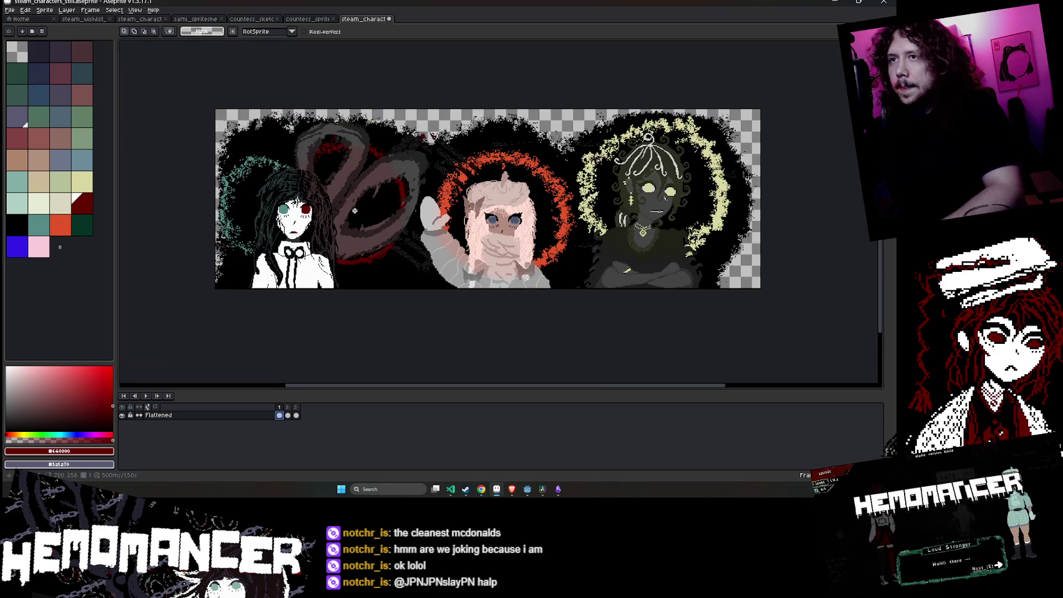
left_click_drag(376, 237, 397, 213)
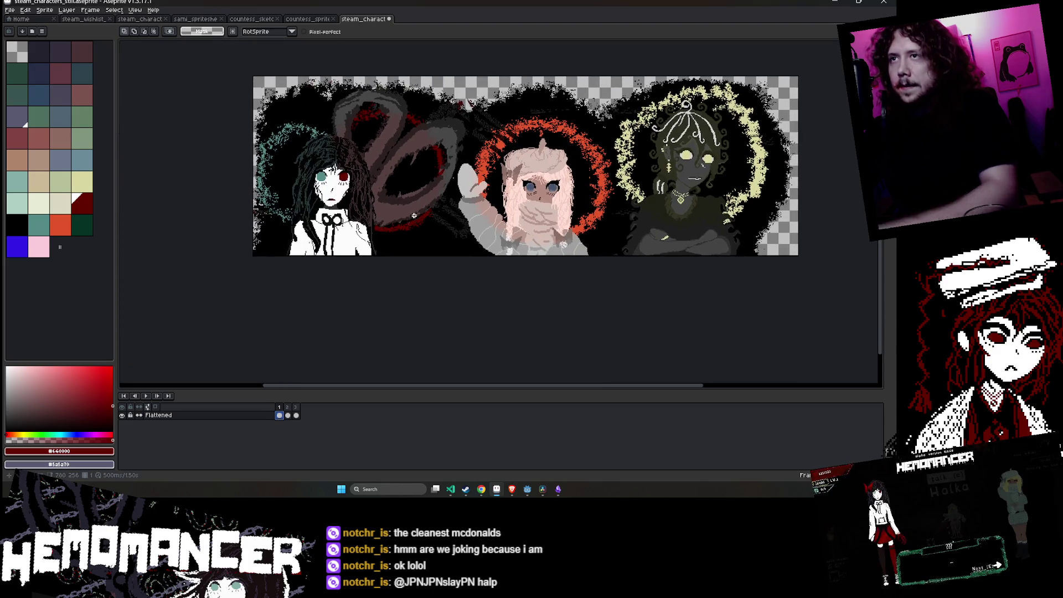
scroll(370, 157, "up", 1)
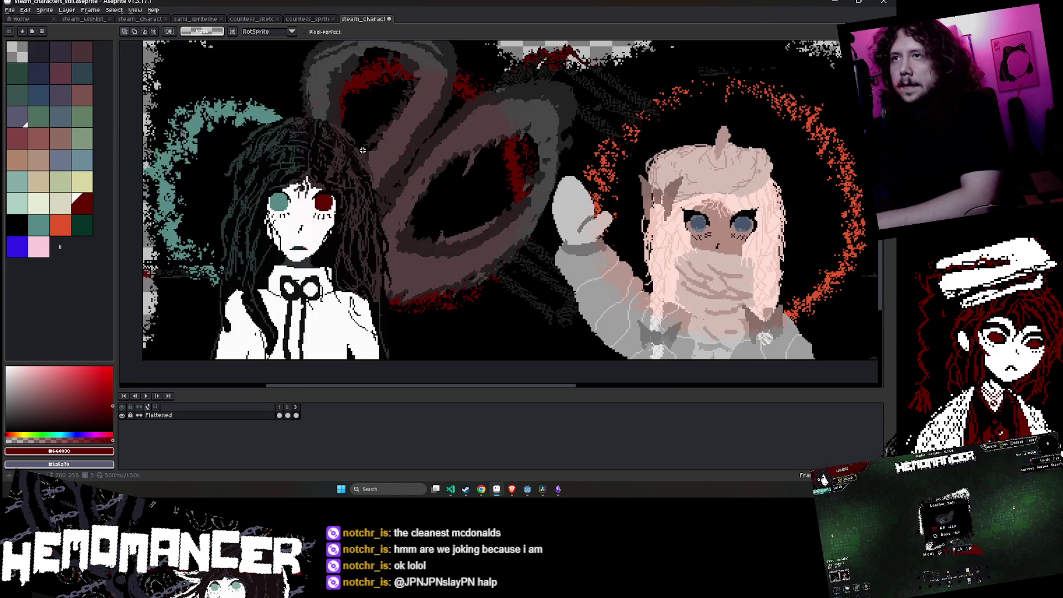
scroll(360, 150, "down", 2)
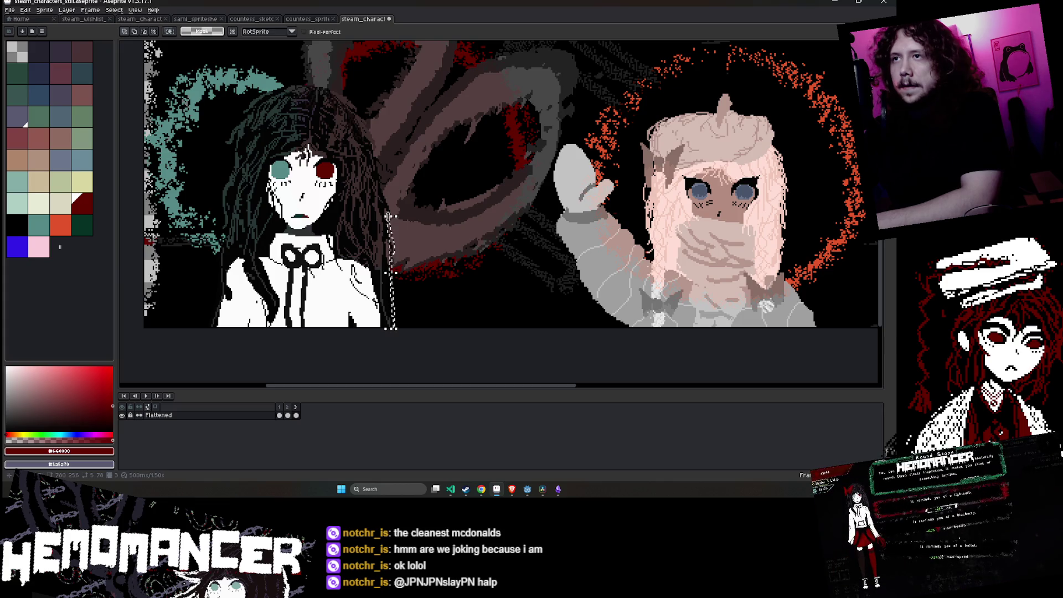
key("w")
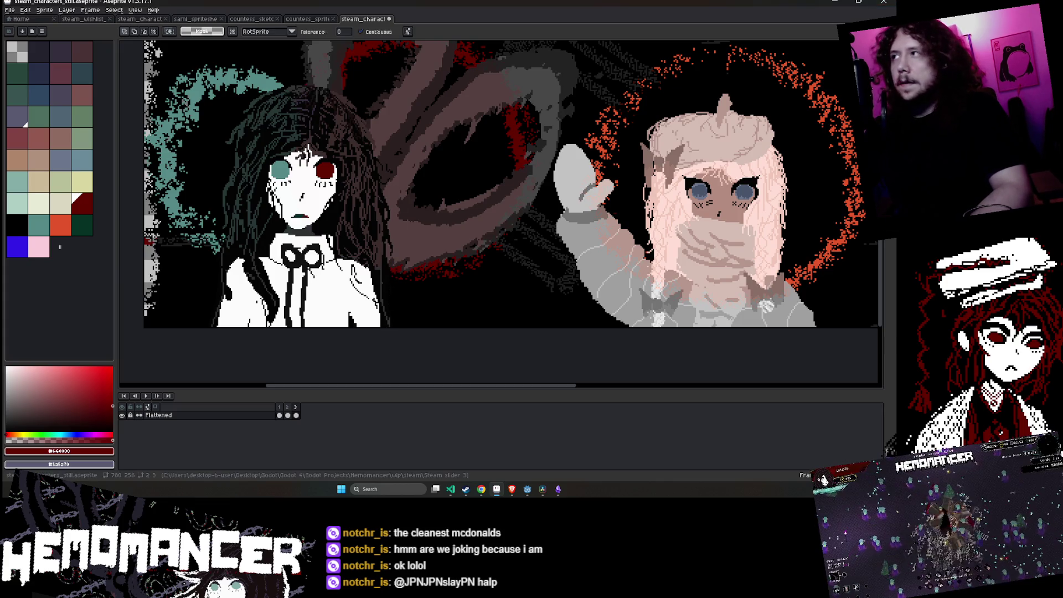
scroll(604, 185, "down", 2)
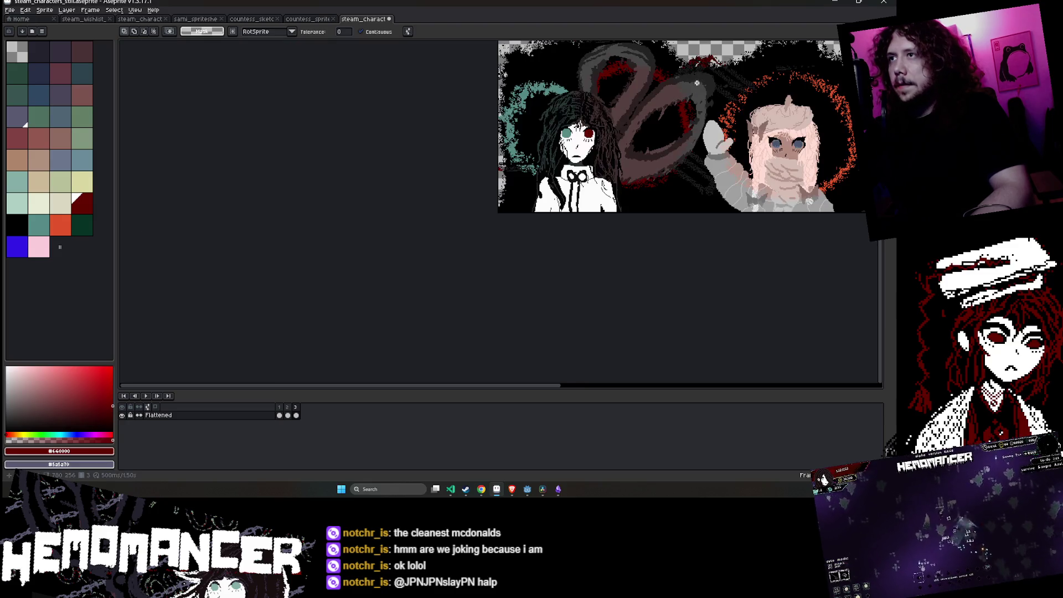
scroll(604, 185, "up", 1)
key("b")
scroll(528, 187, "up", 1)
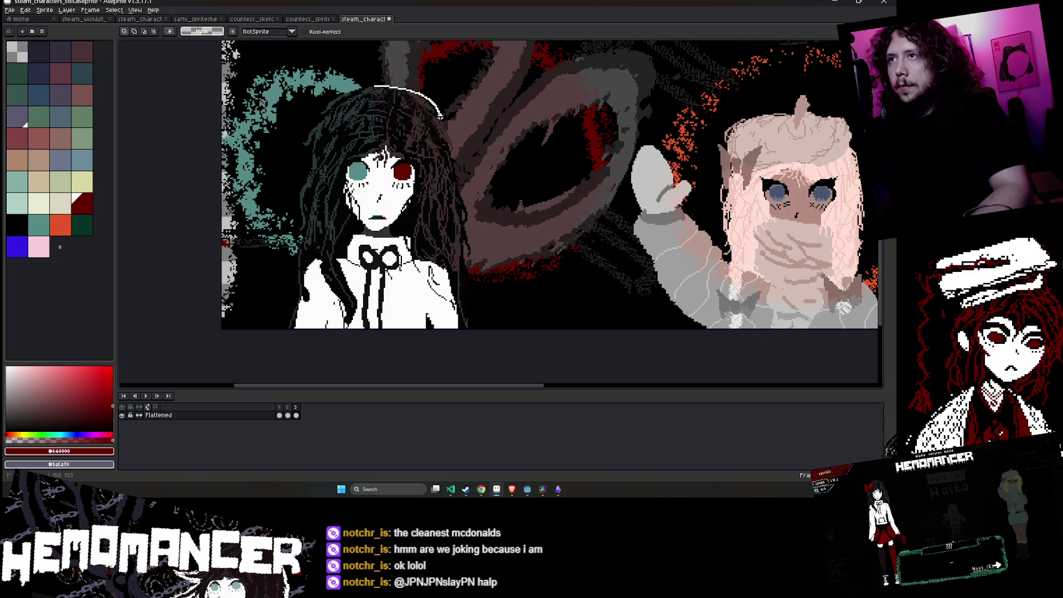
key("w")
left_click(418, 125)
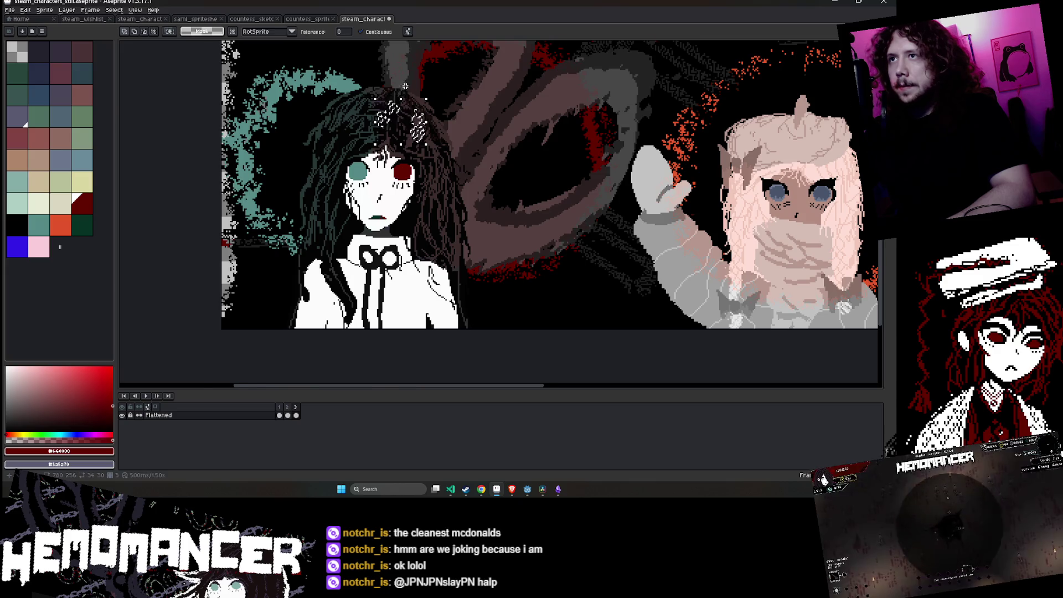
scroll(399, 107, "up", 3)
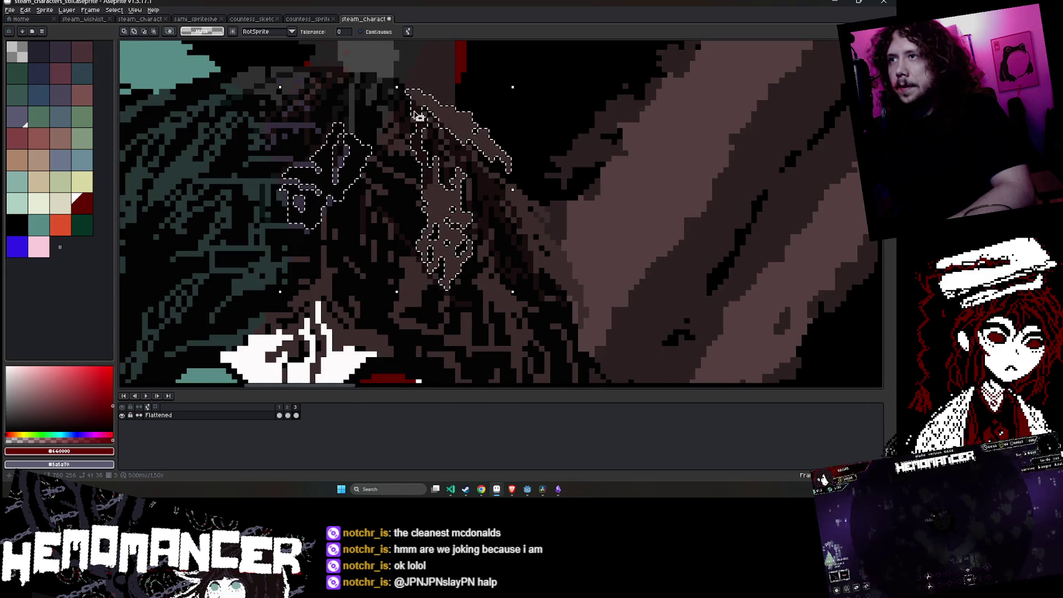
left_click(438, 227)
scroll(438, 227, "up", 2)
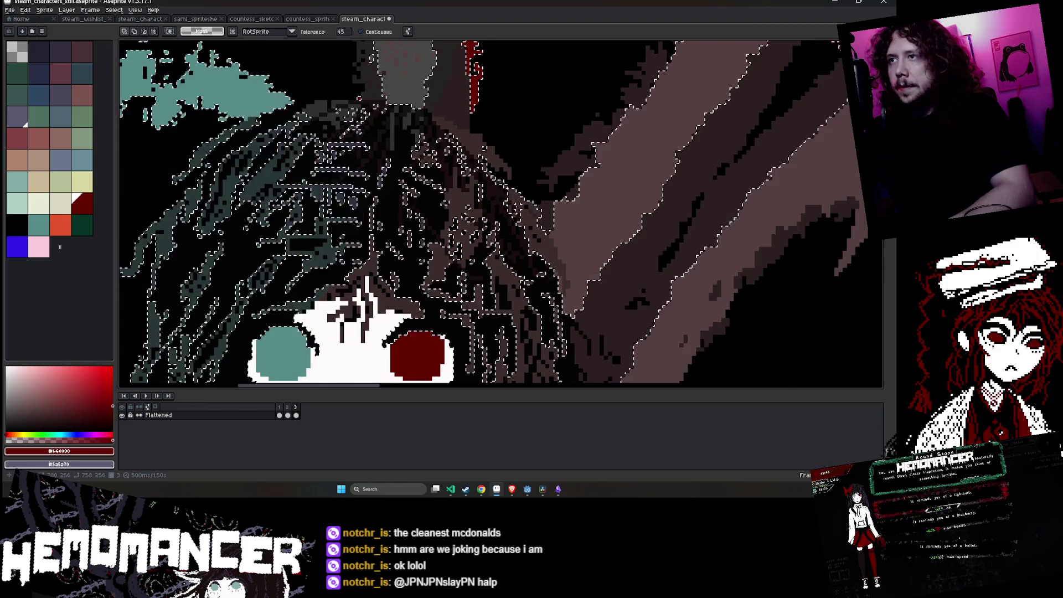
scroll(421, 222, "down", 1)
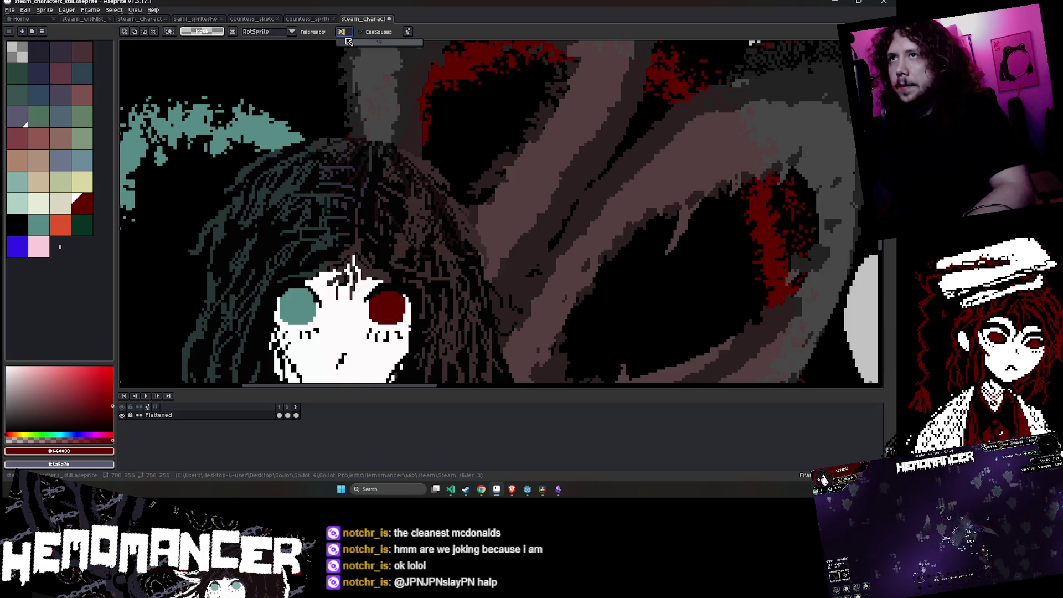
type("15")
key("Return")
left_click(432, 189, "shift")
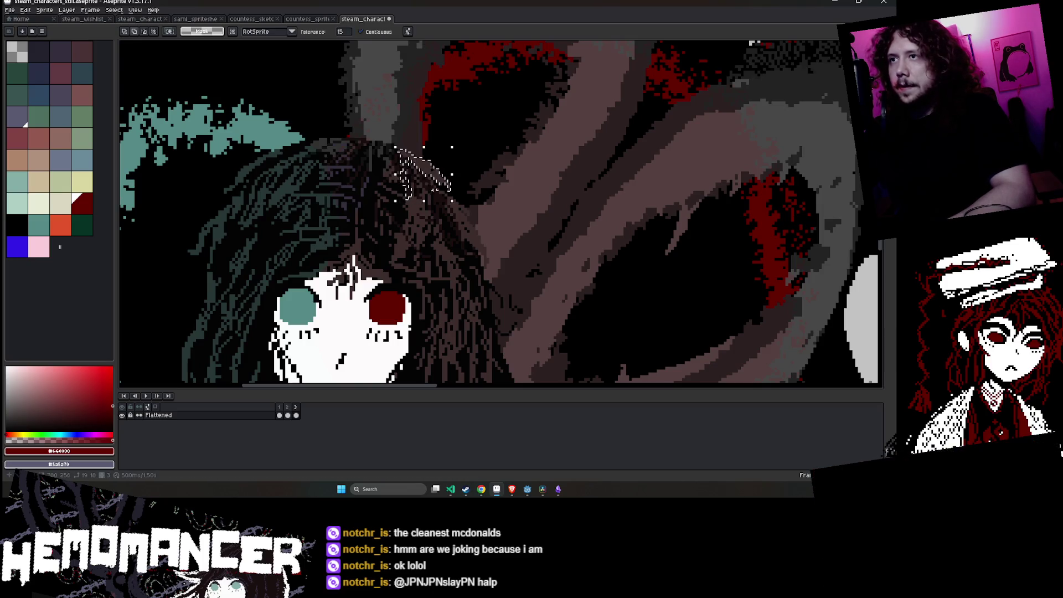
scroll(471, 262, "down", 3)
scroll(421, 205, "up", 3)
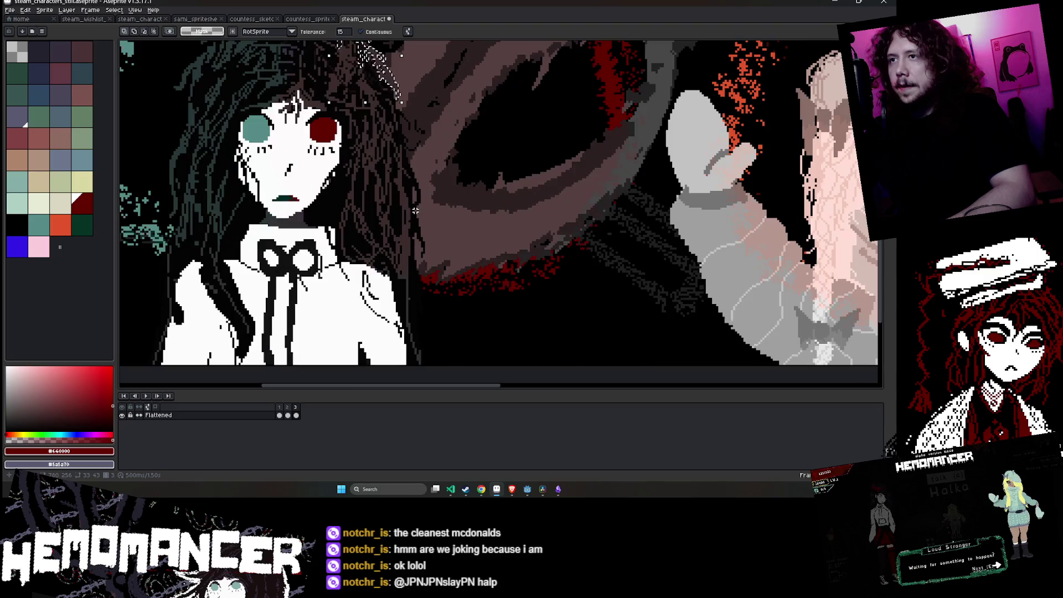
left_click(420, 204, "shift")
scroll(421, 203, "up", 2)
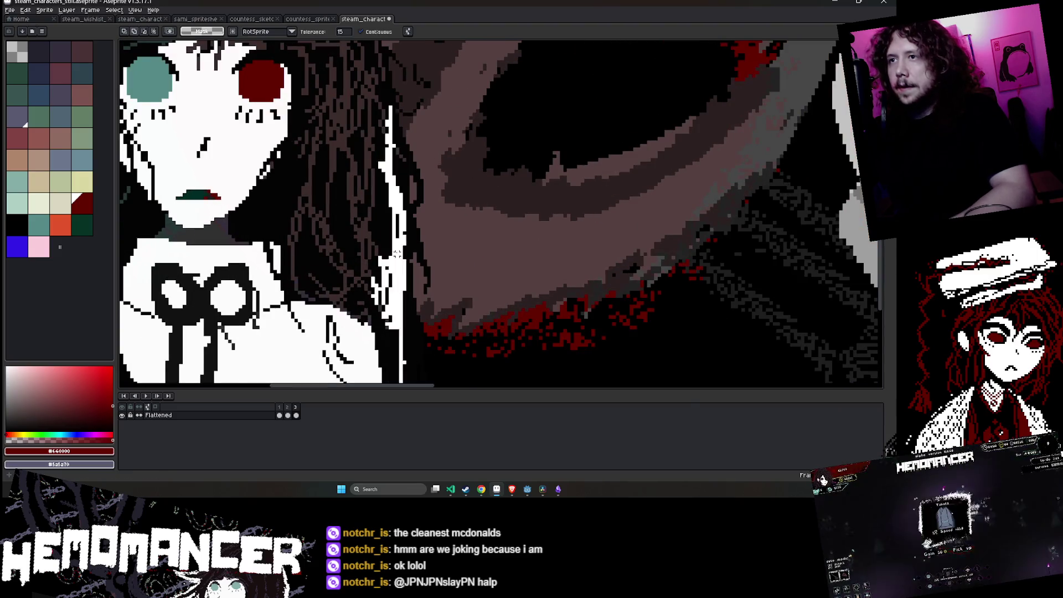
scroll(390, 247, "up", 2)
scroll(390, 247, "down", 1)
scroll(390, 246, "down", 2)
scroll(450, 180, "up", 1)
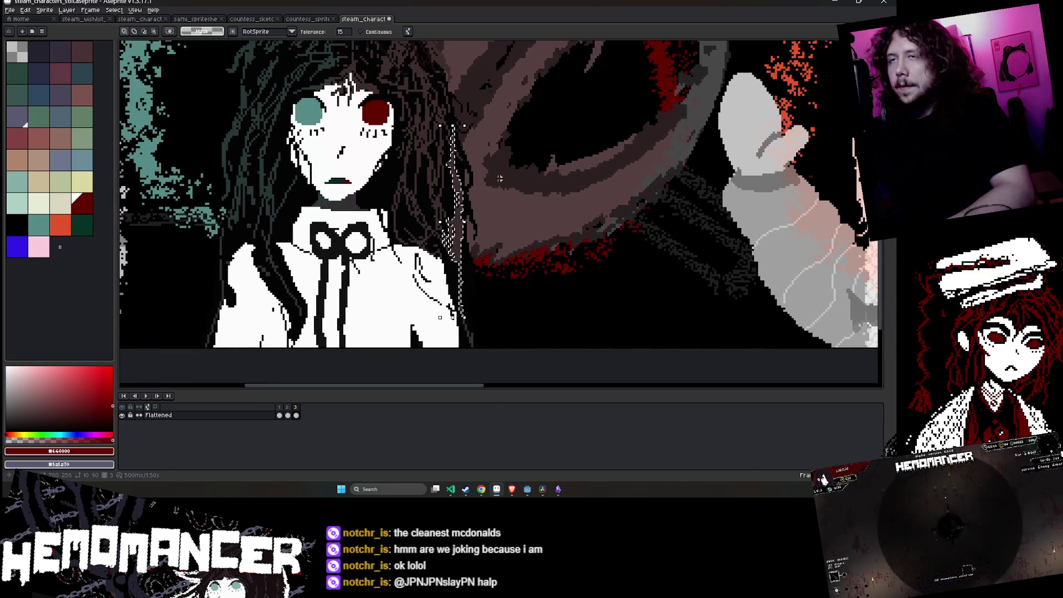
scroll(450, 180, "down", 3)
scroll(418, 128, "up", 1)
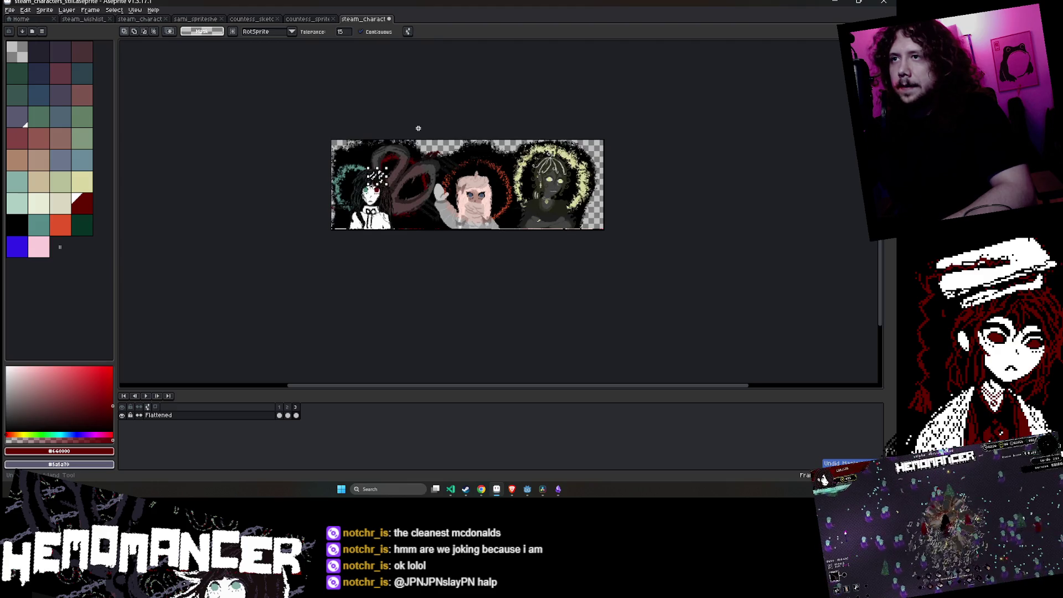
key("ctrl+y")
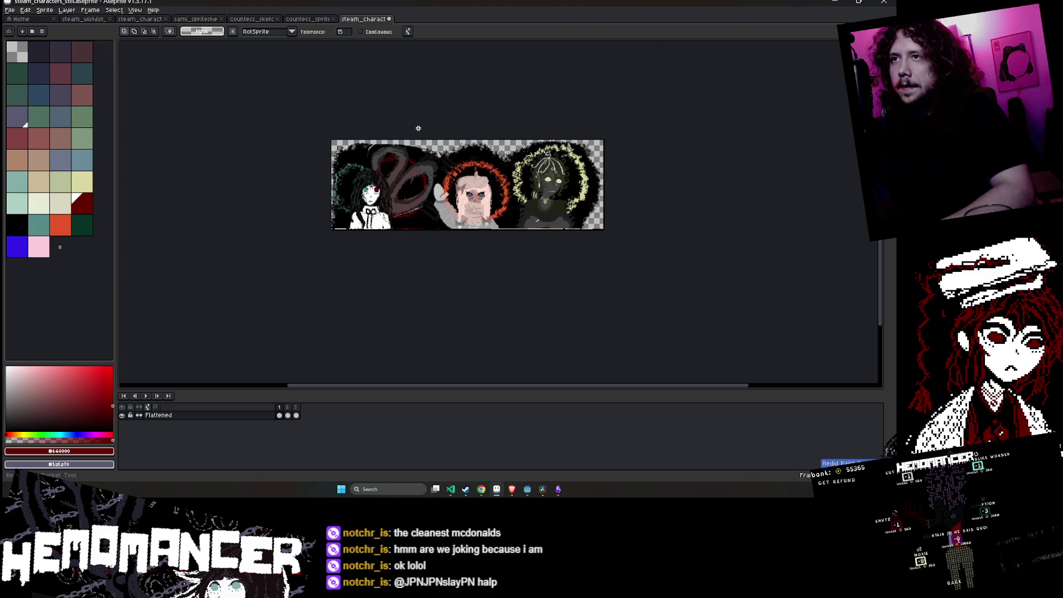
key("ctrl+z")
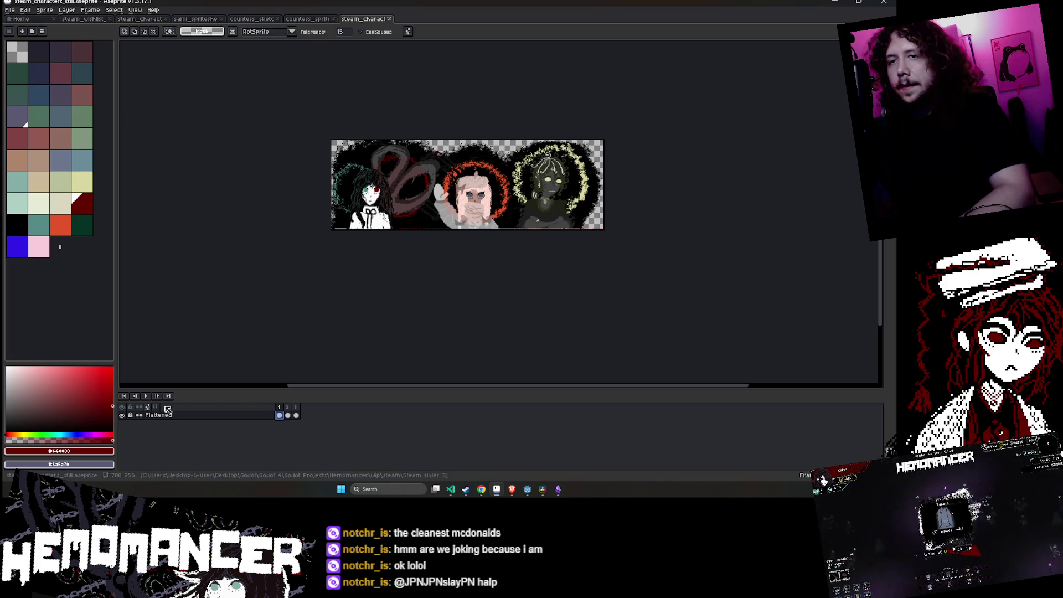
key("Return")
scroll(260, 265, "up", 3)
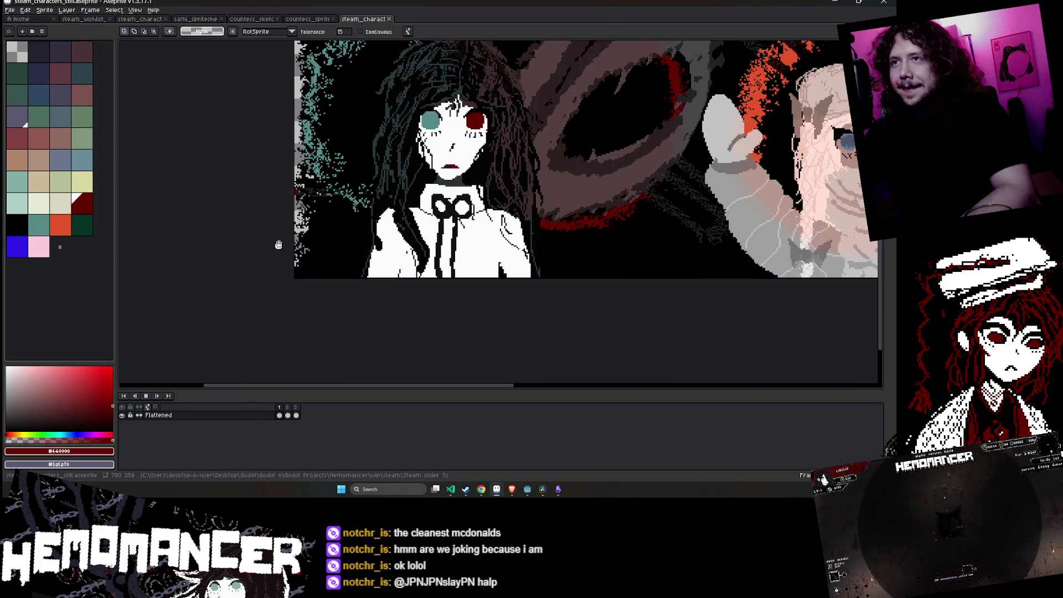
scroll(243, 274, "down", 1)
scroll(236, 281, "down", 1)
scroll(421, 268, "up", 2)
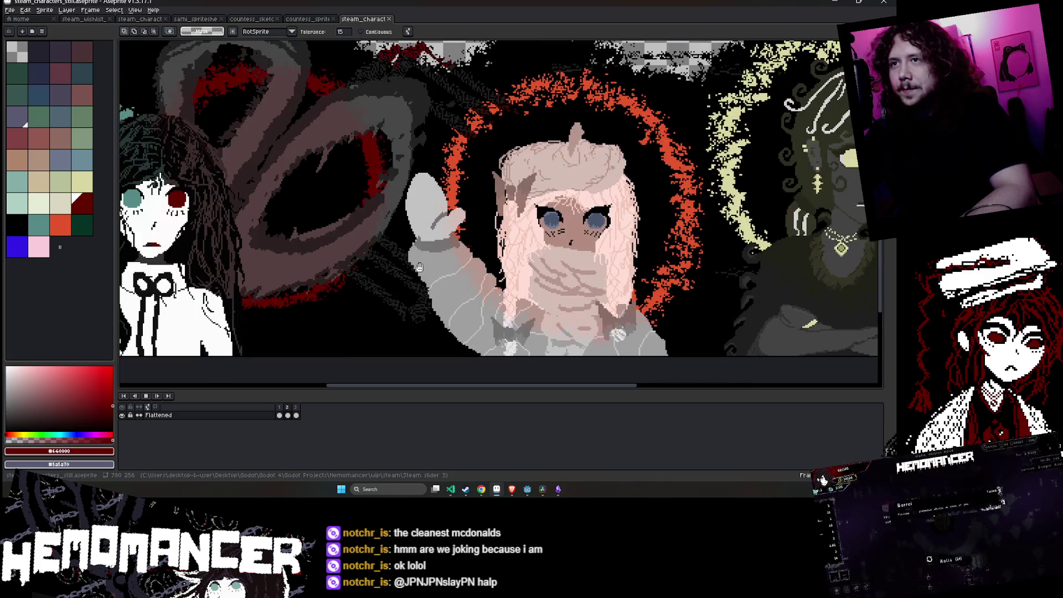
scroll(415, 268, "down", 2)
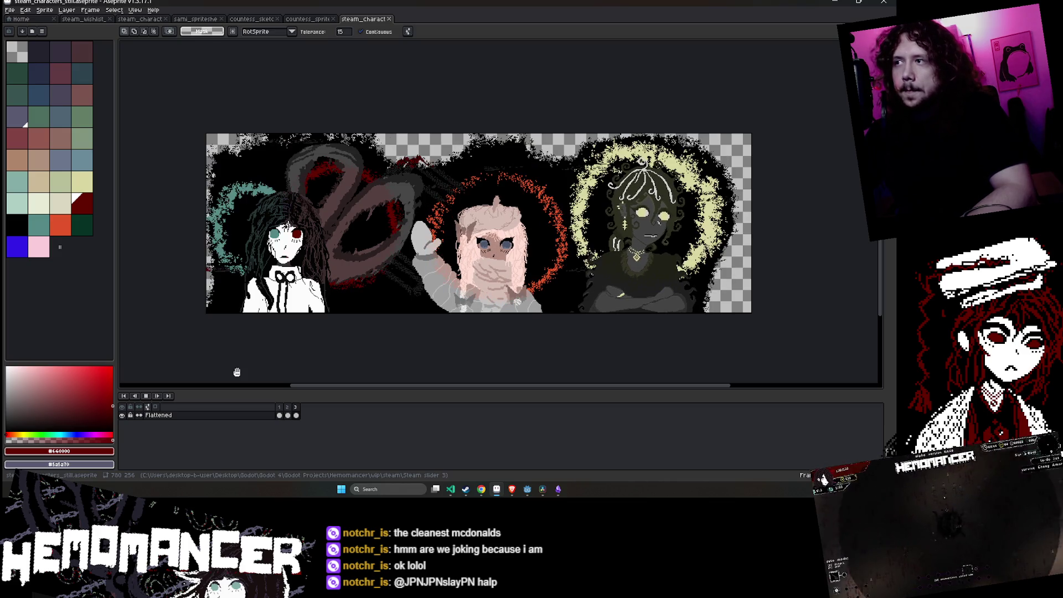
- Stop the animation on frame 1 and add the pink-haired girl's white glove to the selection
left_click(279, 415)
key("Return")
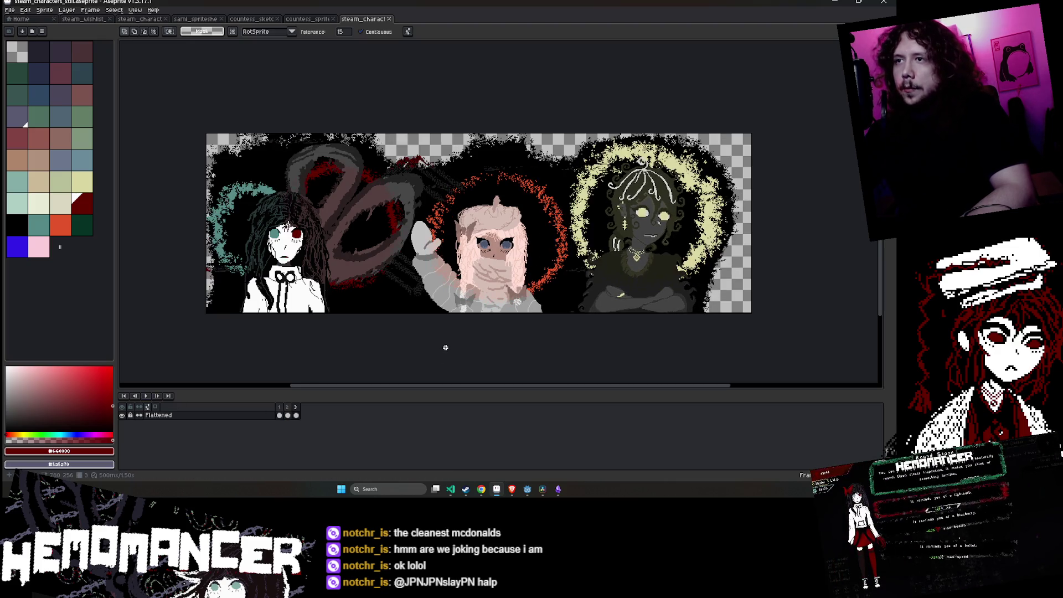
left_click(847, 69)
left_click_drag(577, 220, 566, 212)
scroll(631, 221, "up", 1)
left_click_drag(254, 307, 331, 264)
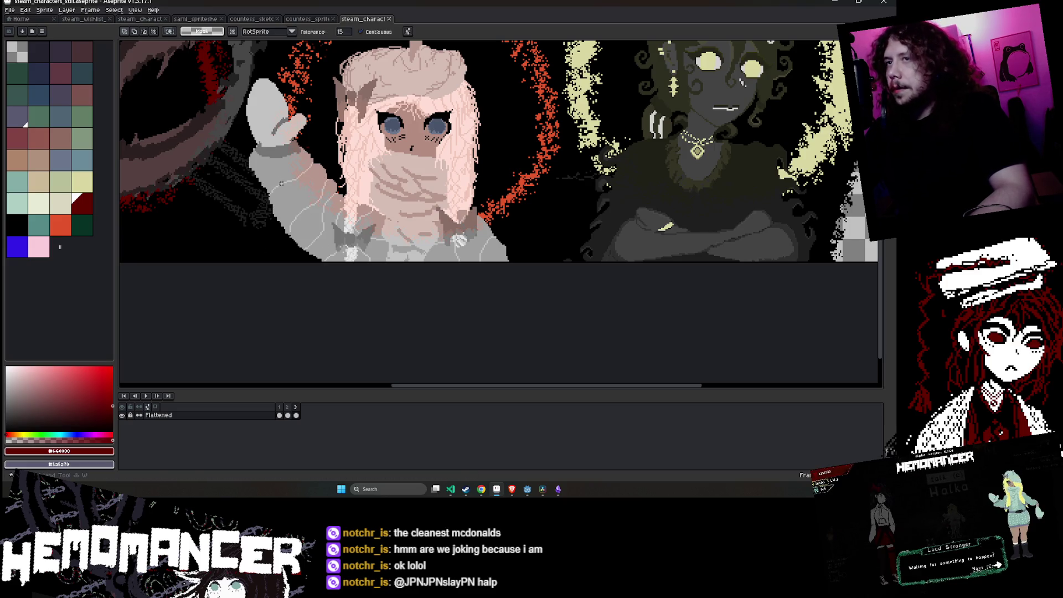
left_click(266, 113, "shift")
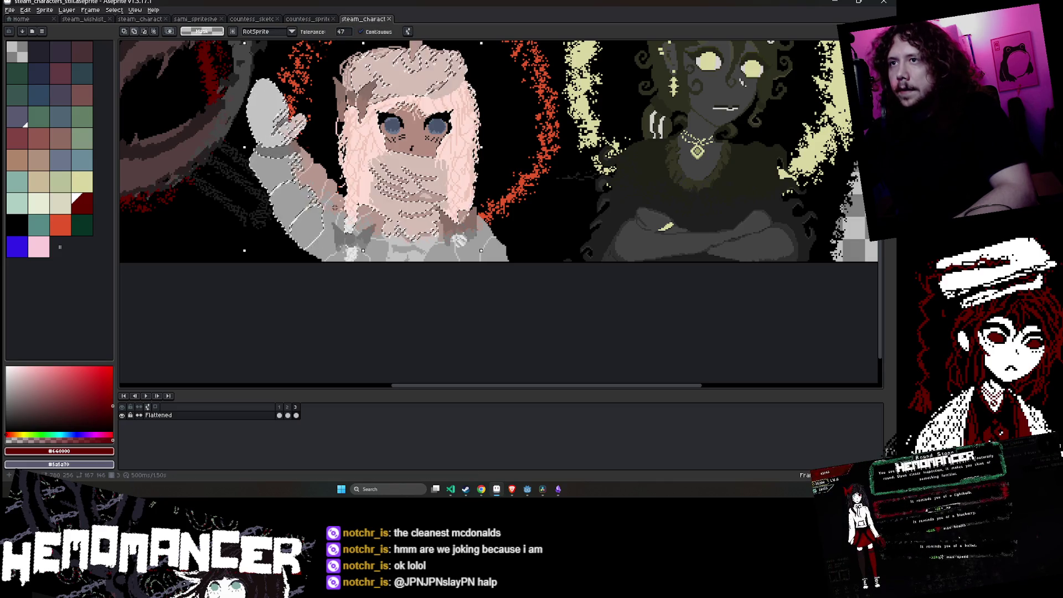
- Subtract two small stray patches near her eyes from the selection
scroll(279, 123, "up", 3)
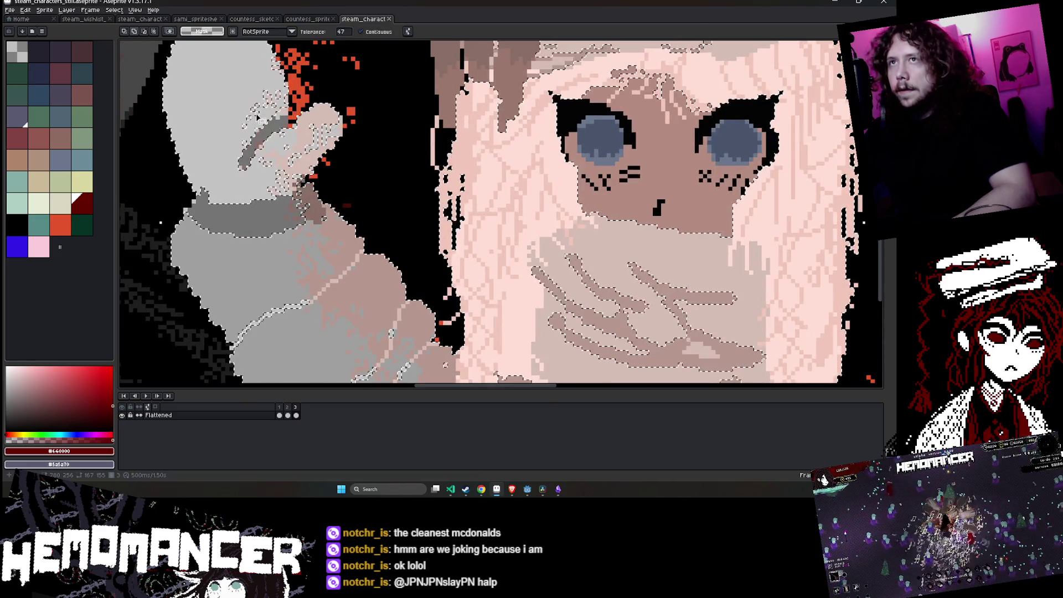
scroll(263, 125, "down", 1)
scroll(271, 117, "down", 1)
scroll(282, 108, "down", 1)
scroll(286, 107, "up", 2)
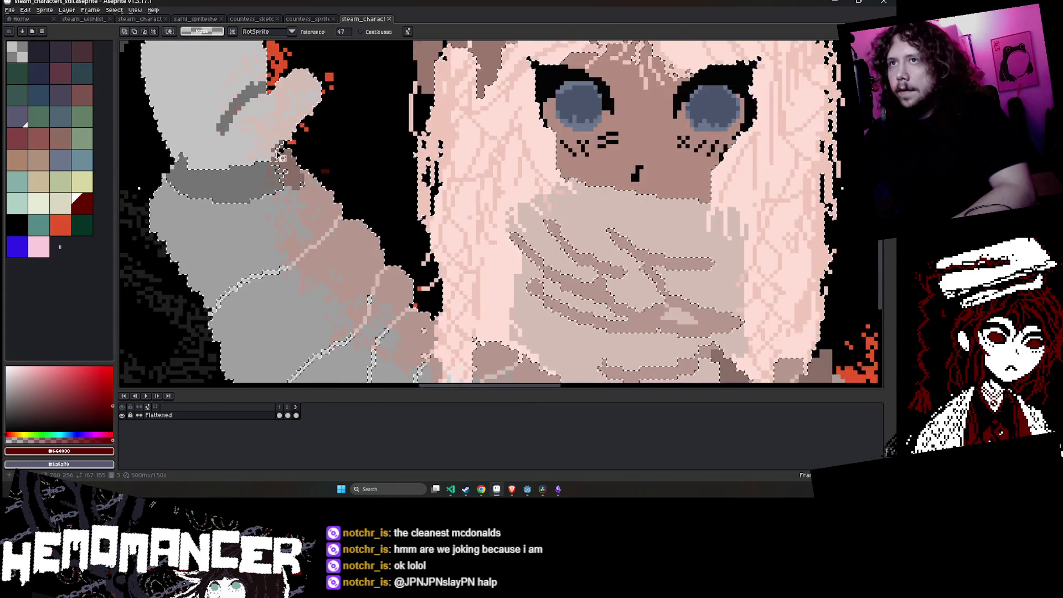
scroll(291, 178, "up", 2)
scroll(299, 180, "down", 2)
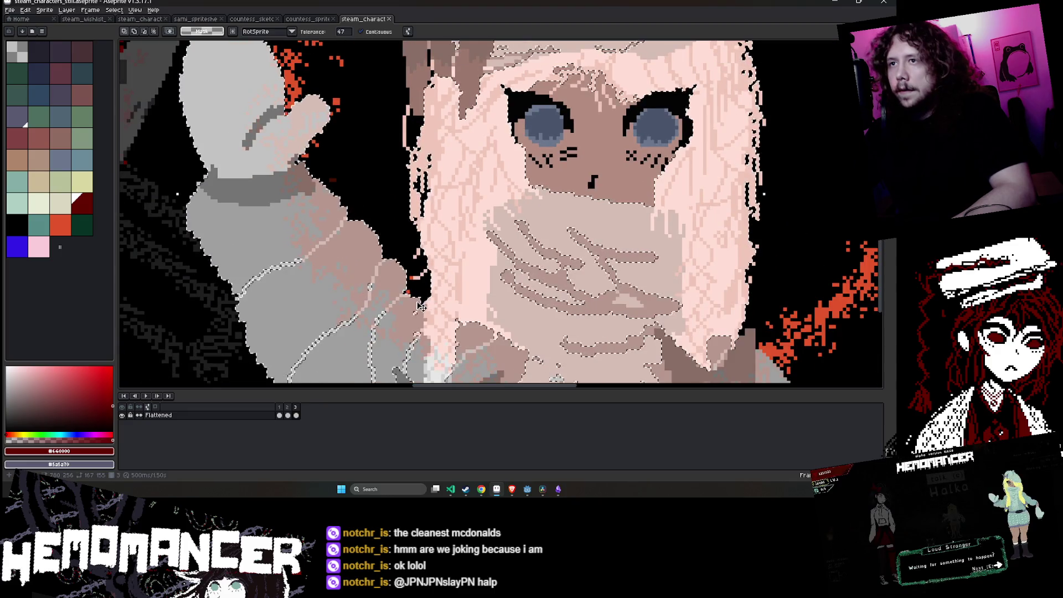
scroll(271, 183, "up", 1)
scroll(260, 184, "up", 1)
scroll(260, 185, "down", 1)
scroll(332, 233, "up", 1)
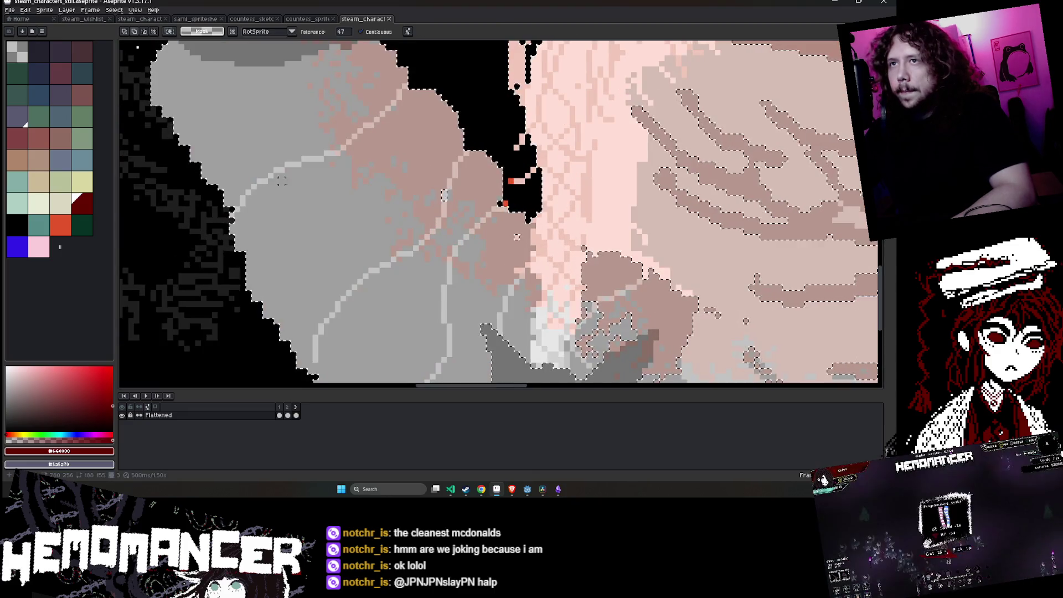
scroll(447, 285, "down", 1)
scroll(376, 286, "up", 1)
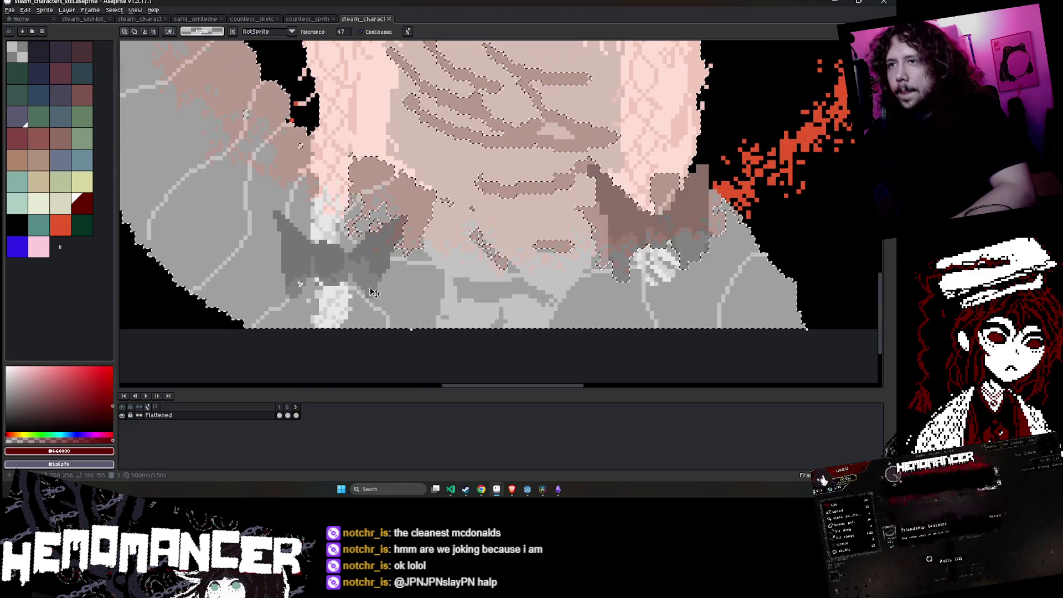
scroll(303, 287, "up", 2)
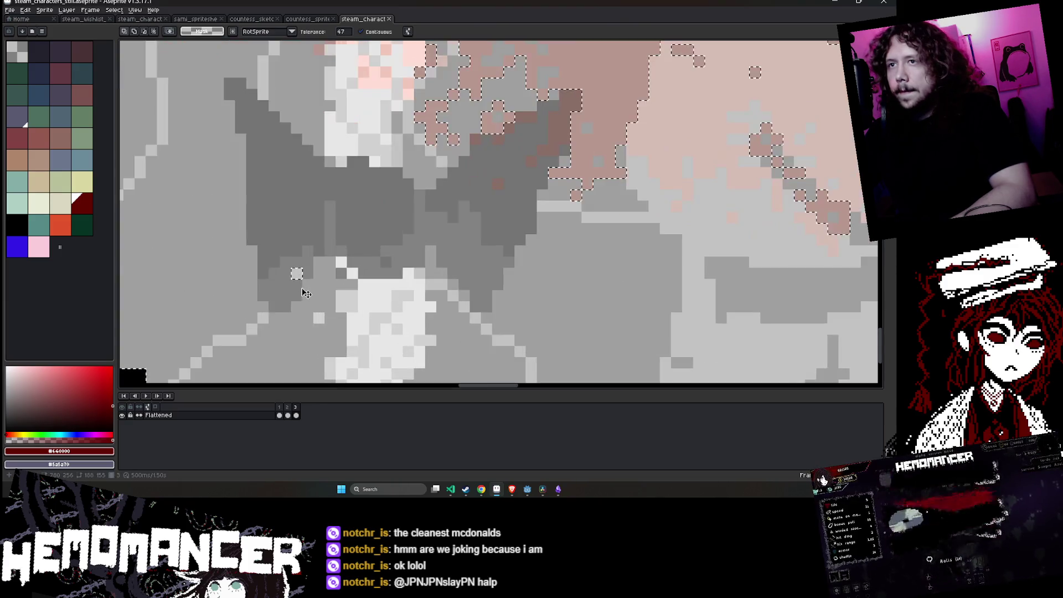
scroll(313, 311, "up", 3)
scroll(297, 265, "down", 3)
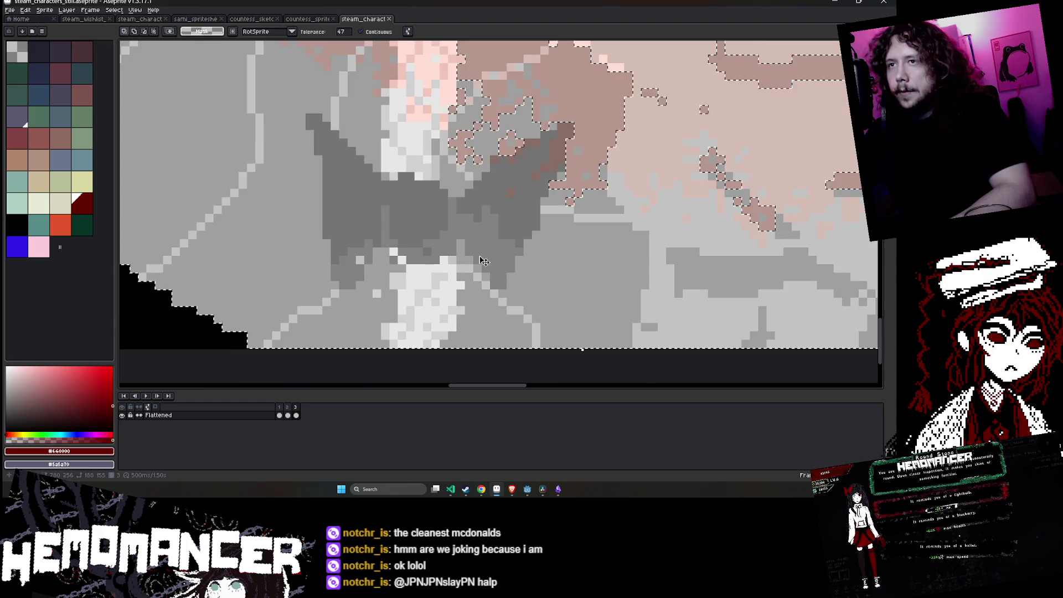
scroll(351, 247, "up", 1)
scroll(388, 244, "down", 2)
scroll(451, 235, "up", 1)
scroll(454, 277, "up", 1)
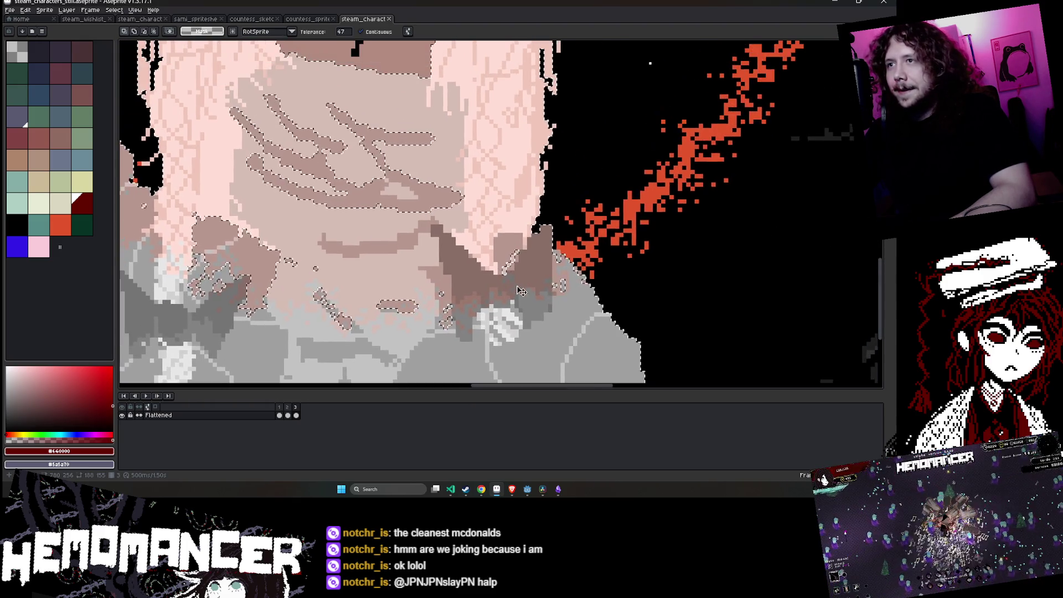
scroll(459, 325, "up", 1)
scroll(458, 325, "down", 3)
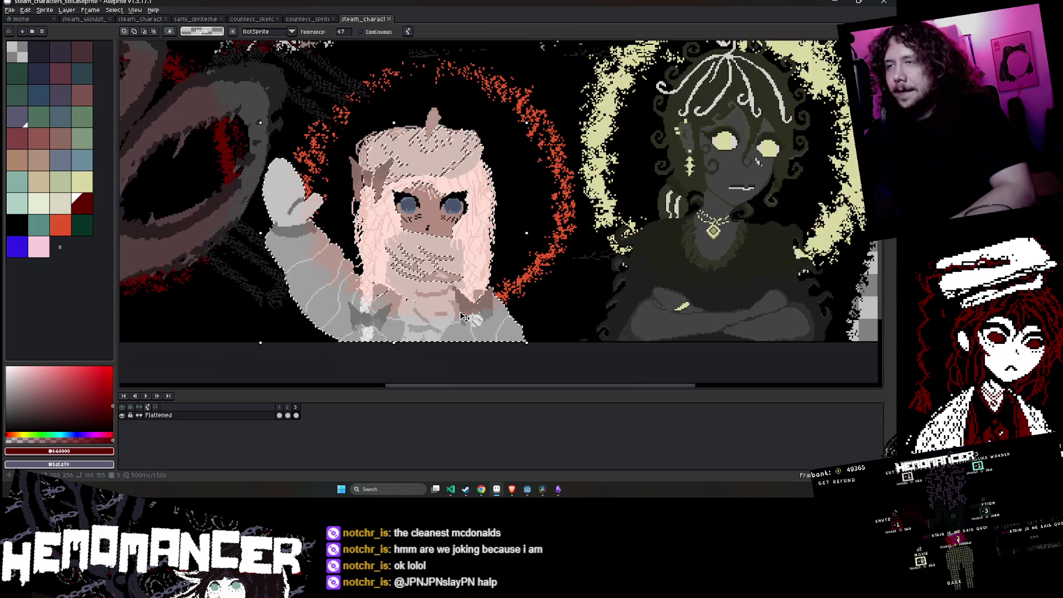
scroll(426, 294, "up", 2)
scroll(417, 287, "up", 1)
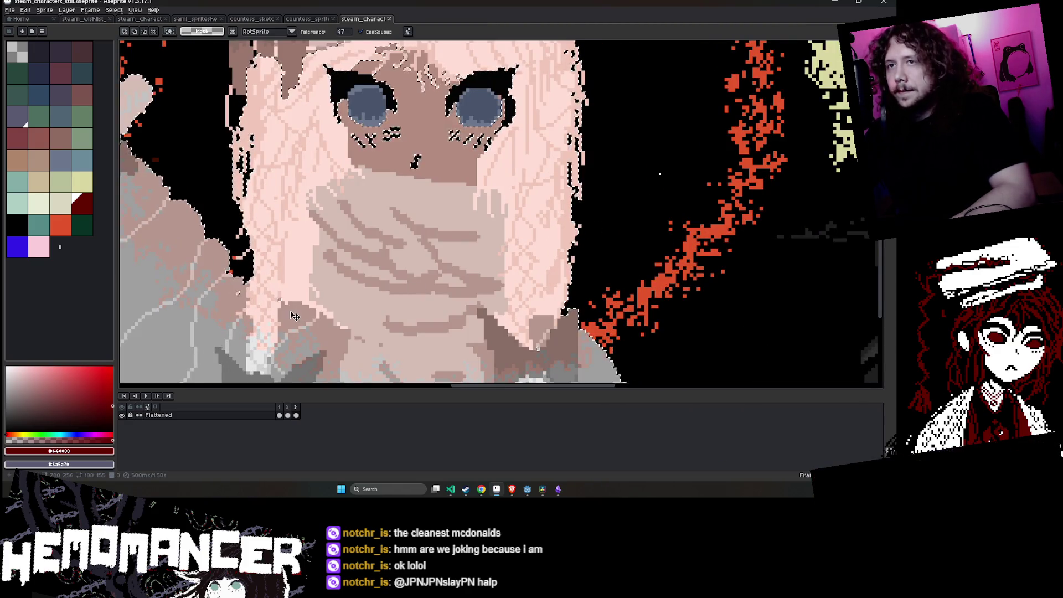
scroll(293, 315, "up", 1)
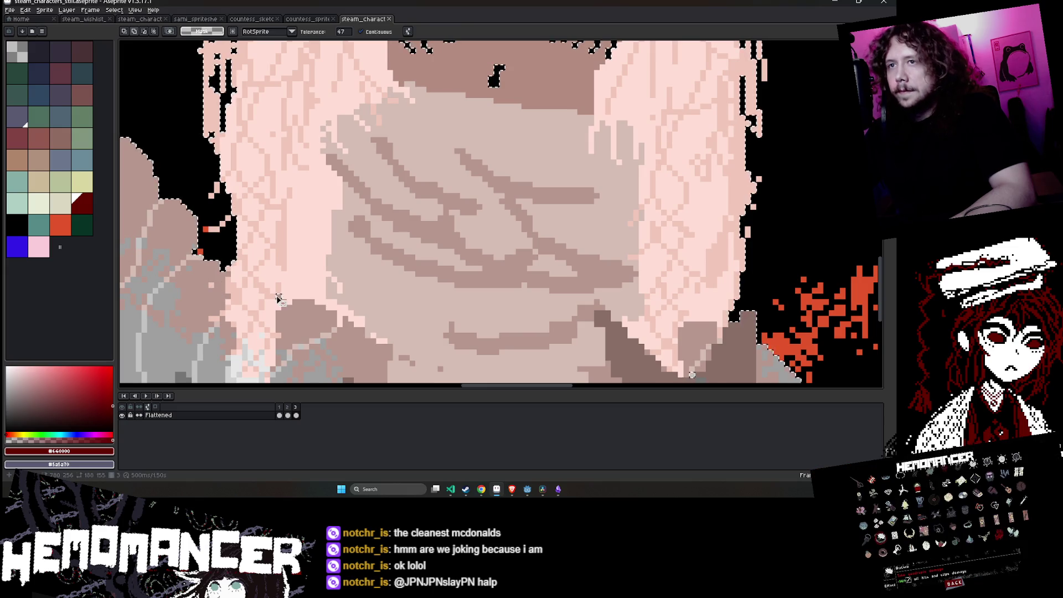
scroll(382, 244, "down", 2)
scroll(426, 93, "up", 2)
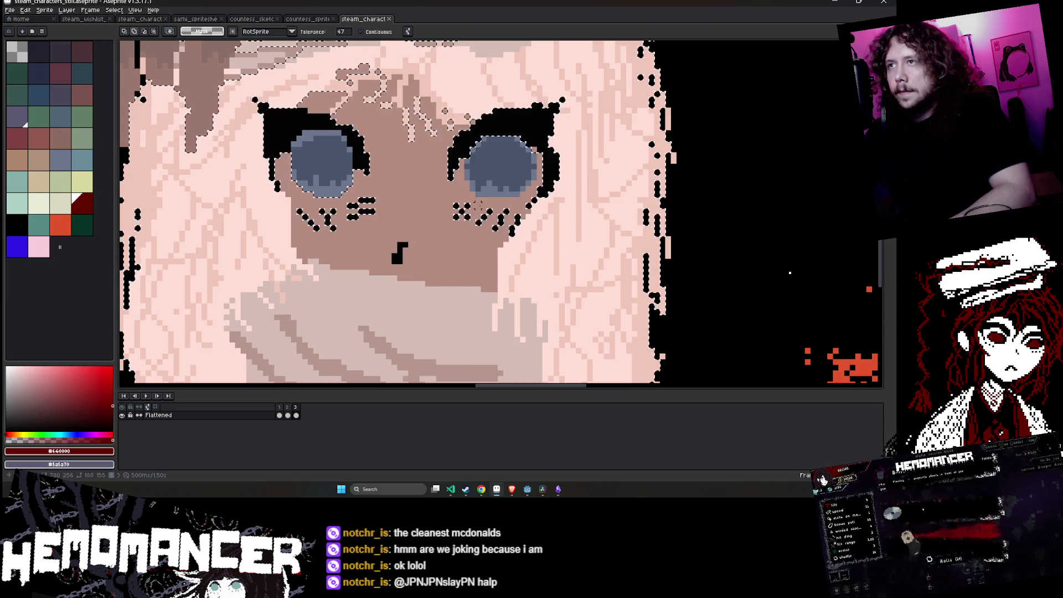
scroll(468, 219, "up", 2)
scroll(468, 219, "up", 1)
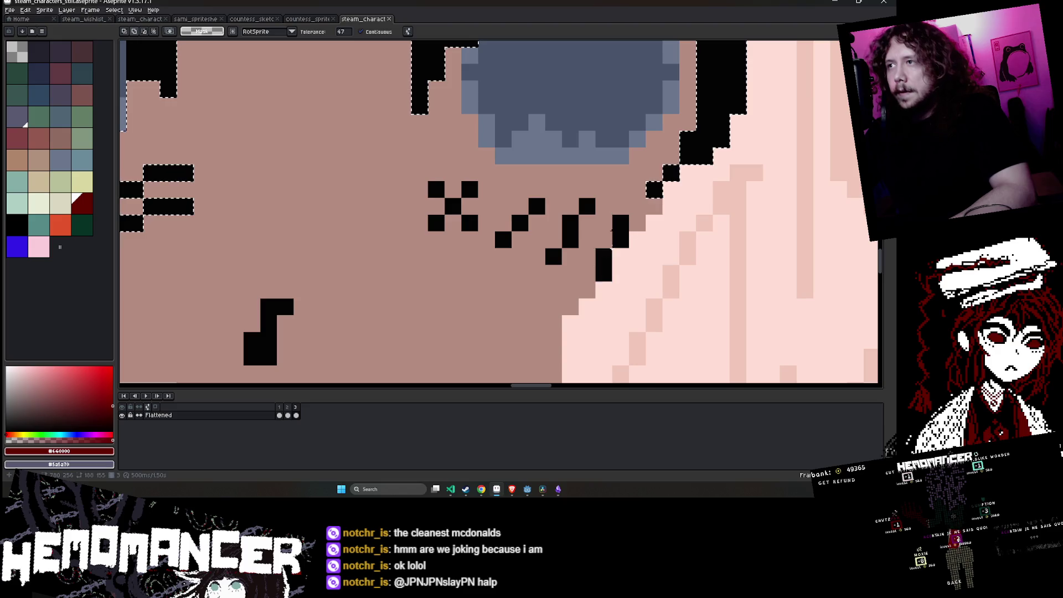
scroll(621, 232, "down", 3)
scroll(620, 233, "up", 1)
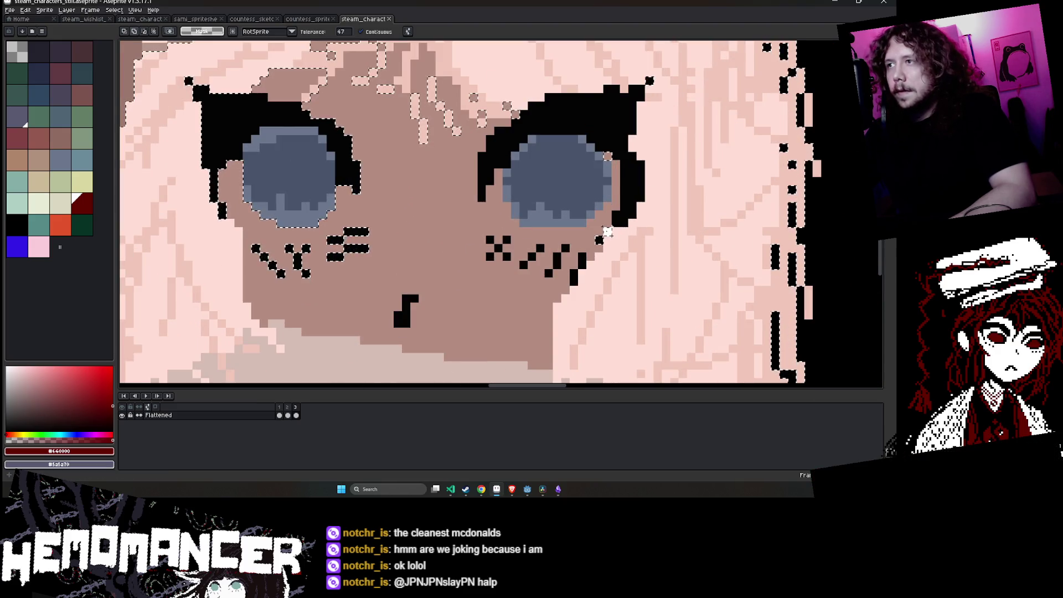
scroll(656, 86, "down", 1)
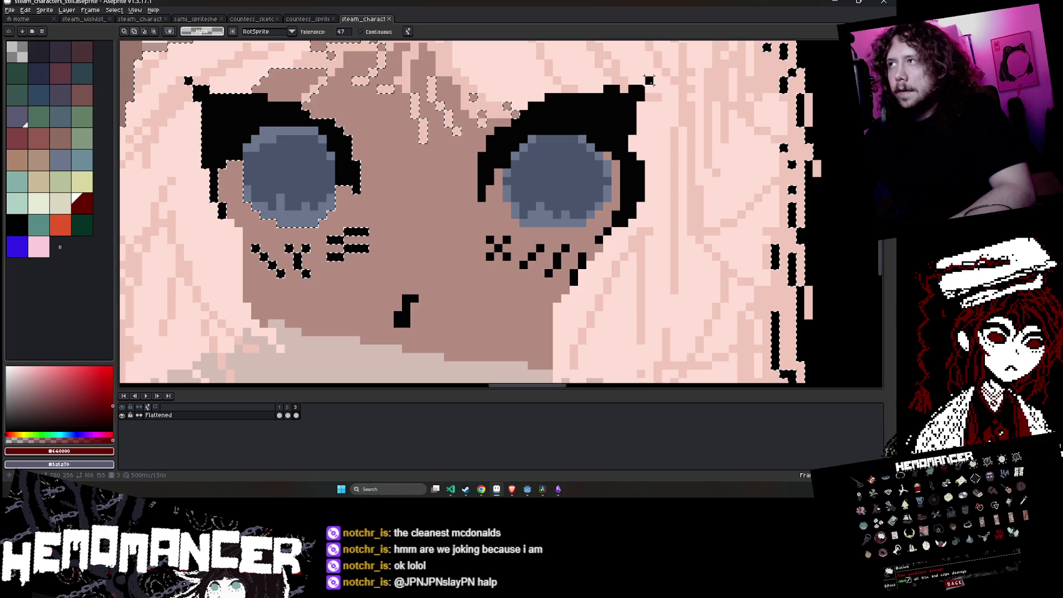
scroll(702, 120, "down", 1)
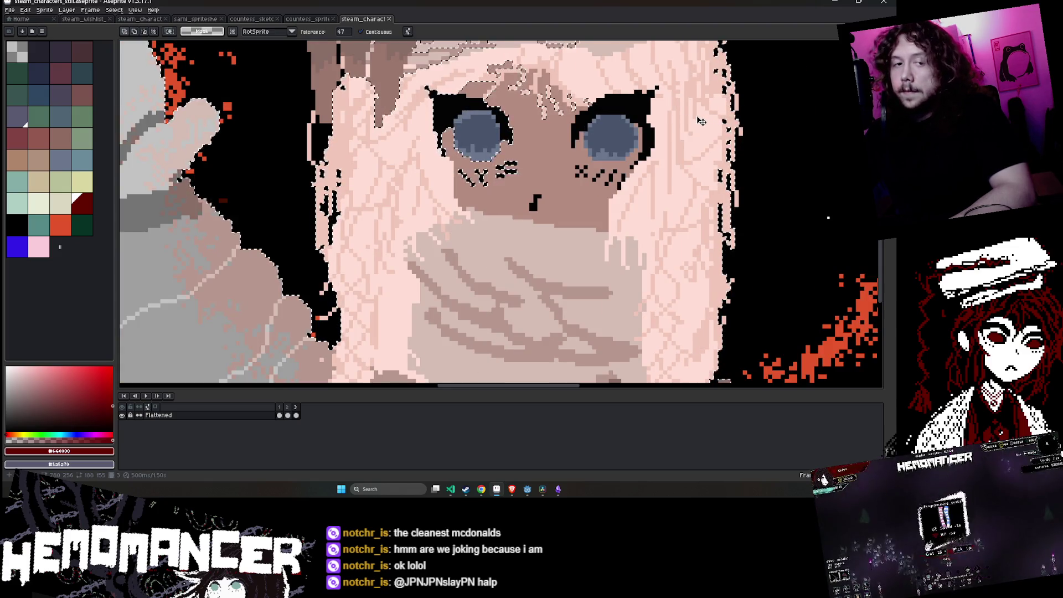
mouse_move(702, 120)
left_mouse_down()
mouse_move(556, 146)
mouse_move(880, 148)
left_mouse_up()
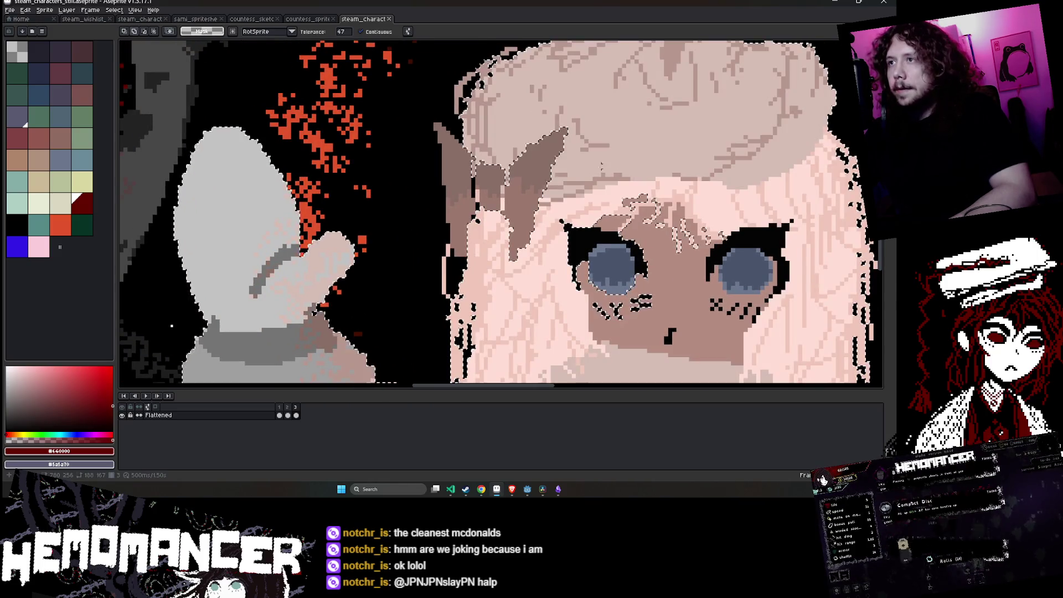
scroll(530, 190, "down", 1)
scroll(530, 190, "down", 1)
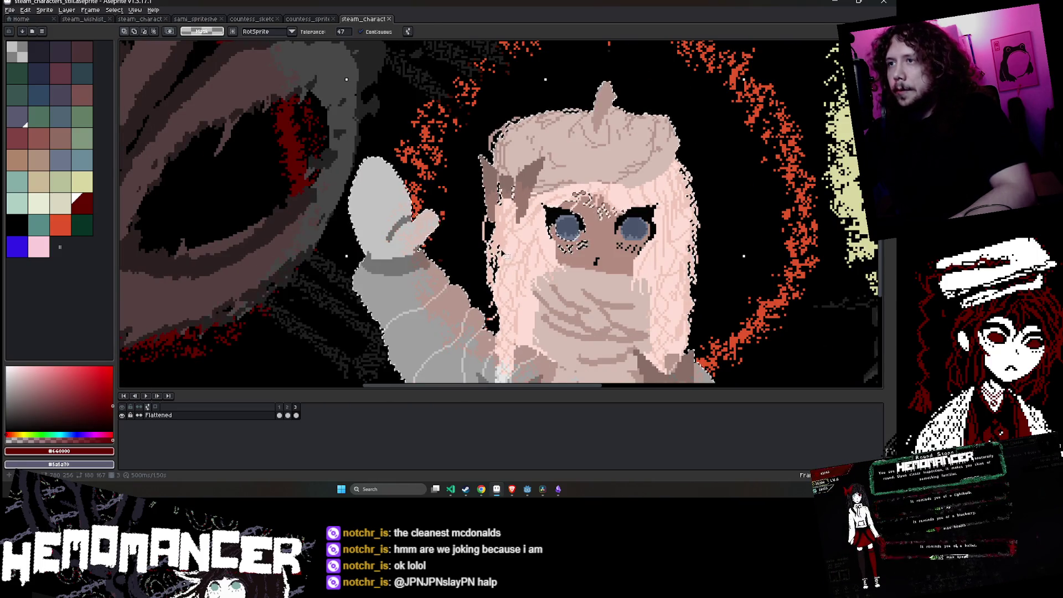
scroll(499, 254, "up", 2)
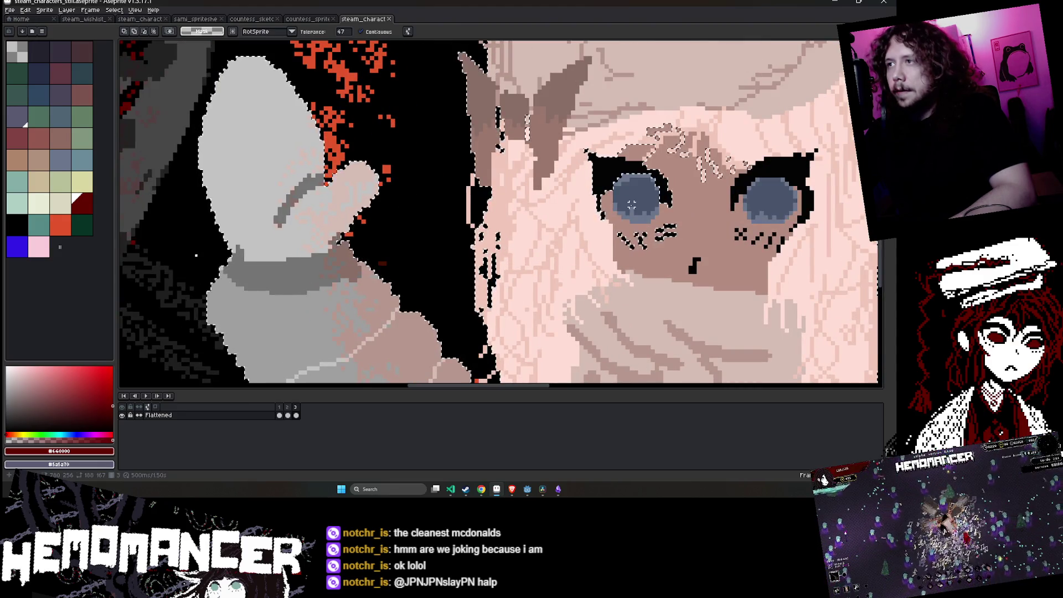
scroll(636, 201, "up", 3)
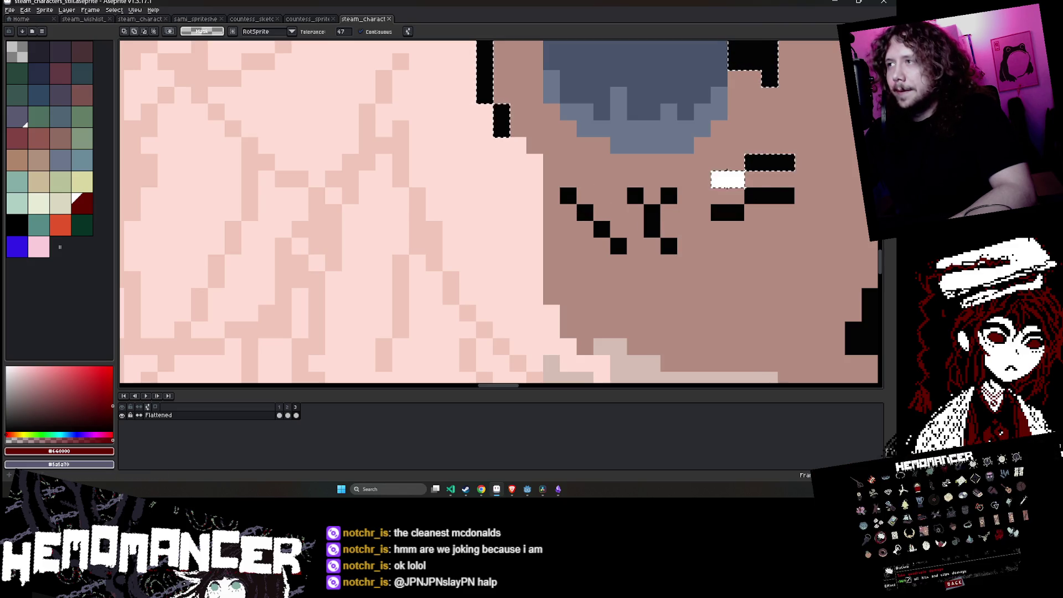
scroll(735, 180, "down", 2)
scroll(692, 135, "down", 1)
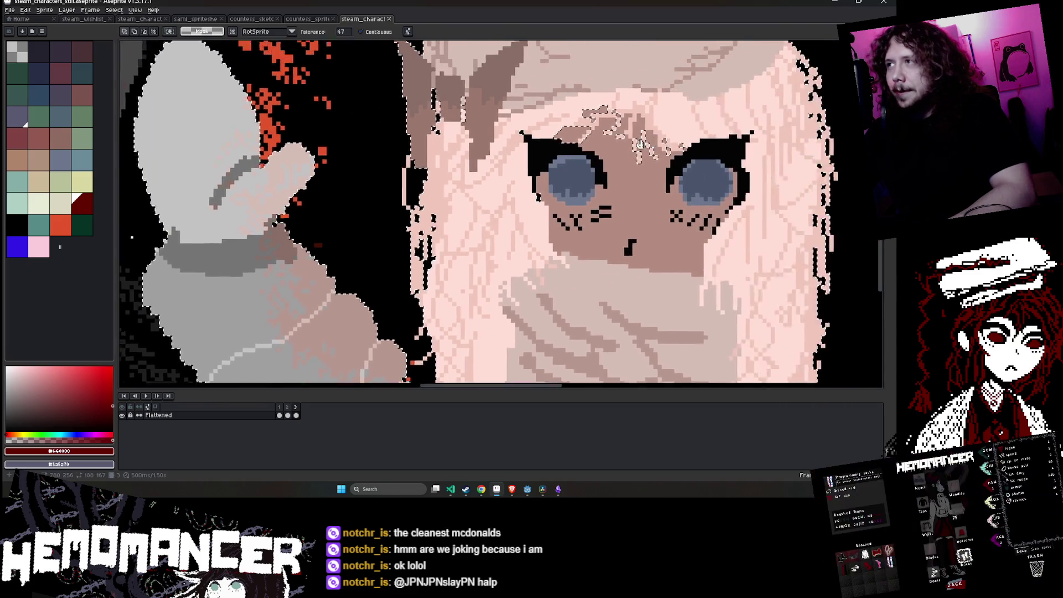
scroll(438, 145, "up", 1)
scroll(437, 145, "up", 1)
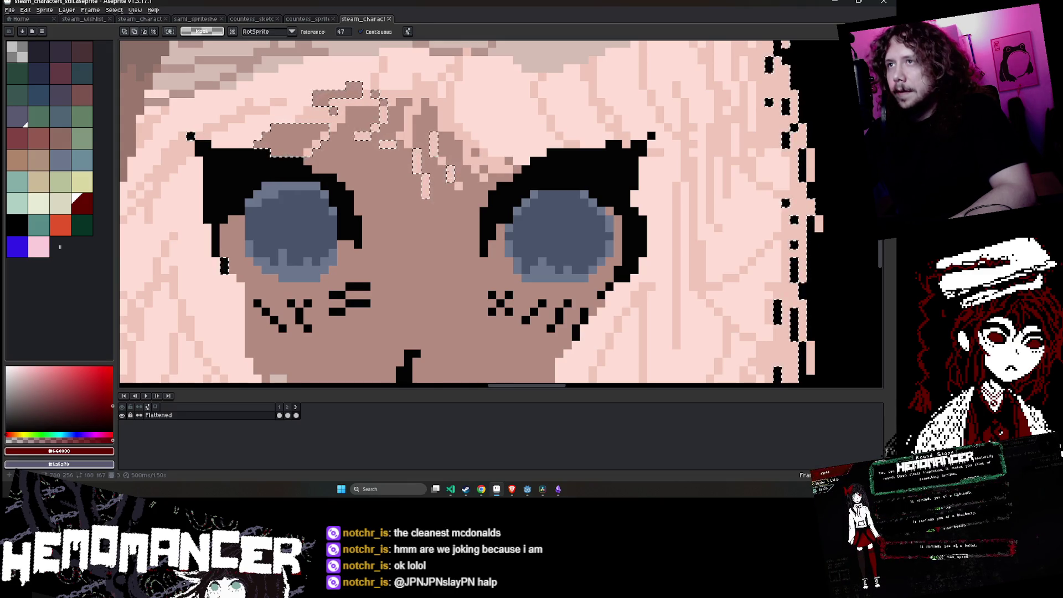
left_click(392, 148, "alt")
left_click(375, 127, "alt")
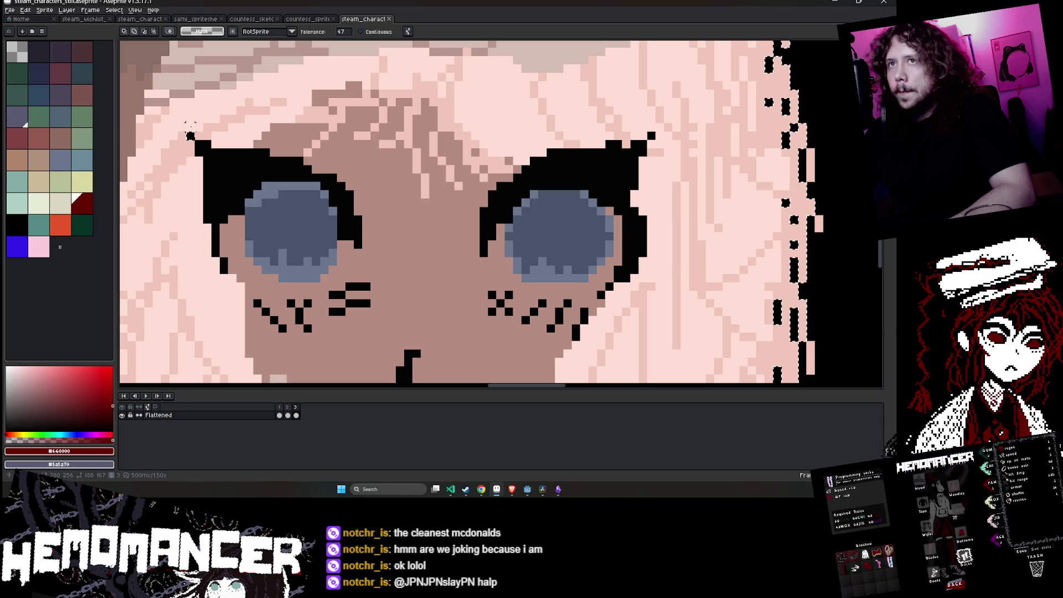
- Drag the selected pink-haired character slightly to a new spot in the banner
scroll(189, 135, "down", 2)
scroll(277, 139, "down", 1)
scroll(388, 141, "up", 1)
scroll(457, 144, "up", 1)
left_click_drag(457, 144, 540, 189)
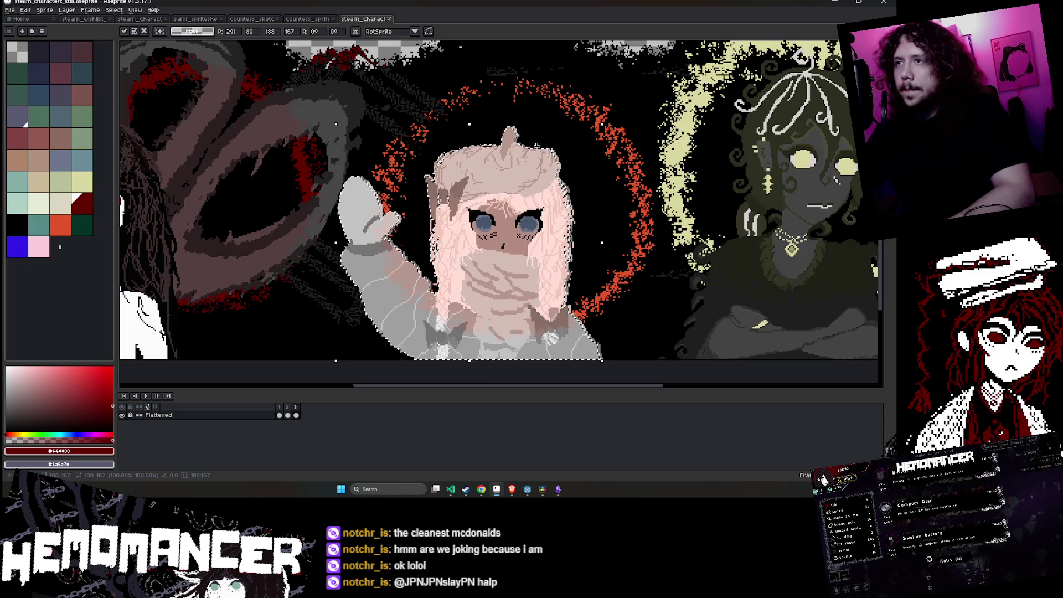
- Nudge the character one pixel left with the arrow keys to X 290 and commit her position
key("Left")
key("Left")
key("Left")
key("Right")
key("Right")
key("Right")
key("Right")
key("Right")
key("Left")
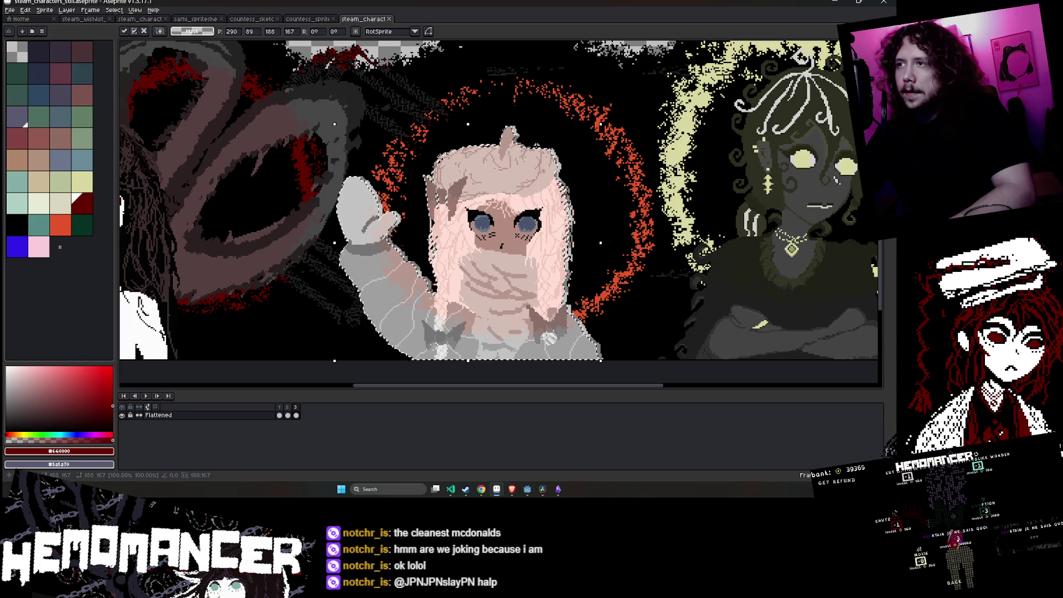
scroll(526, 129, "down", 2)
scroll(526, 130, "down", 1)
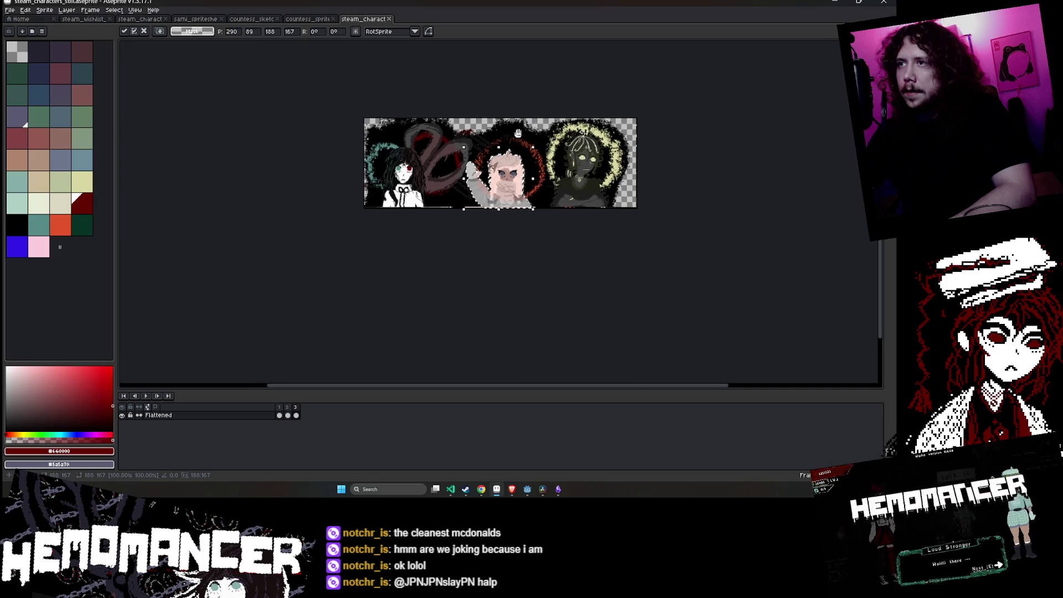
scroll(526, 130, "up", 1)
scroll(403, 272, "up", 1)
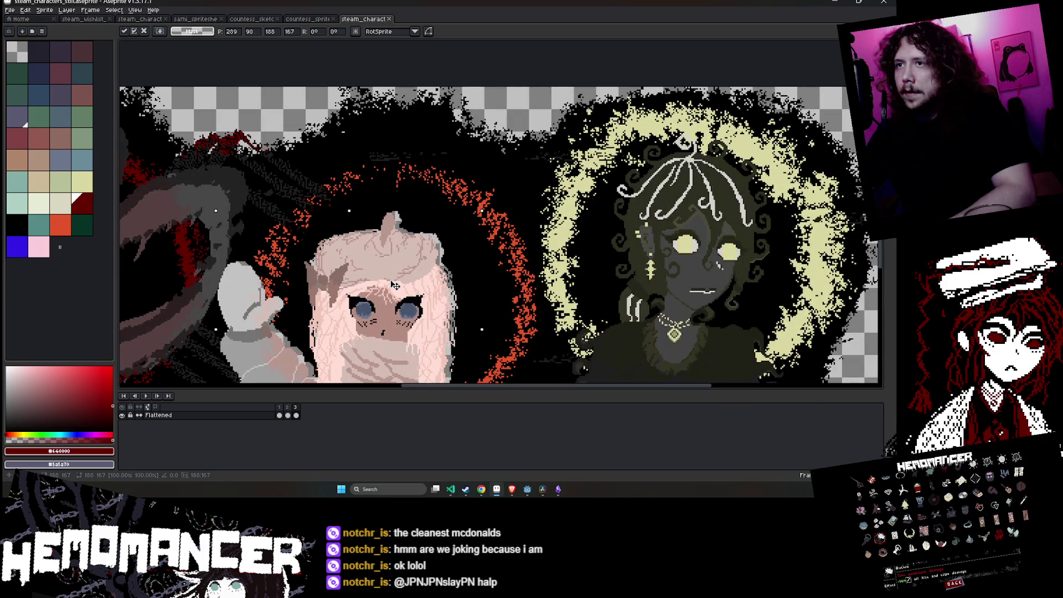
scroll(403, 278, "down", 2)
scroll(408, 255, "up", 2)
key("u")
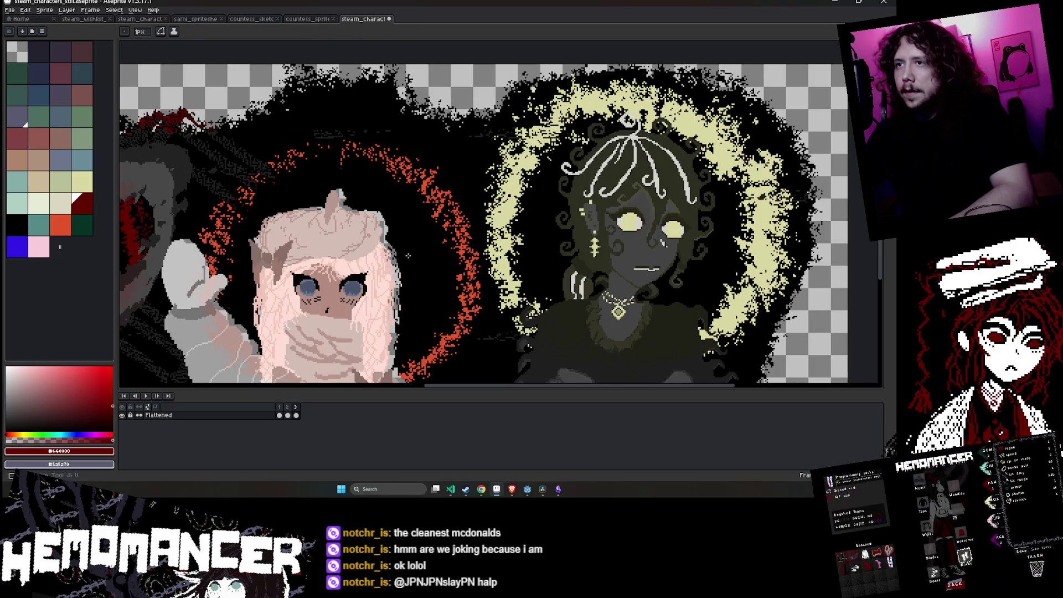
scroll(404, 231, "up", 1)
scroll(404, 232, "down", 3)
scroll(403, 232, "up", 3)
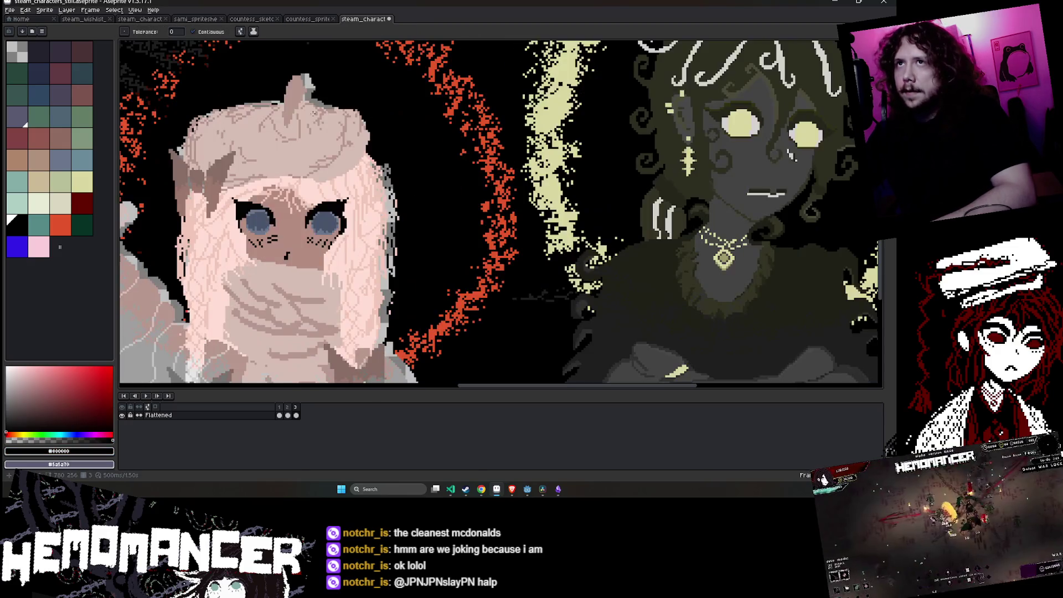
- With a contiguous Paint Bucket, fill the grey edge pixels beside the hair black
key("g")
scroll(494, 172, "down", 1)
scroll(494, 172, "down", 2)
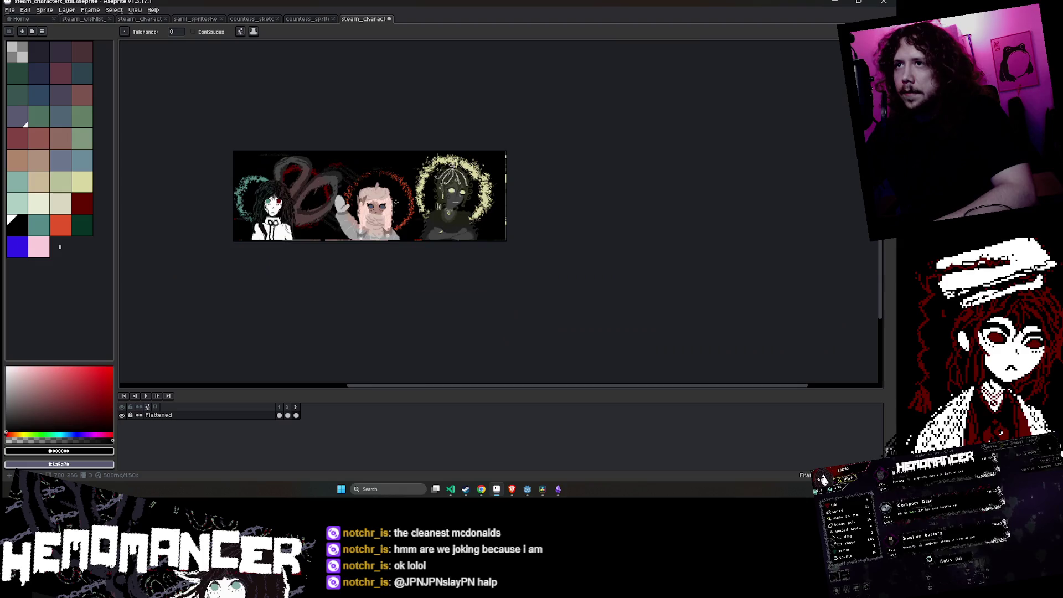
scroll(494, 172, "up", 3)
left_click_drag(394, 203, 510, 168)
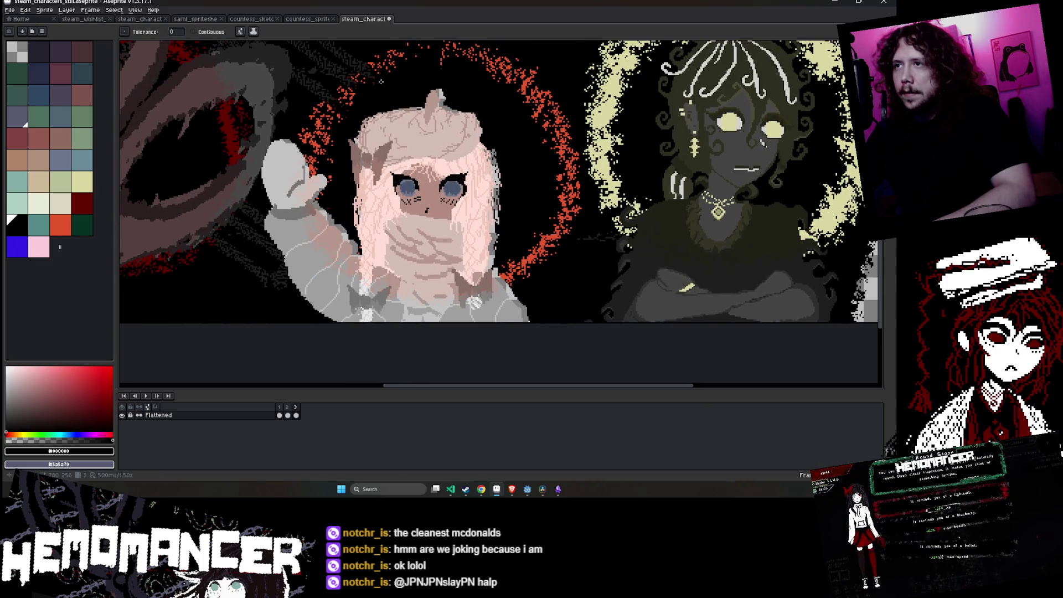
left_click(203, 34)
scroll(510, 214, "up", 2)
left_click(504, 182)
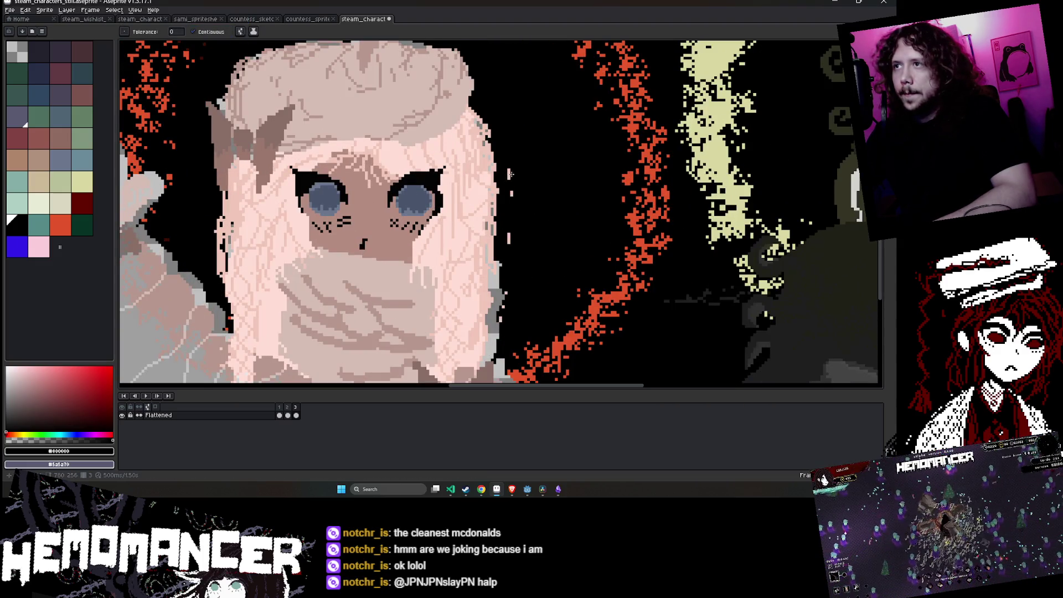
- Try filling the pale pixels along the hair edge black, then undo it
key("b")
key("g")
scroll(481, 244, "up", 2)
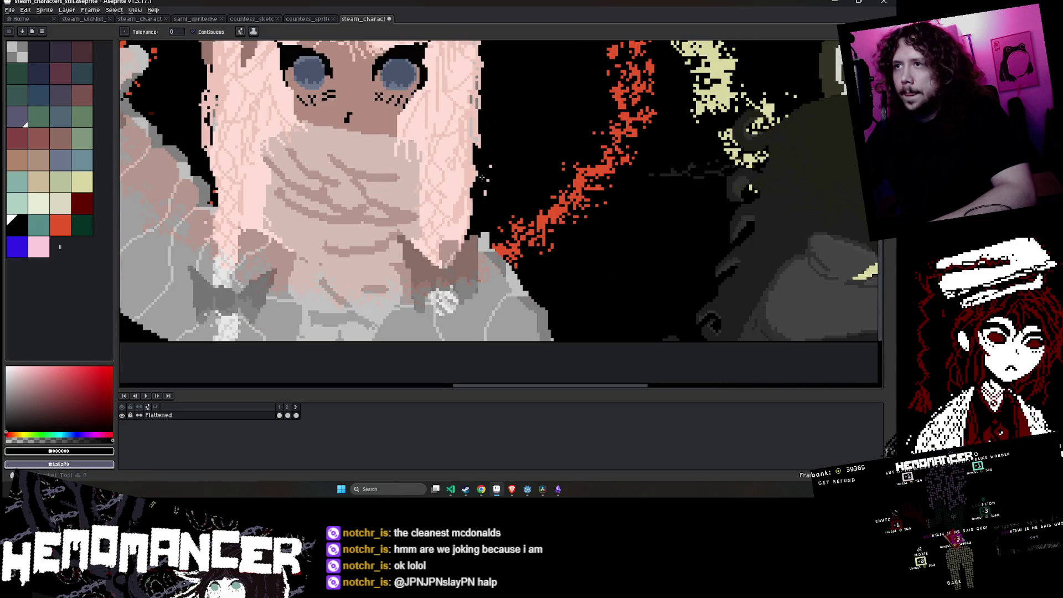
scroll(481, 244, "up", 2)
scroll(481, 244, "down", 3)
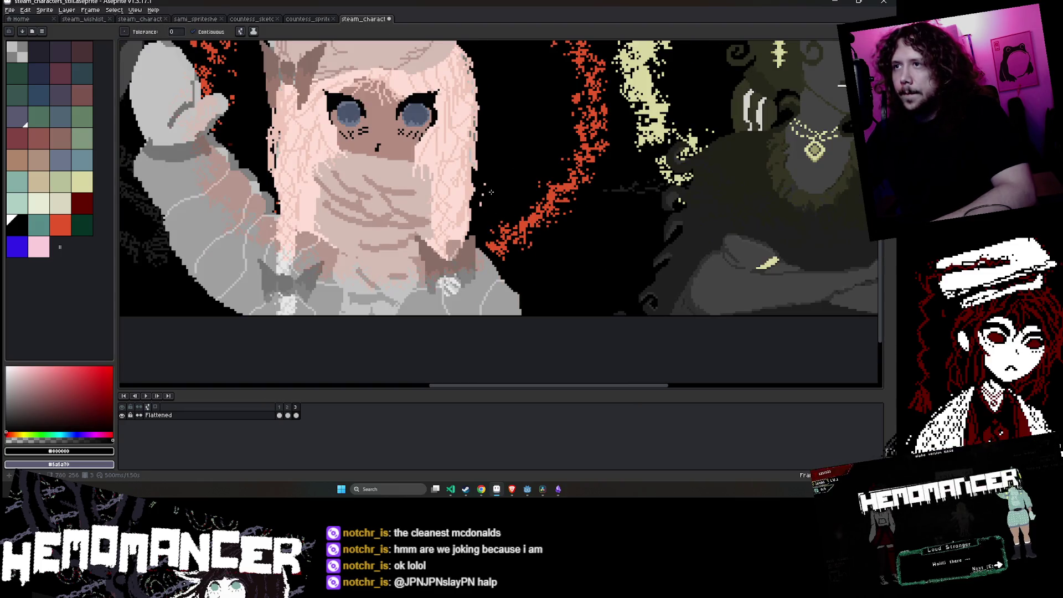
key("b")
scroll(491, 193, "up", 3)
scroll(472, 230, "down", 3)
scroll(457, 293, "up", 3)
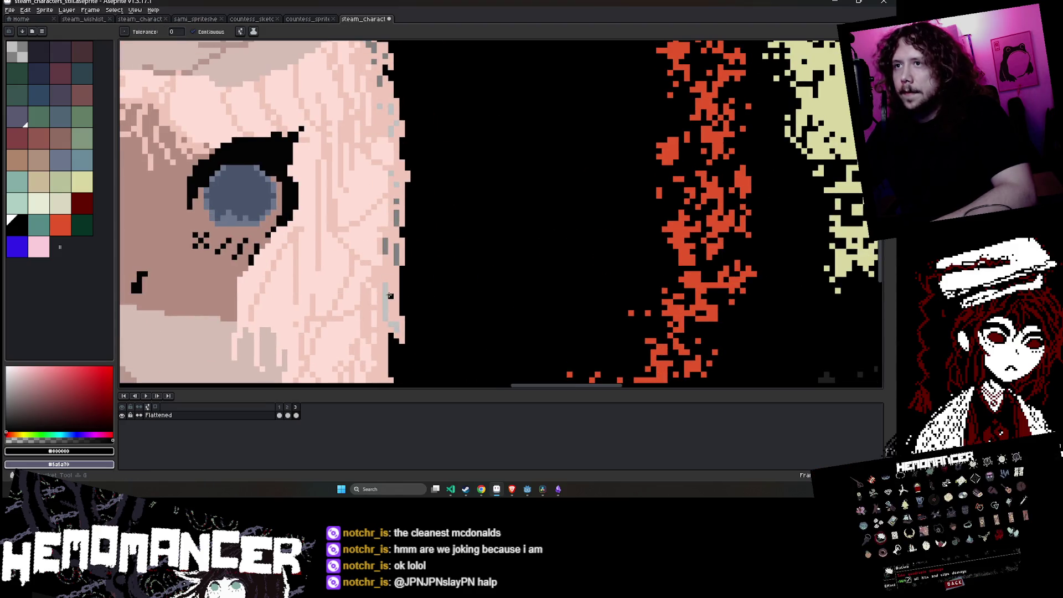
left_click(387, 245)
key("ctrl+z")
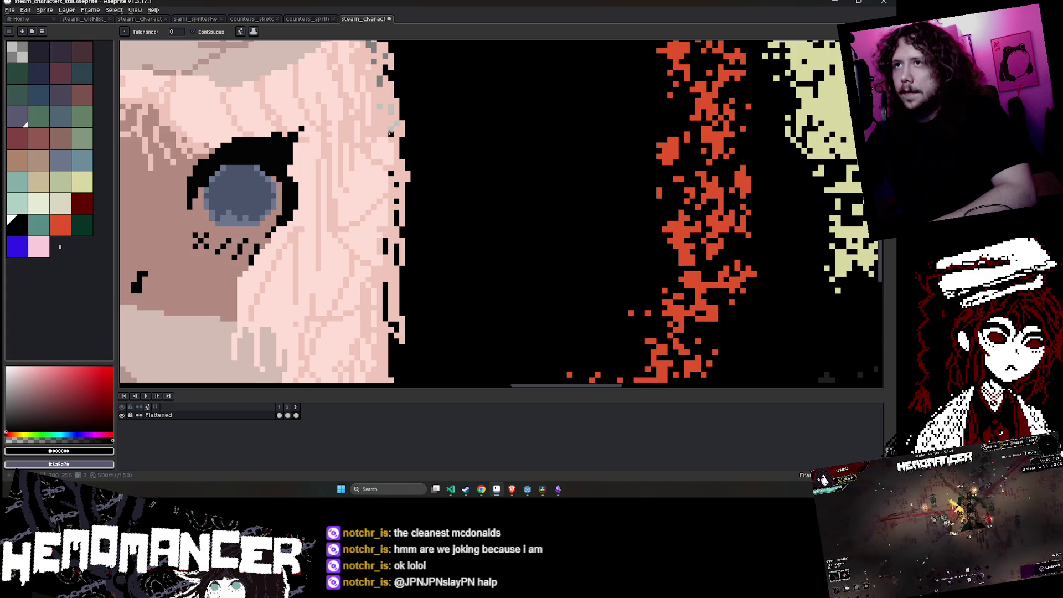
- Pencil the grey hair-edge pixels and the hat's top edge black
scroll(374, 238, "up", 3)
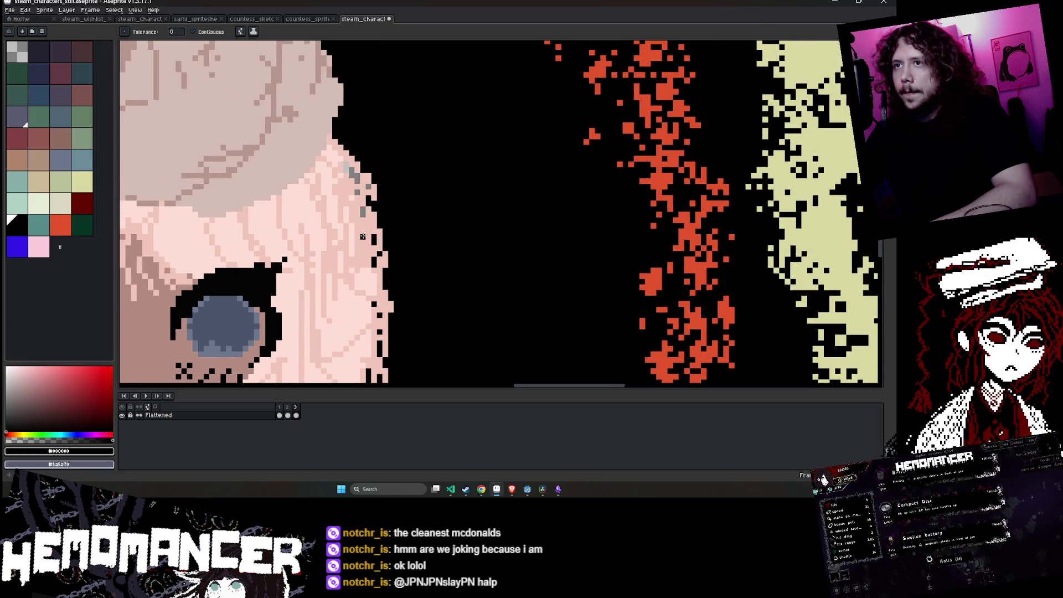
left_click(363, 237)
left_click_drag(368, 187, 348, 170)
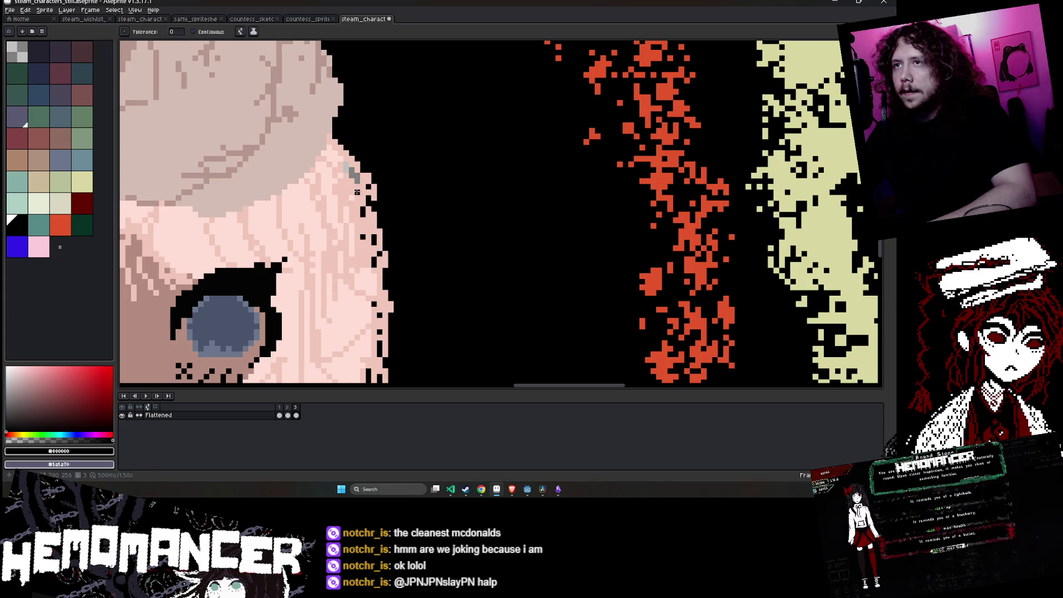
scroll(348, 169, "down", 1)
scroll(348, 169, "down", 1)
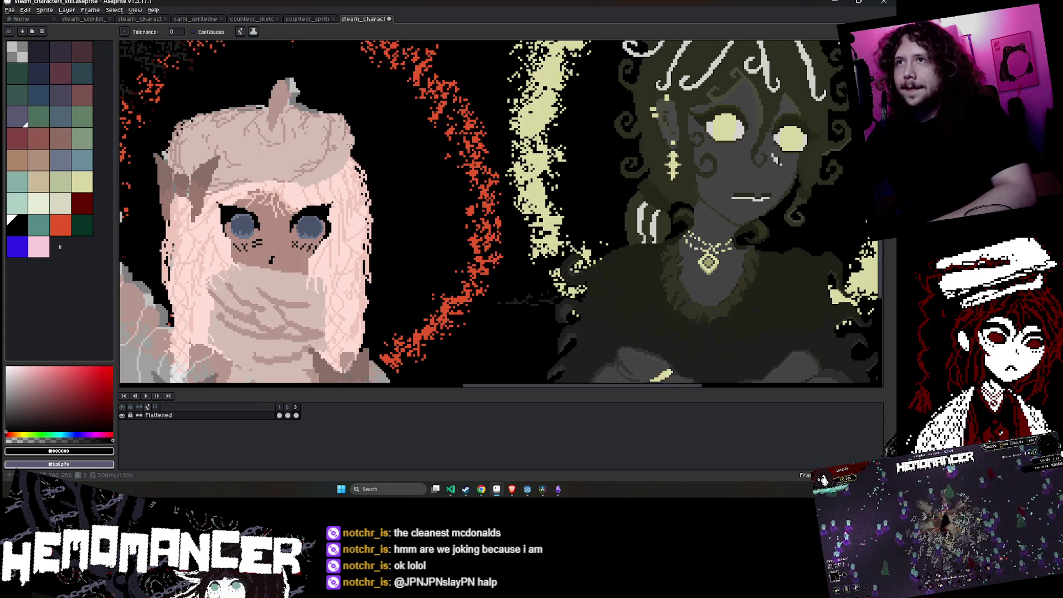
scroll(445, 115, "left", 2)
scroll(445, 114, "up", 2)
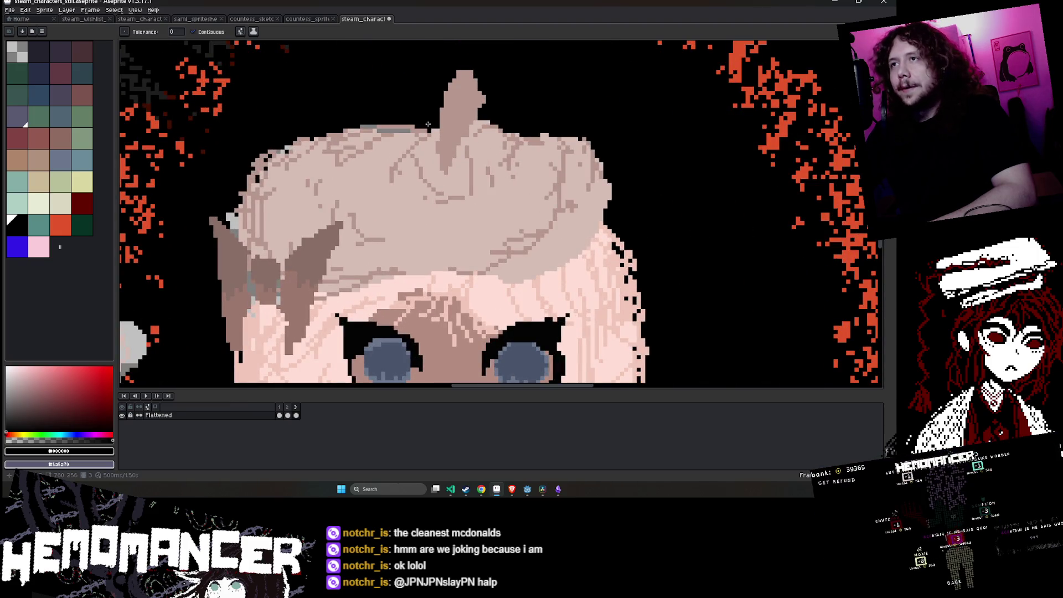
left_click_drag(412, 129, 366, 126)
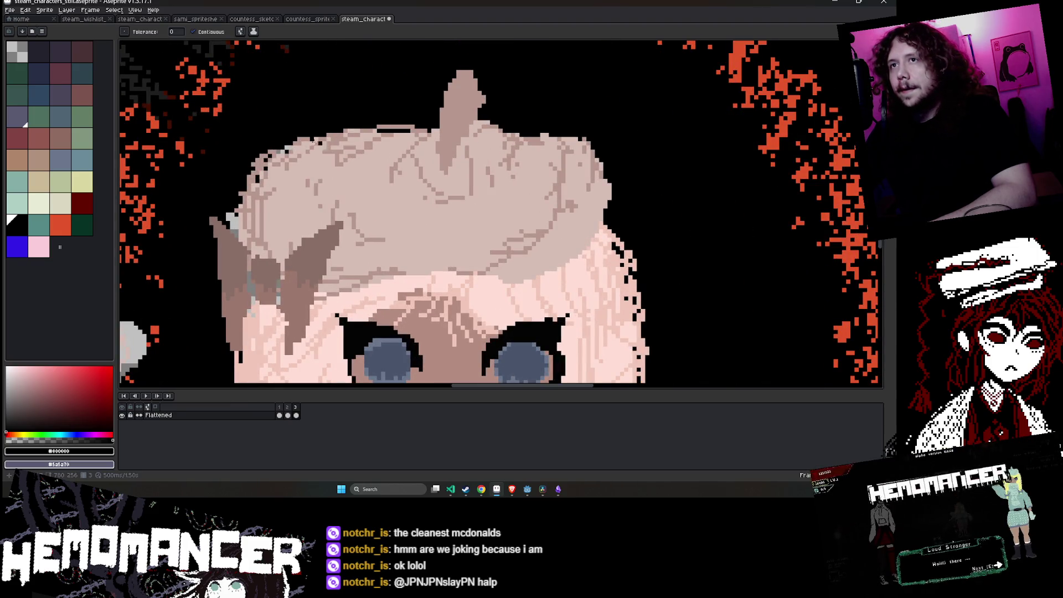
- Try a black fill on the skin patch below the ear and undo it
scroll(286, 150, "up", 1)
scroll(213, 248, "up", 1)
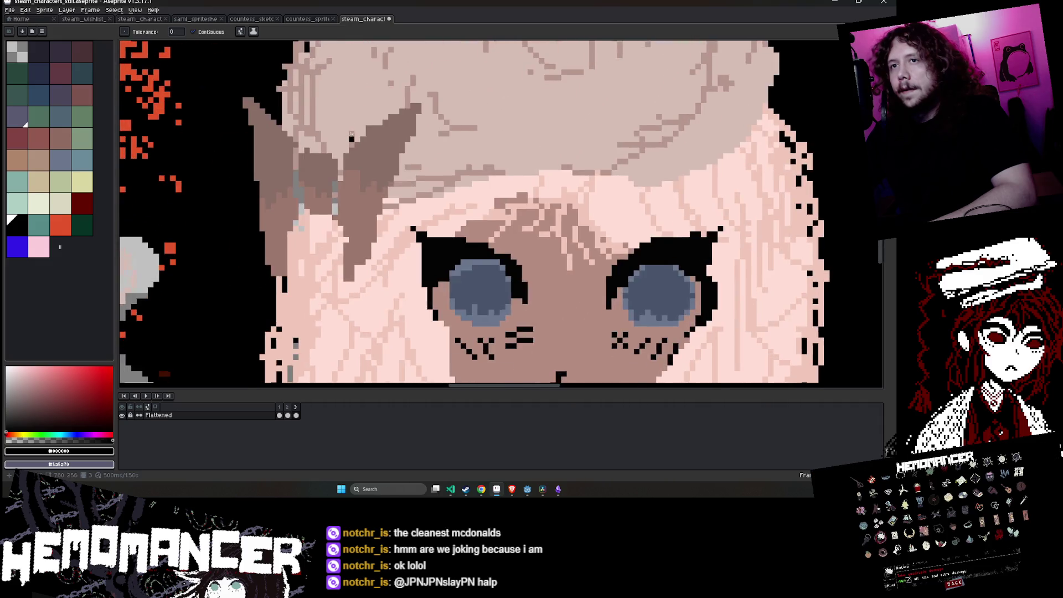
scroll(366, 191, "up", 1)
left_click(332, 238)
key("ctrl+z")
- Switch back to the Pencil and save the banner file
scroll(333, 230, "down", 2)
scroll(333, 230, "up", 1)
scroll(386, 161, "up", 1)
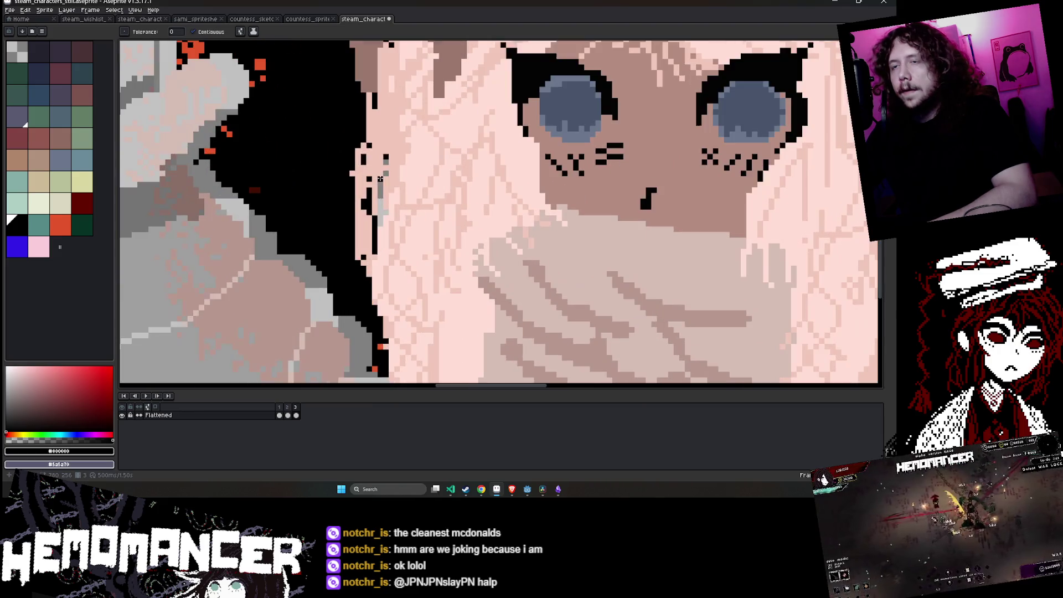
scroll(386, 160, "down", 2)
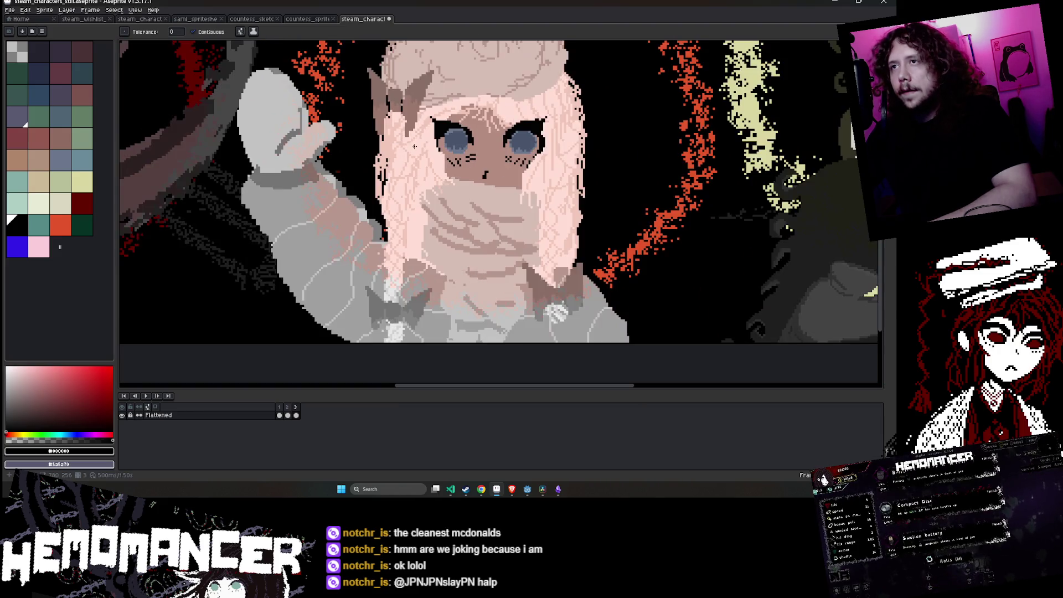
scroll(381, 235, "up", 2)
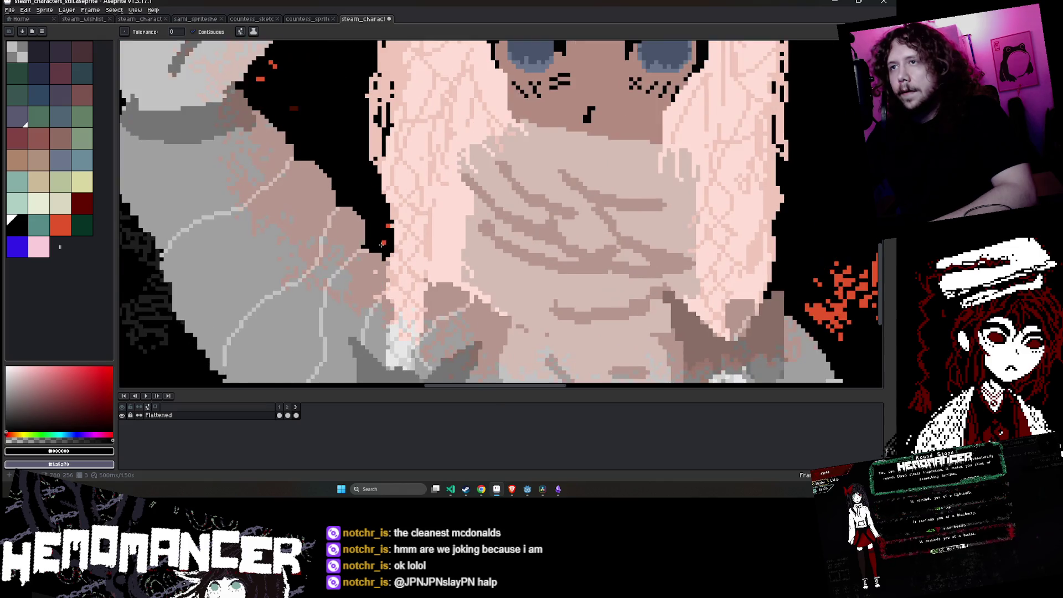
key("b")
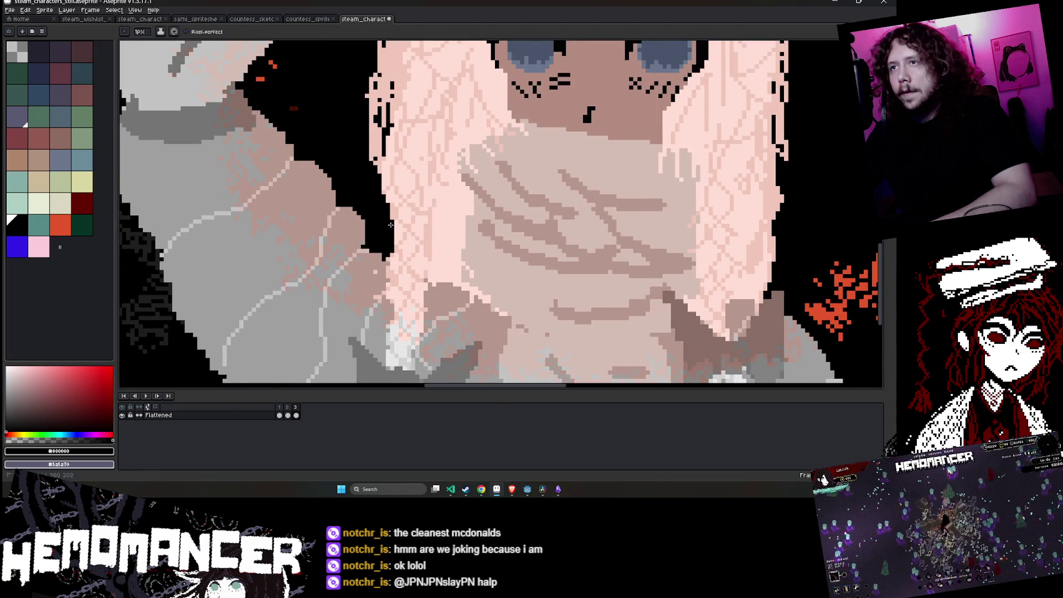
scroll(390, 225, "down", 3)
key("ctrl+s")
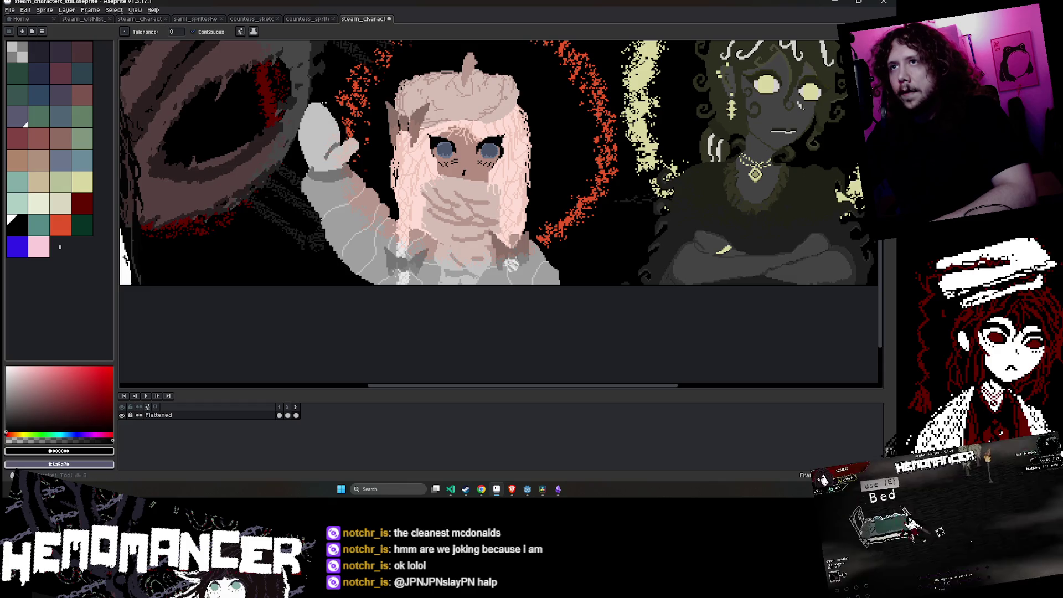
- Play the banner animation to review the result
scroll(332, 239, "up", 1)
scroll(332, 250, "up", 1)
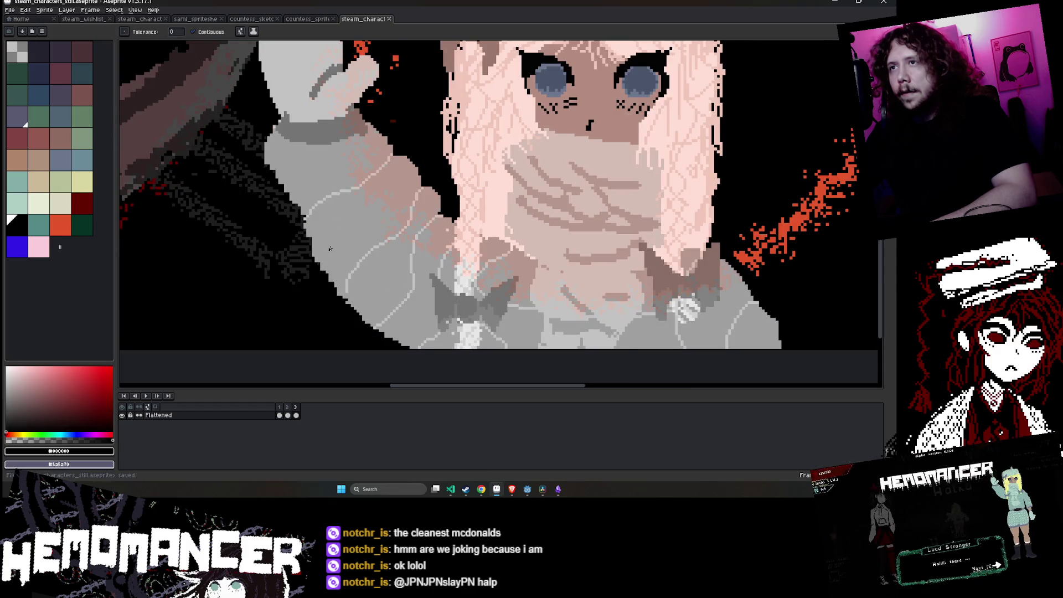
scroll(330, 248, "down", 2)
scroll(349, 223, "down", 1)
left_click(146, 396)
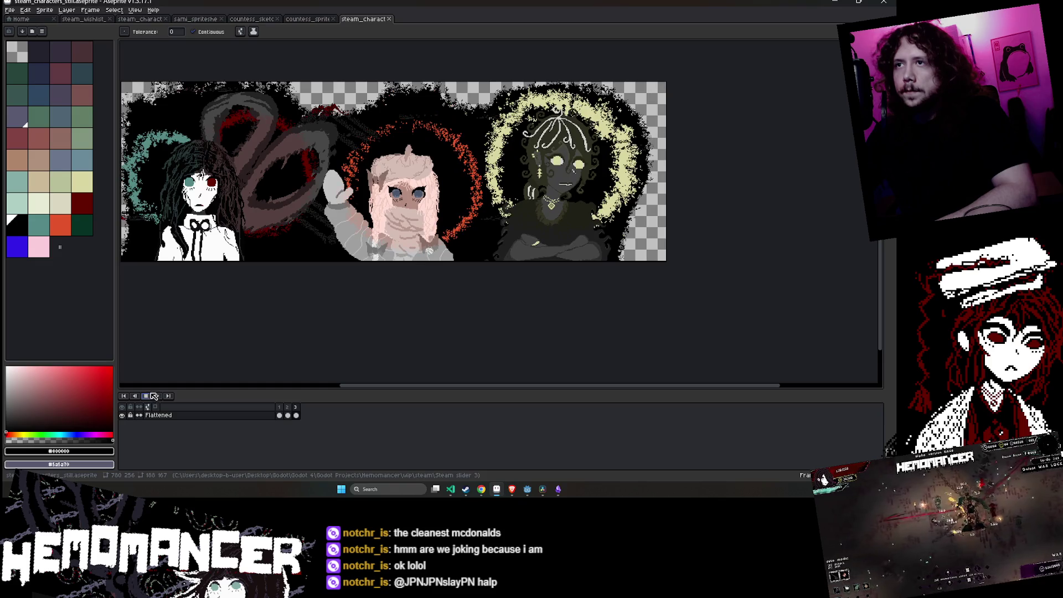
left_click_drag(254, 286, 315, 329)
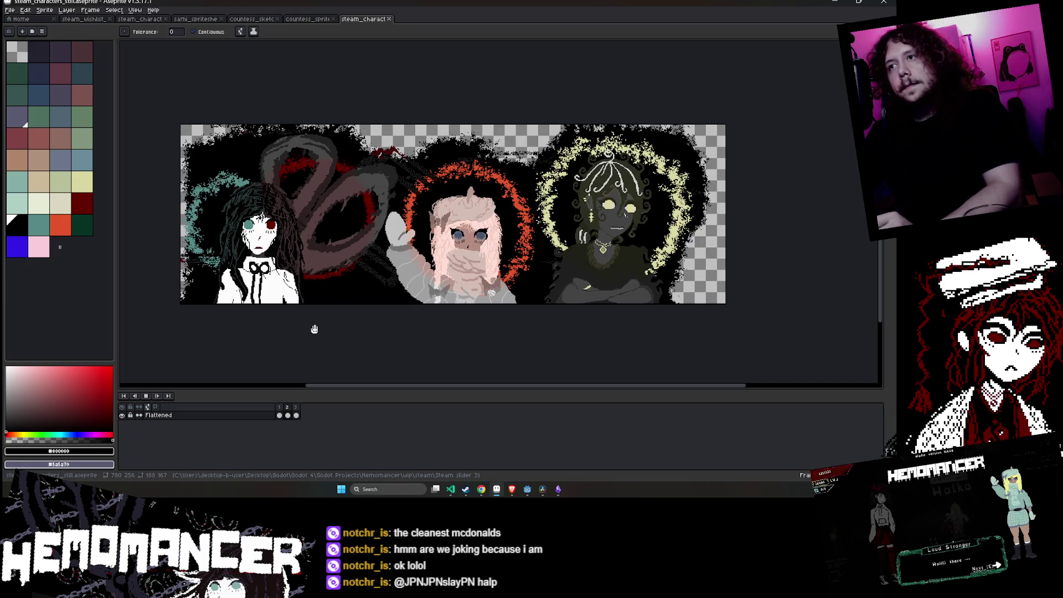
left_click(26, 10)
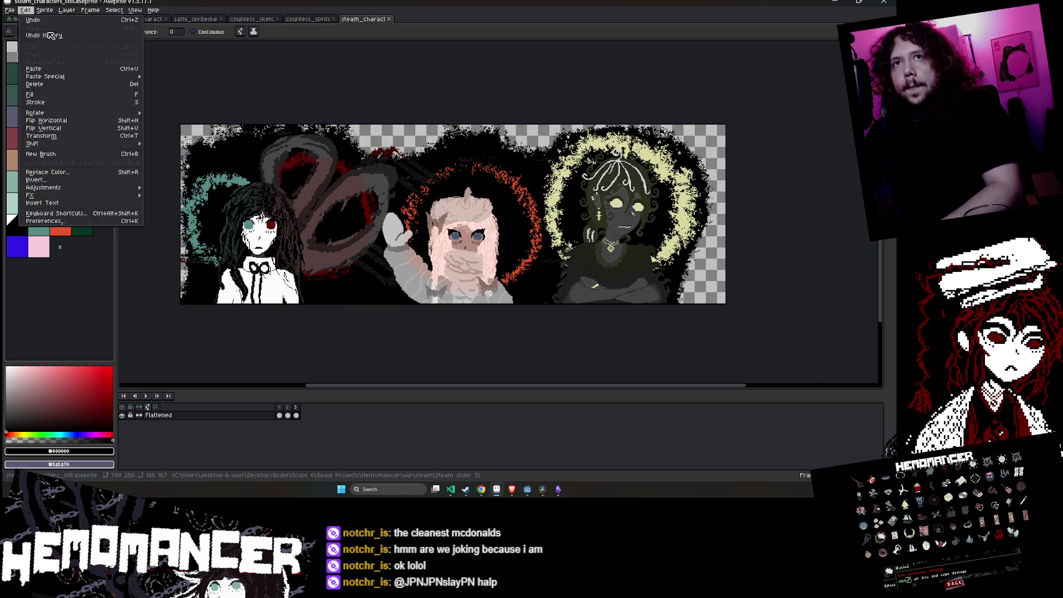
mouse_move(10, 10)
mouse_move(41, 82)
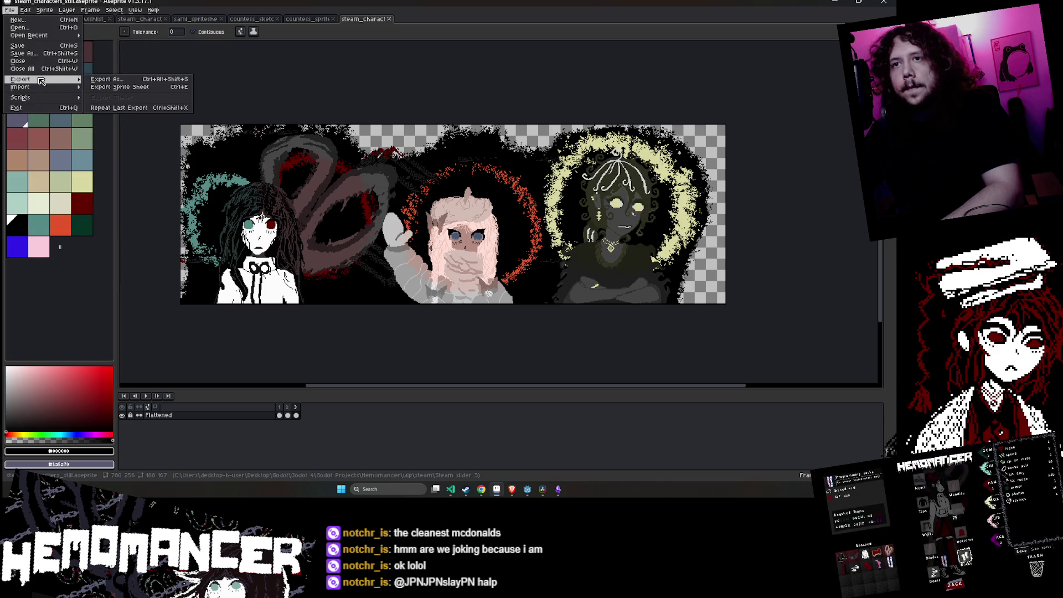
key("Escape")
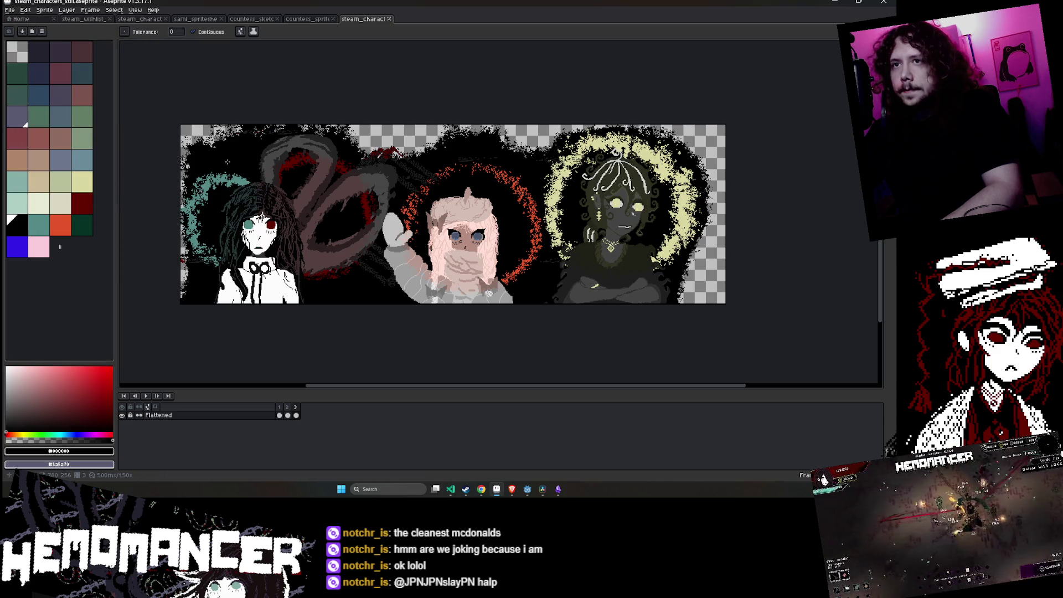
- Use Sprite > Canvas Size to add 1 px on the left, making the canvas 769 px wide
left_click(45, 10)
left_click(62, 56)
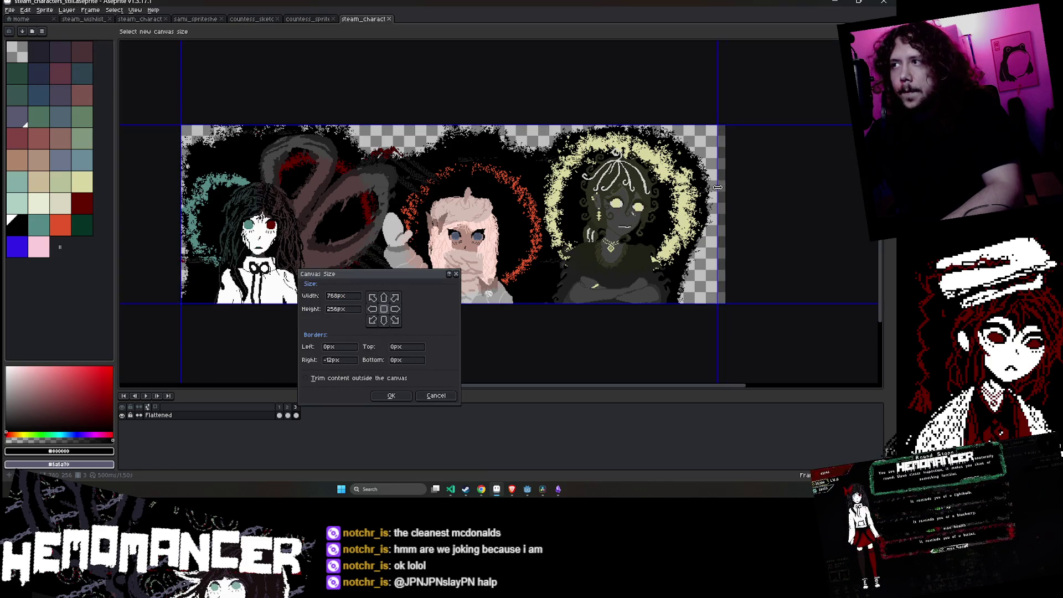
scroll(718, 187, "up", 3)
scroll(343, 179, "down", 3)
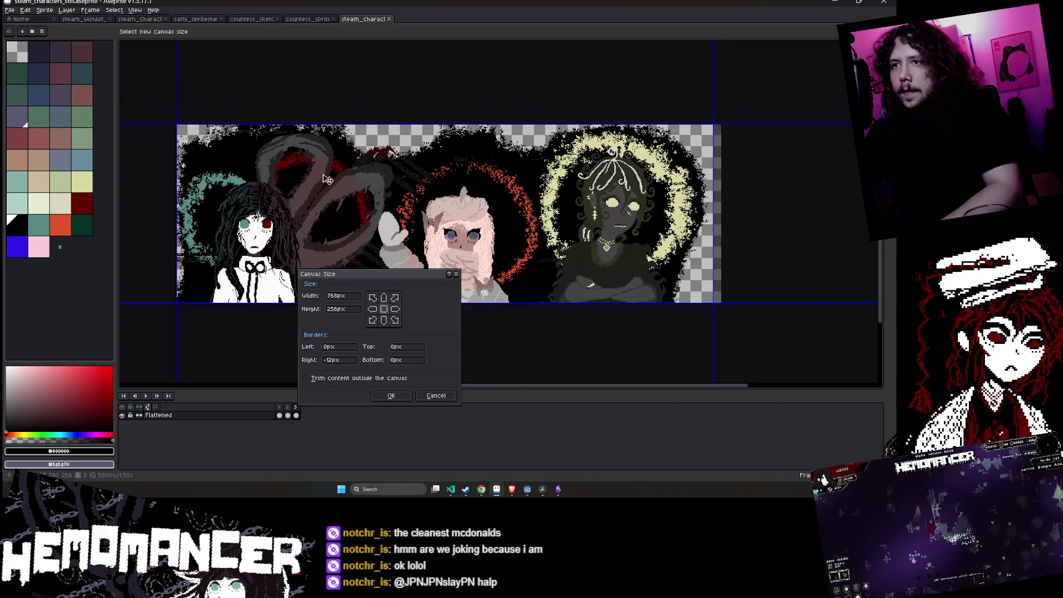
left_click_drag(185, 170, 167, 163)
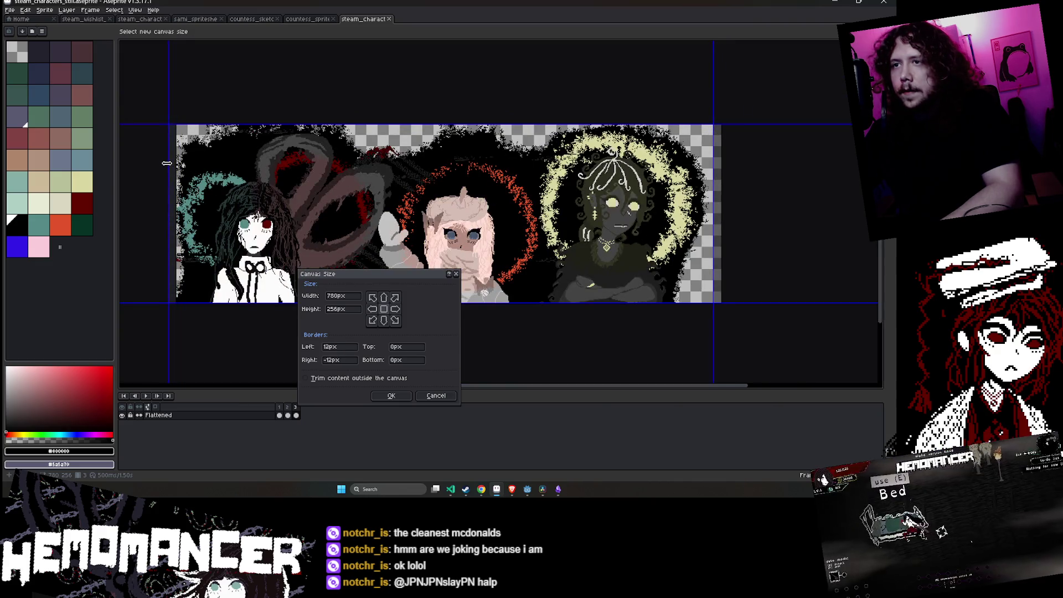
left_click(391, 396)
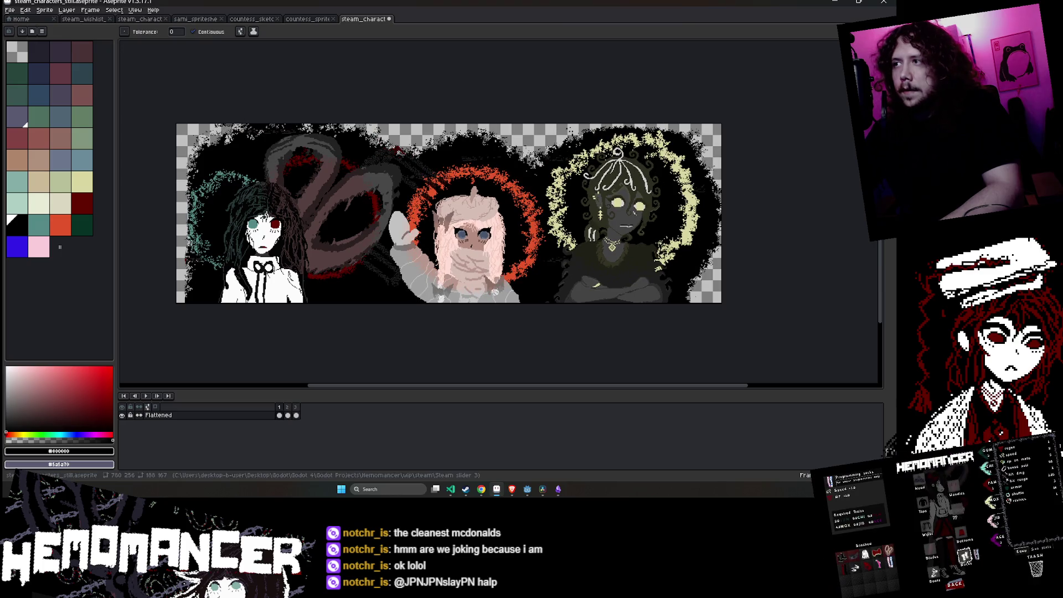
- Pan over the third character, save the banner and play its animation
scroll(786, 220, "up", 3)
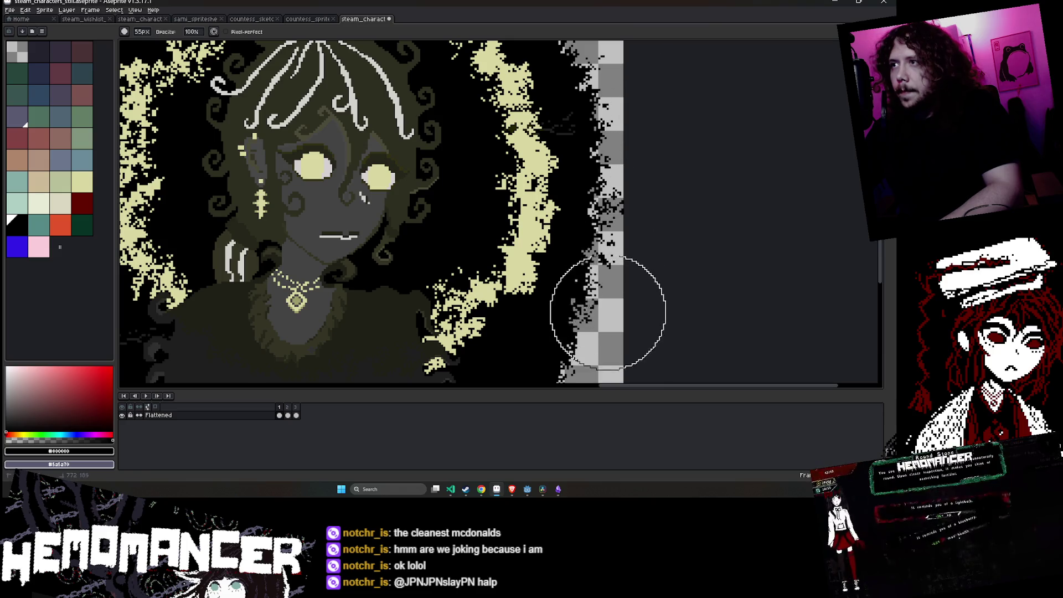
left_click_drag(609, 293, 645, 149)
key("ctrl+s")
scroll(676, 185, "down", 2)
scroll(779, 200, "down", 1)
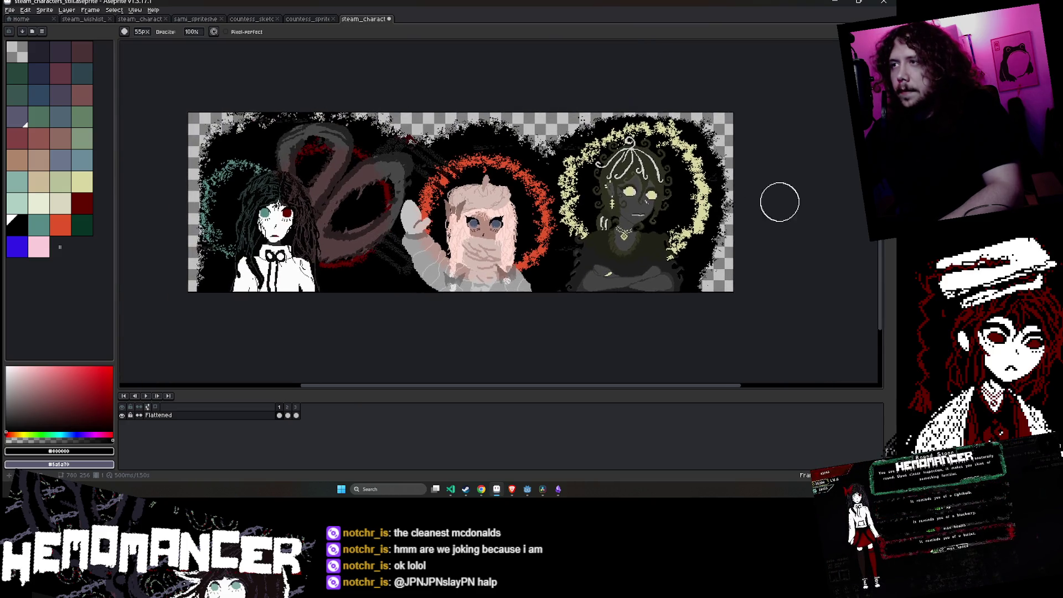
key("Return")
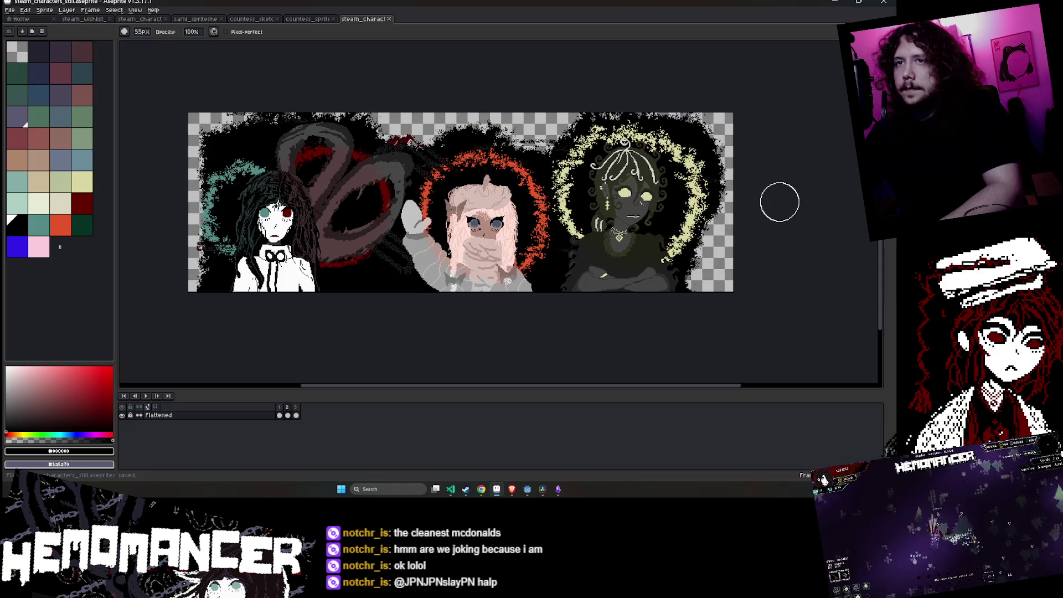
scroll(178, 264, "up", 2)
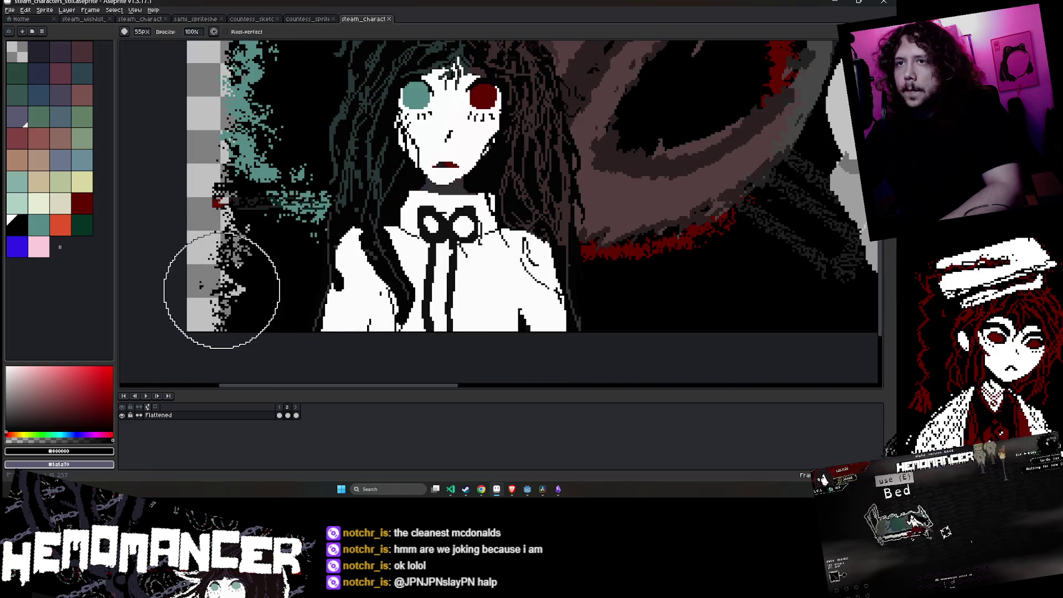
scroll(227, 266, "down", 2)
scroll(222, 216, "up", 2)
- Try the eyedropper and fill tools, settle on the Eraser, and save the banner
key("i")
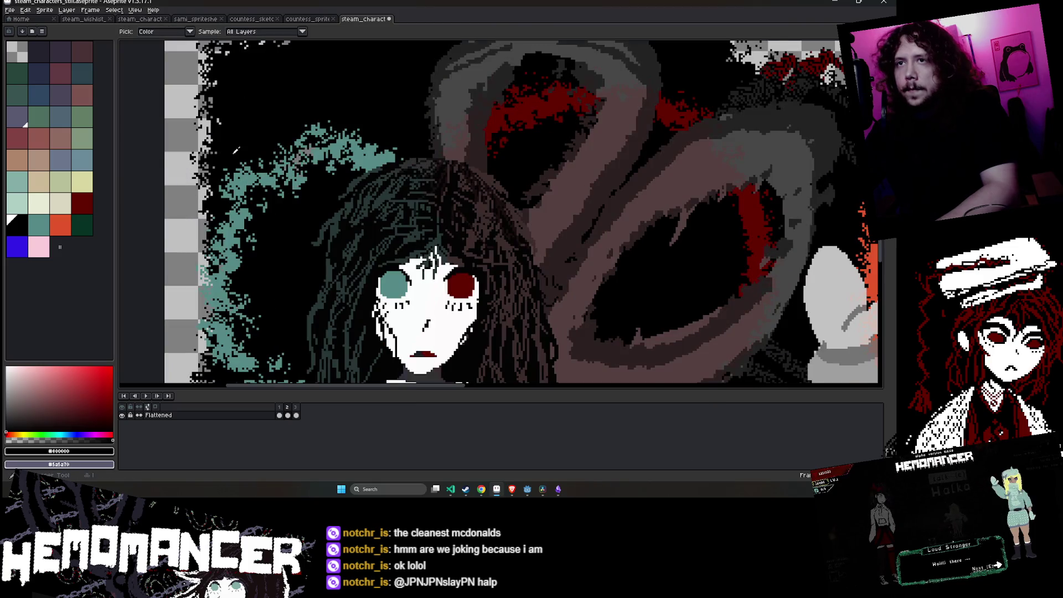
scroll(365, 227, "up", 1)
key("g")
scroll(365, 227, "down", 2)
scroll(364, 227, "up", 2)
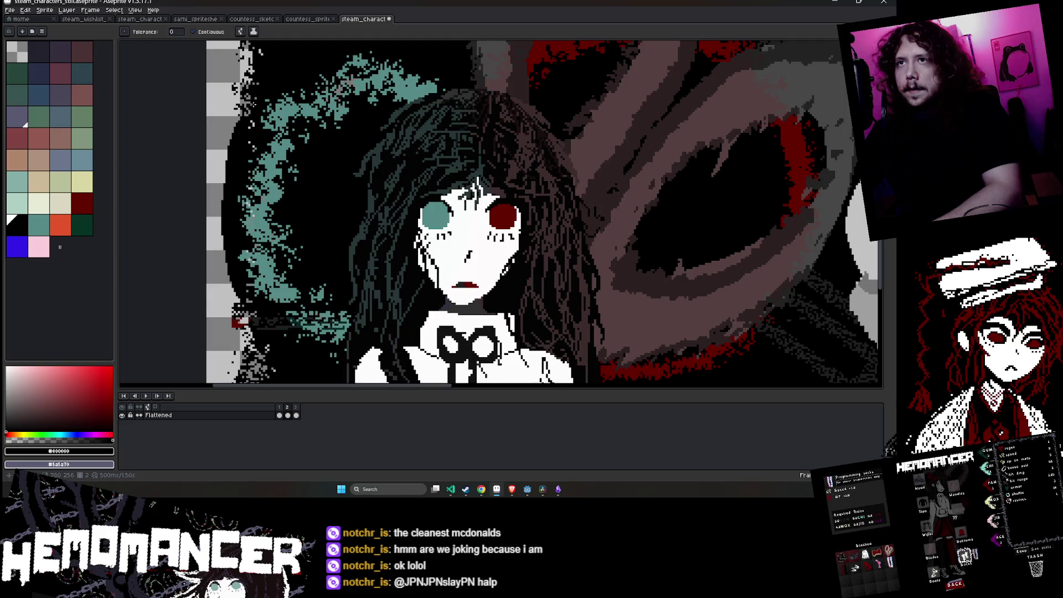
key("g")
scroll(478, 183, "down", 3)
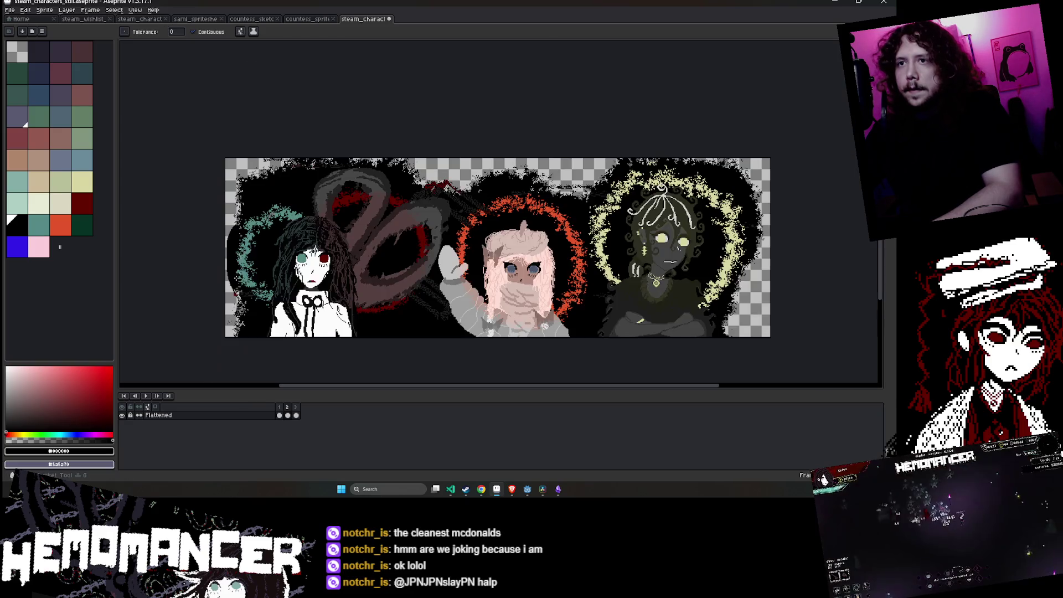
key("e")
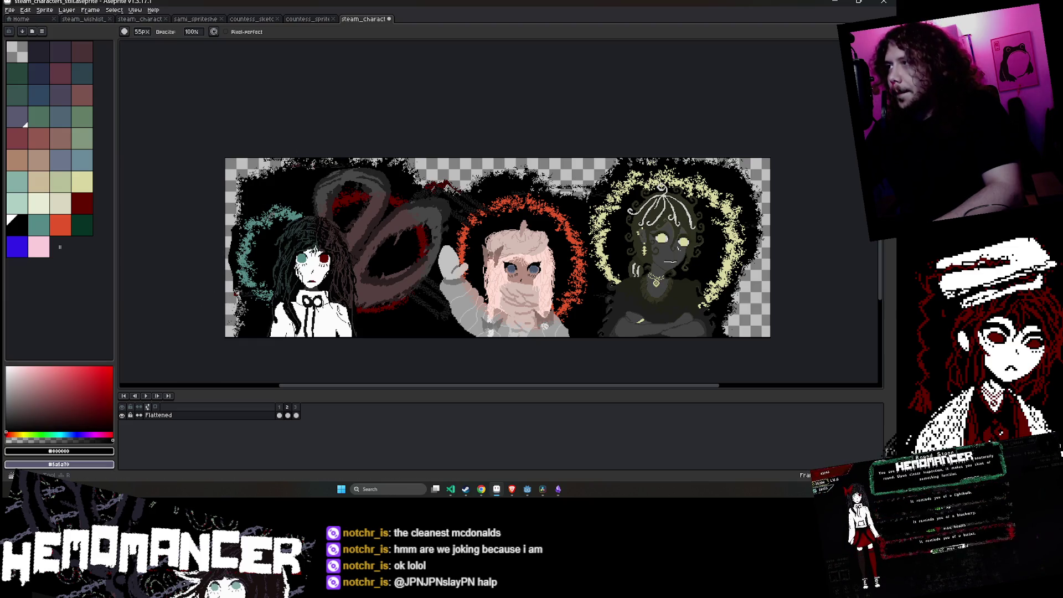
scroll(239, 222, "up", 2)
key("ctrl+s")
scroll(458, 230, "down", 3)
scroll(439, 151, "up", 2)
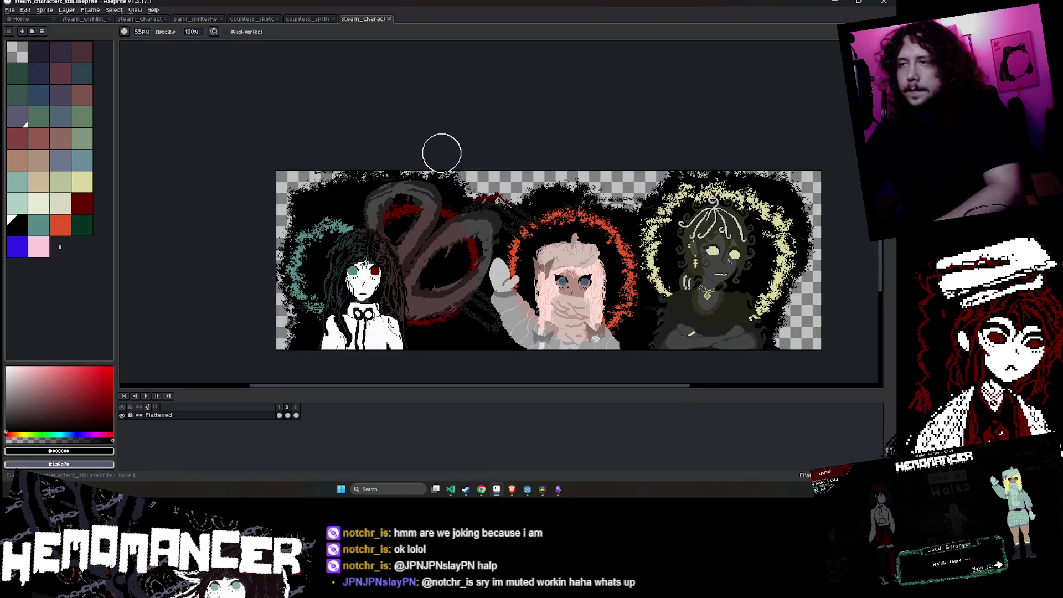
key("Return")
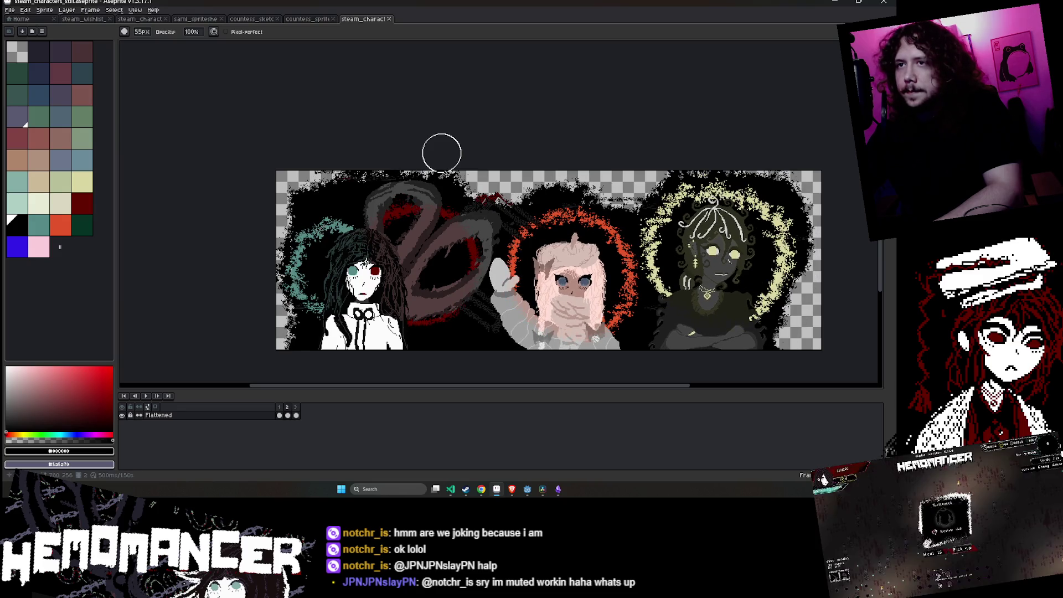
- Enlarge the eraser brush to 64 px, shrink it to 51 px, and save
key("plus")
key("plus")
key("plus")
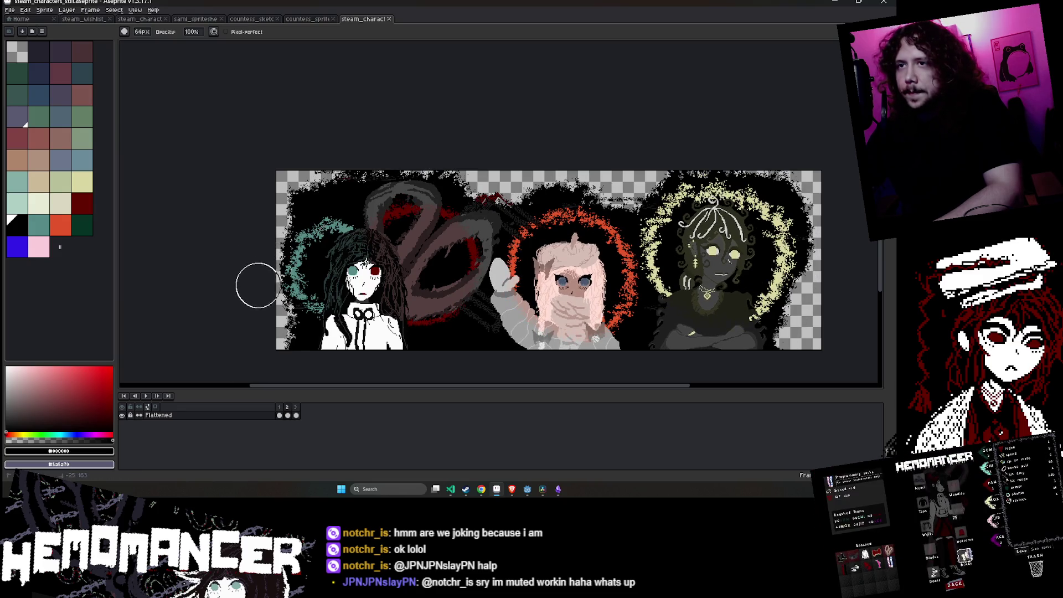
scroll(257, 283, "up", 2)
key("minus")
key("minus")
key("minus")
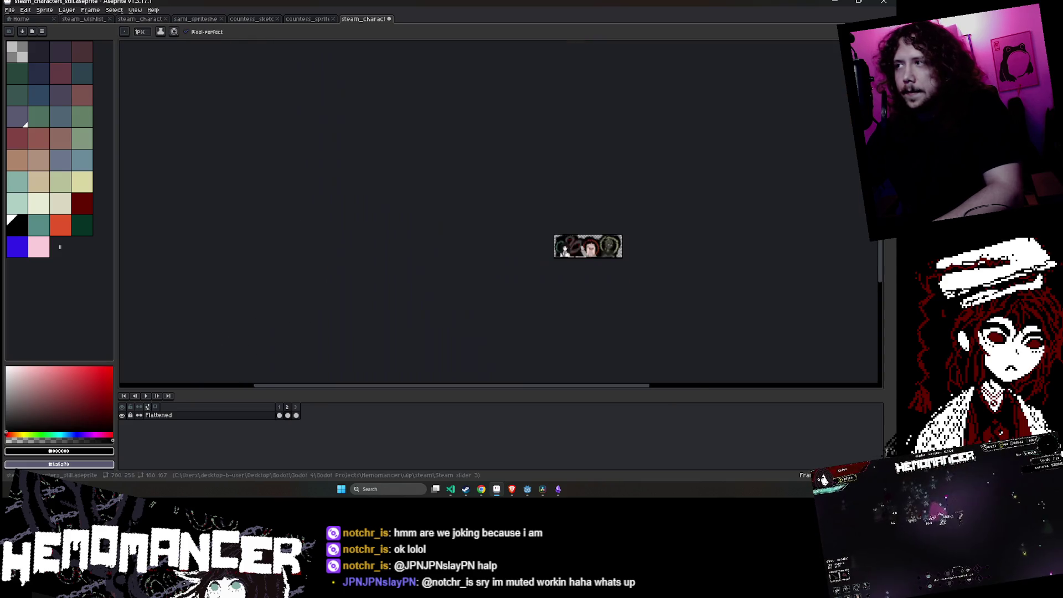
scroll(584, 252, "up", 3)
scroll(383, 177, "up", 2)
key("minus")
key("minus")
key("minus")
key("minus")
key("minus")
key("minus")
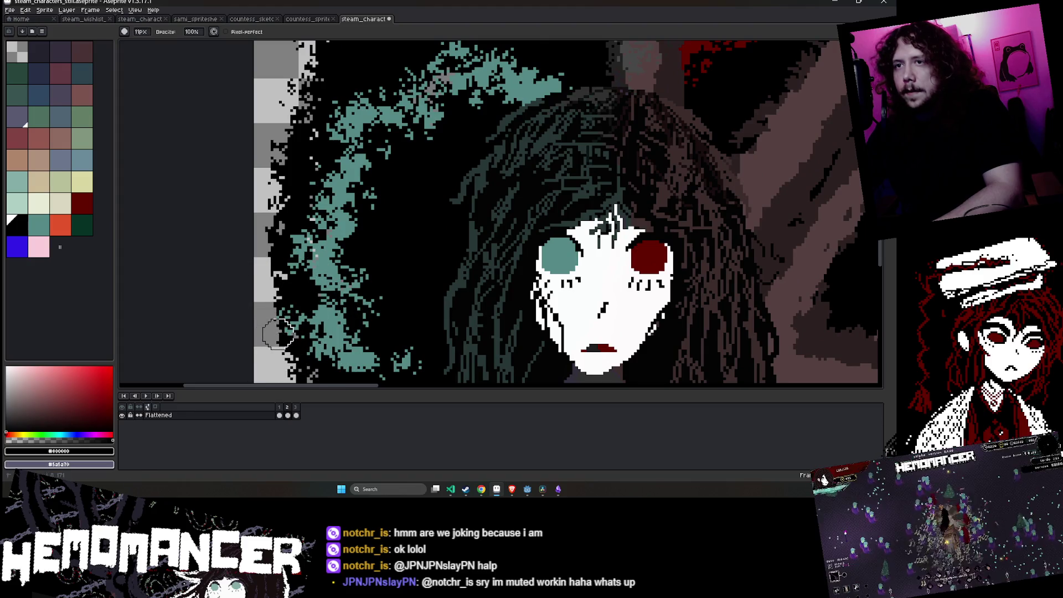
scroll(275, 226, "down", 5)
key("ctrl+s")
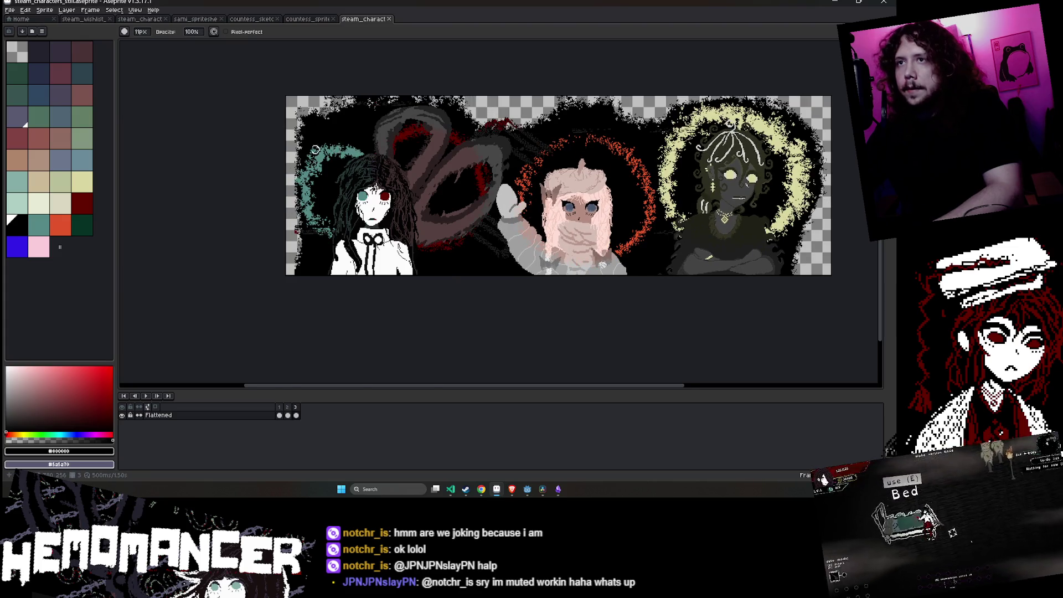
key("b")
scroll(295, 157, "up", 2)
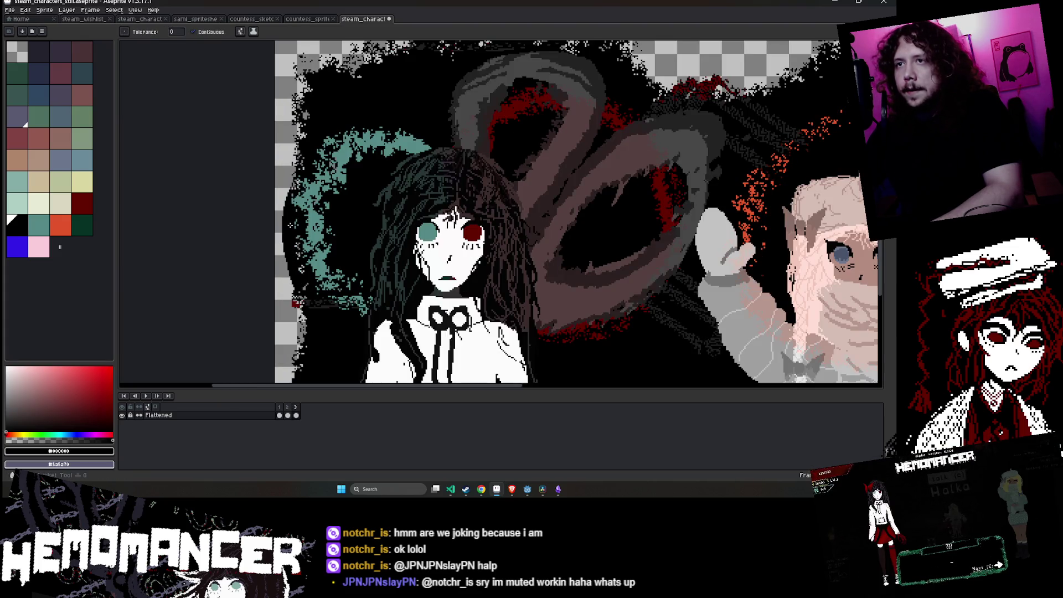
scroll(277, 277, "down", 2)
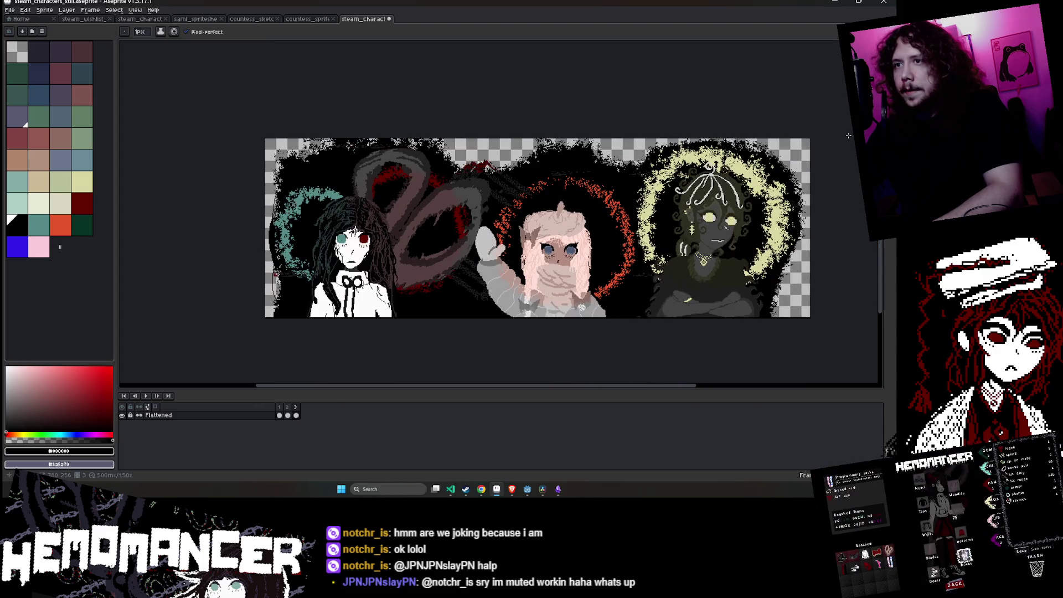
- Undo the last change and return to the large Eraser brush
key("e")
scroll(332, 299, "up", 2)
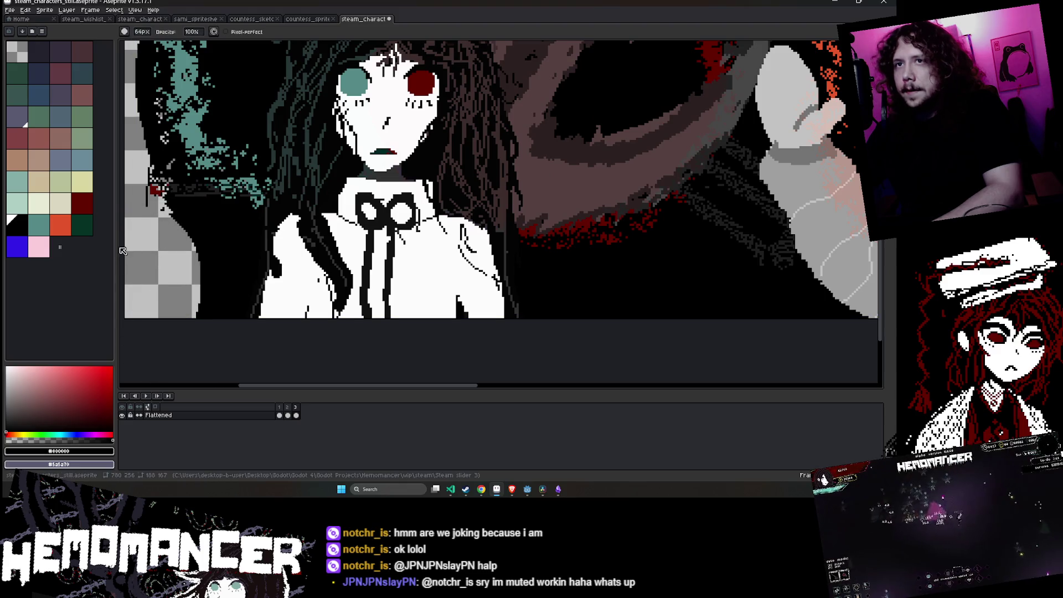
scroll(446, 235, "down", 2)
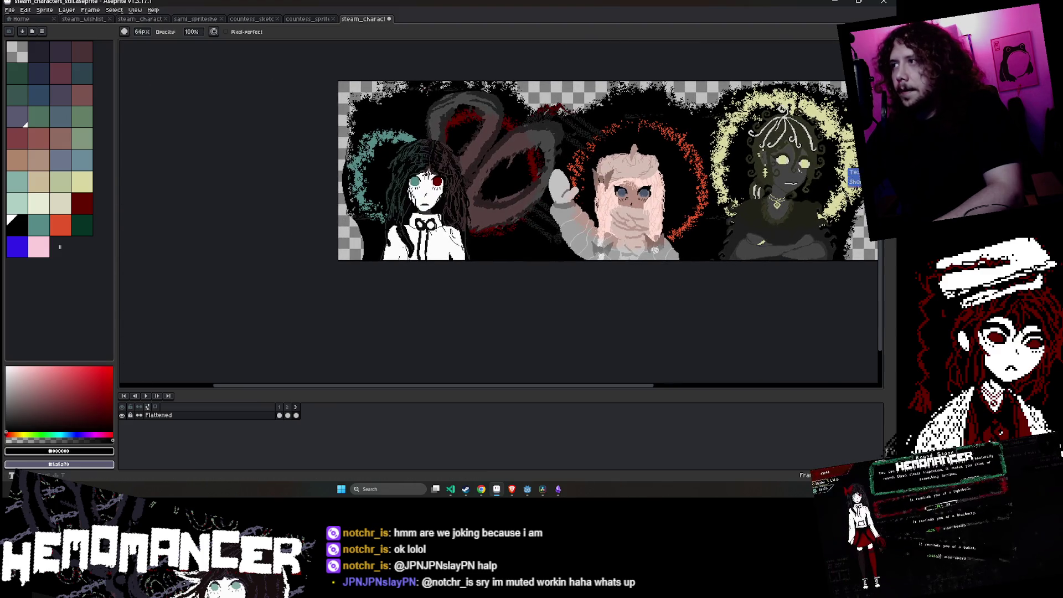
scroll(363, 251, "up", 3, "ctrl")
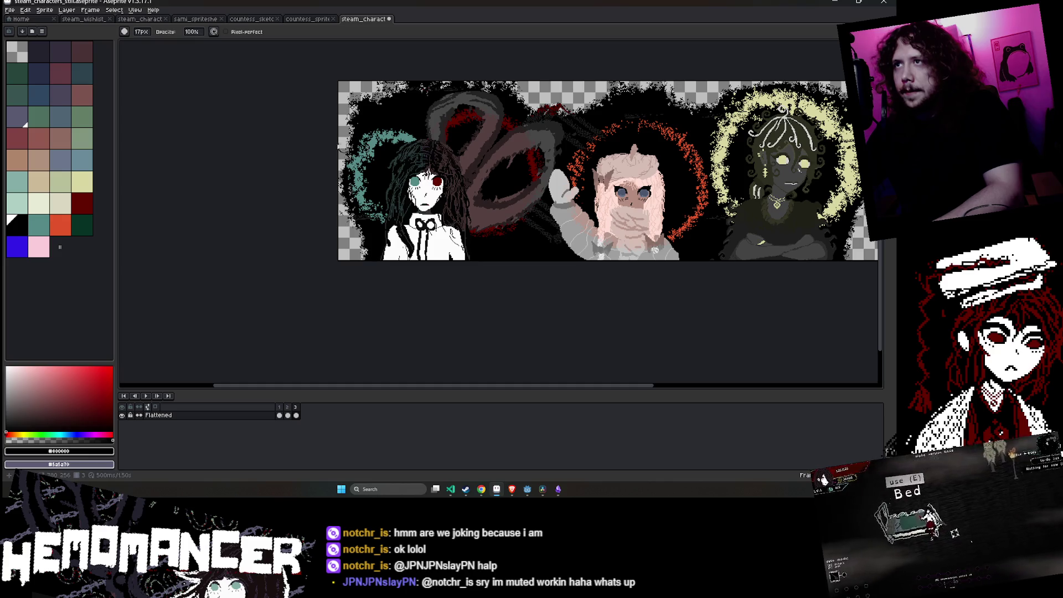
key("ctrl+z")
key("e")
- Erase stray black pixels at the bottom-left corner and along the left edge, then save
left_click_drag(349, 245, 349, 252)
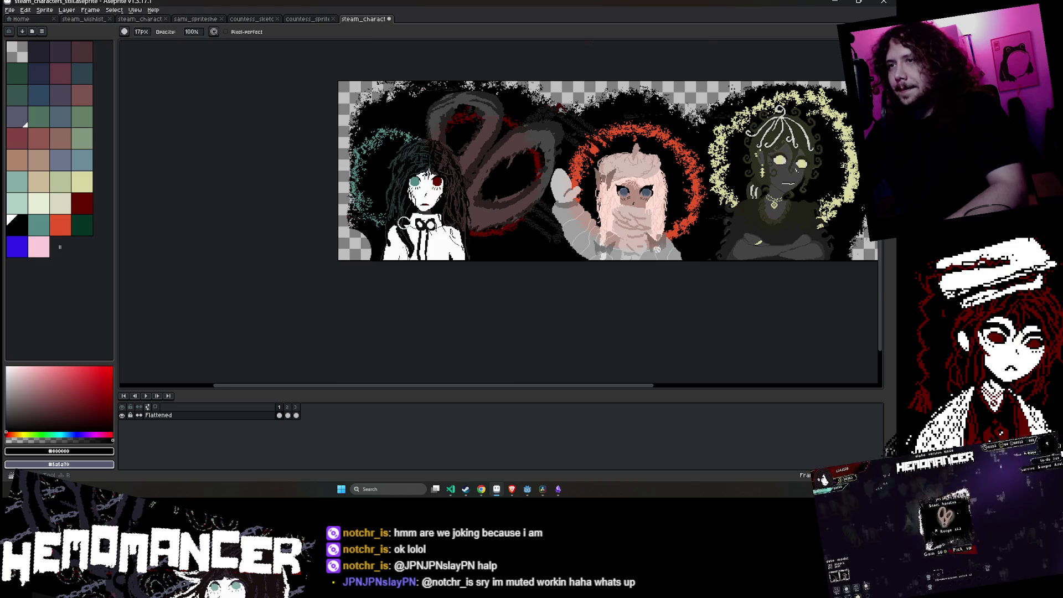
scroll(349, 249, "up", 1)
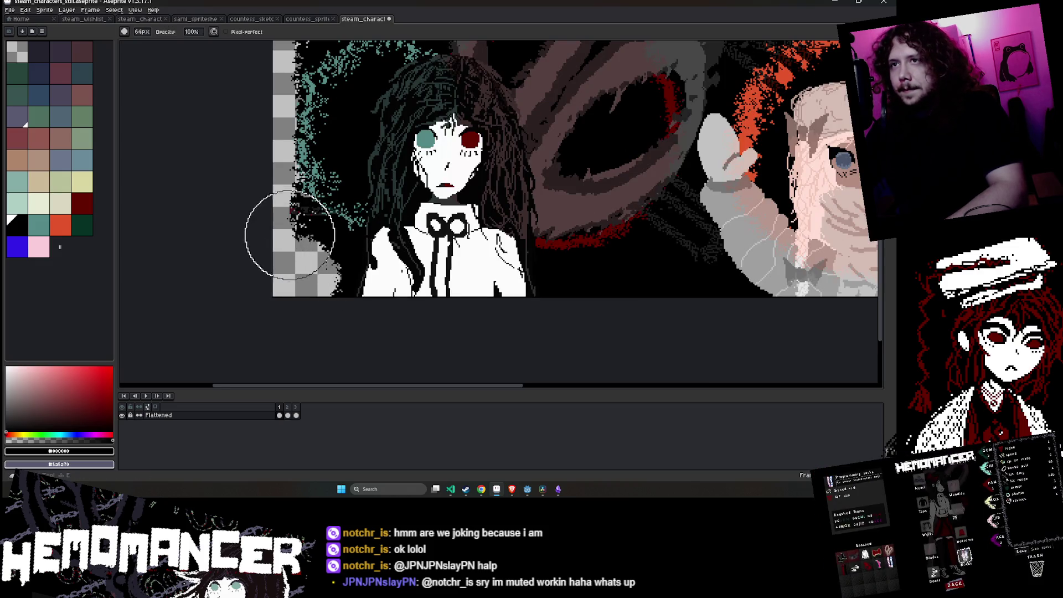
left_click_drag(291, 237, 260, 244)
key("b")
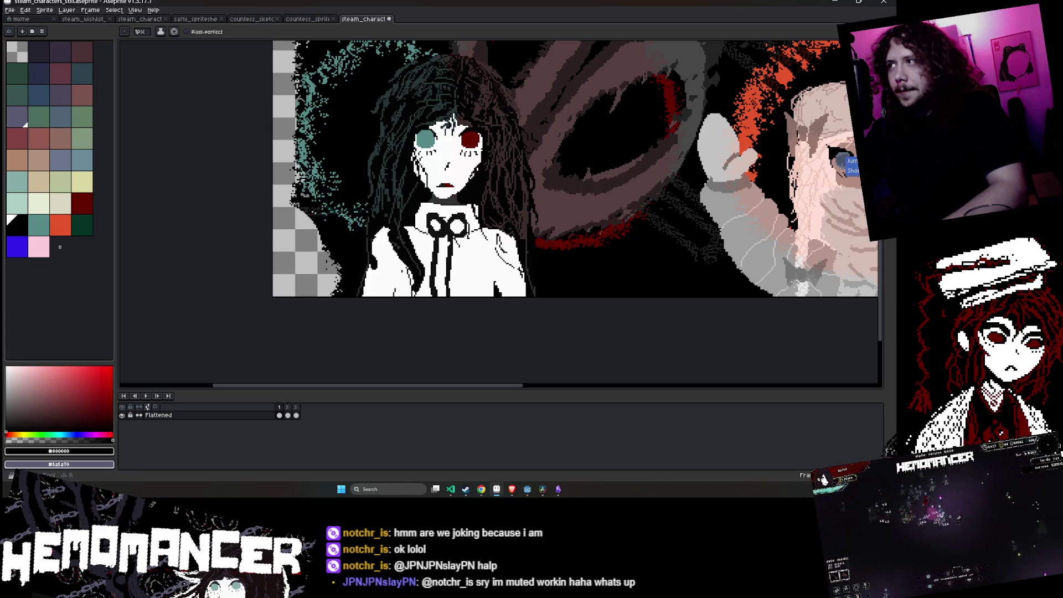
key("e")
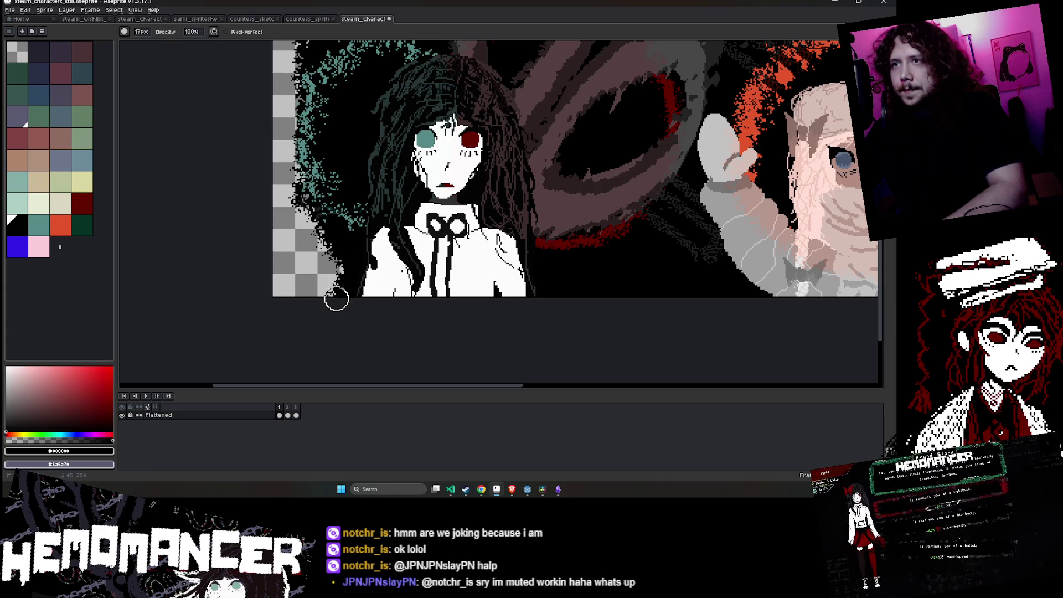
scroll(336, 296, "down", 1)
key("ctrl+s")
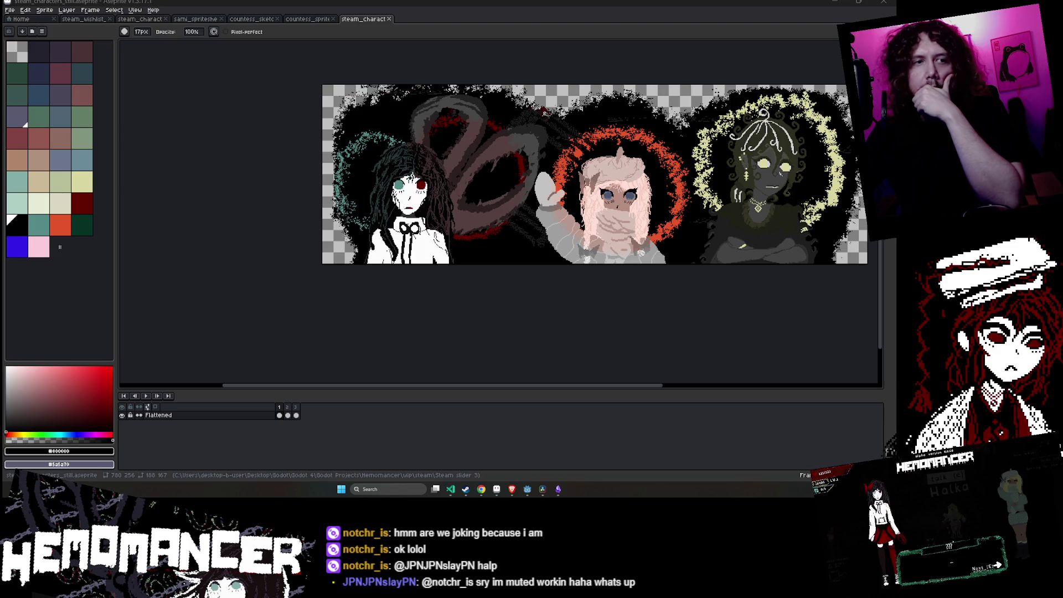
- Save the banner, briefly try the Pencil and Magic Wand, and play the animation
key("ctrl+s")
scroll(335, 328, "right", 2)
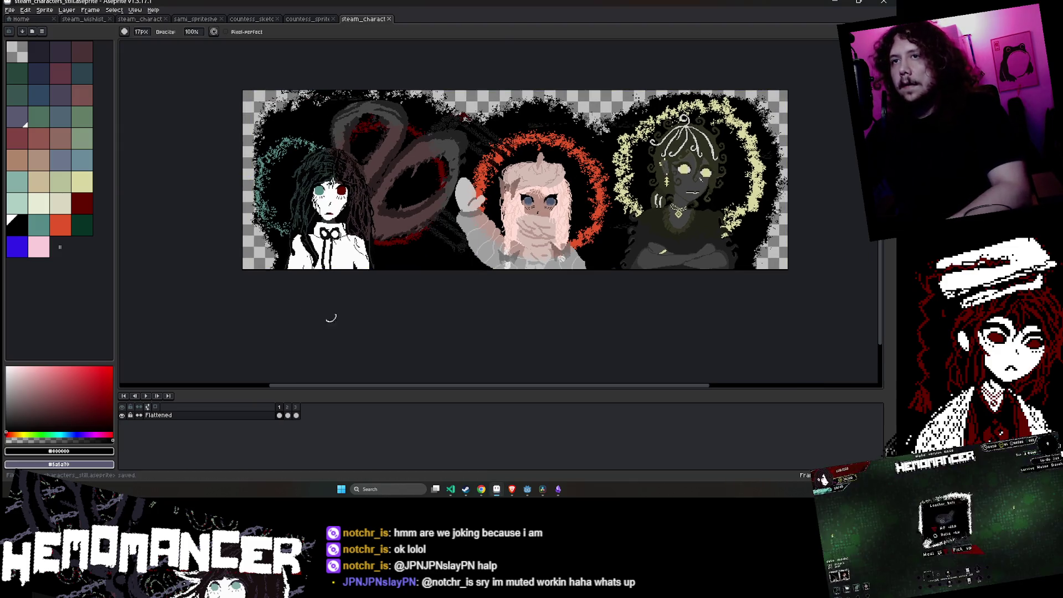
scroll(282, 156, "up", 3)
key("b")
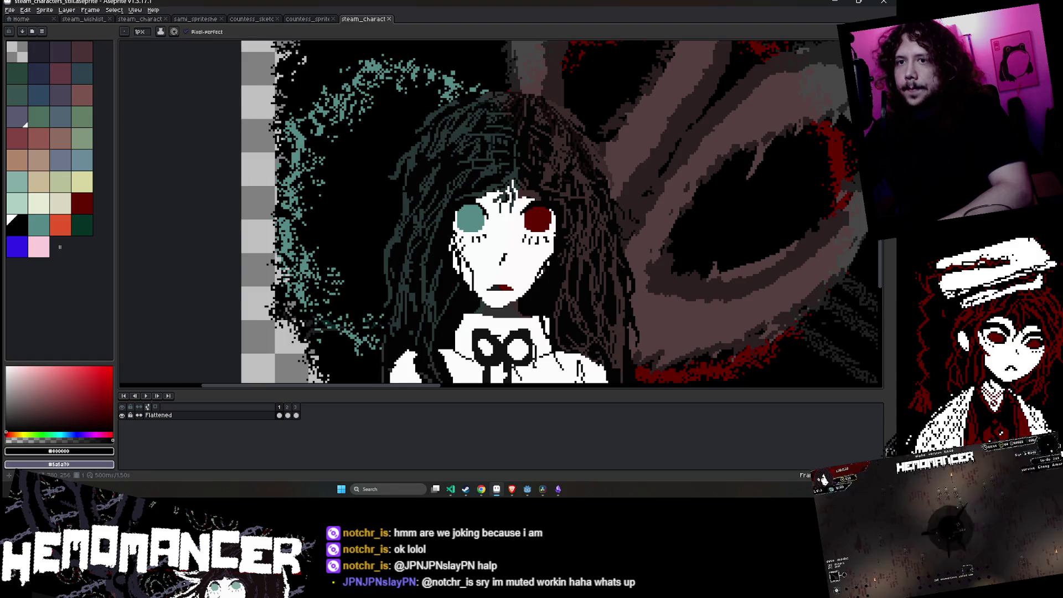
key("w")
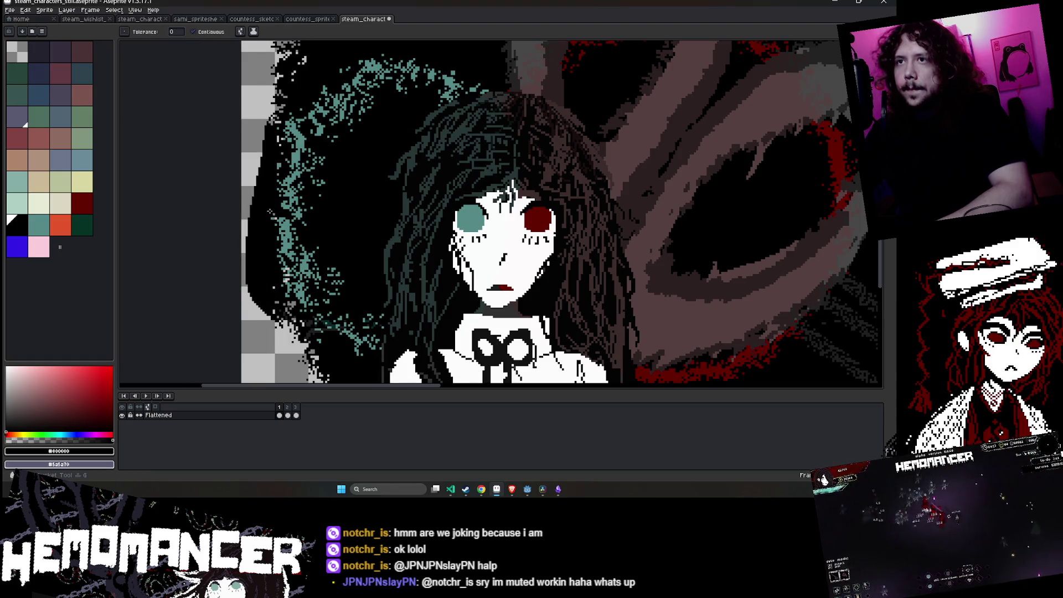
key("w")
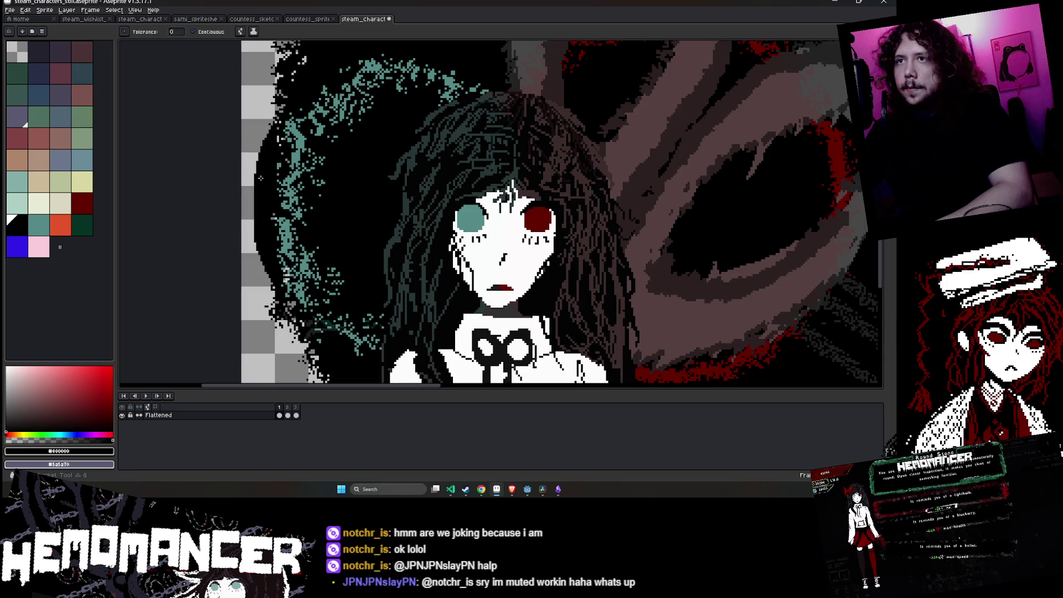
scroll(263, 145, "down", 3)
key("b")
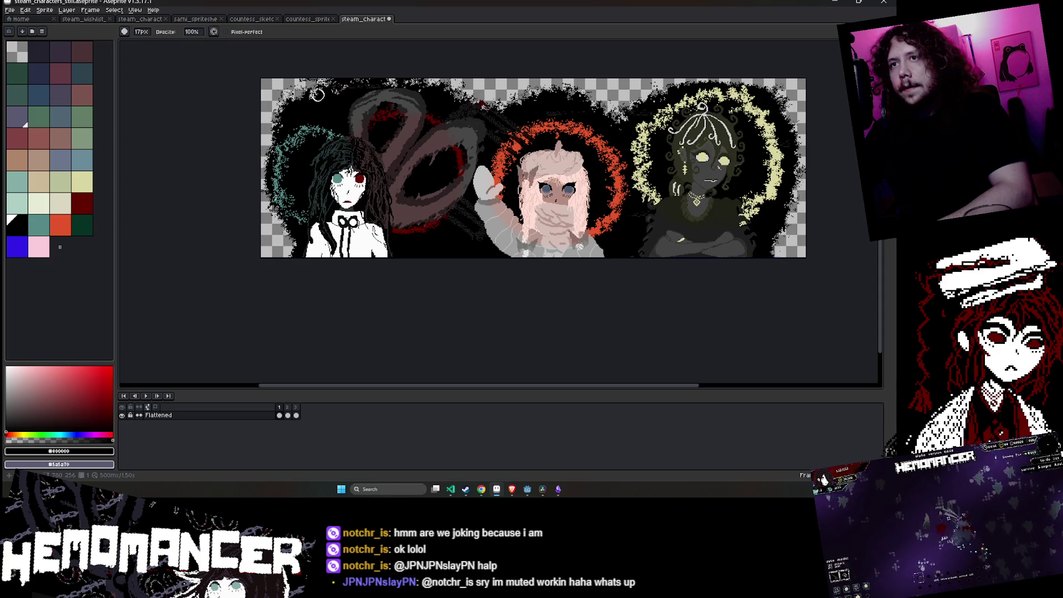
key("ctrl+s")
key("Return")
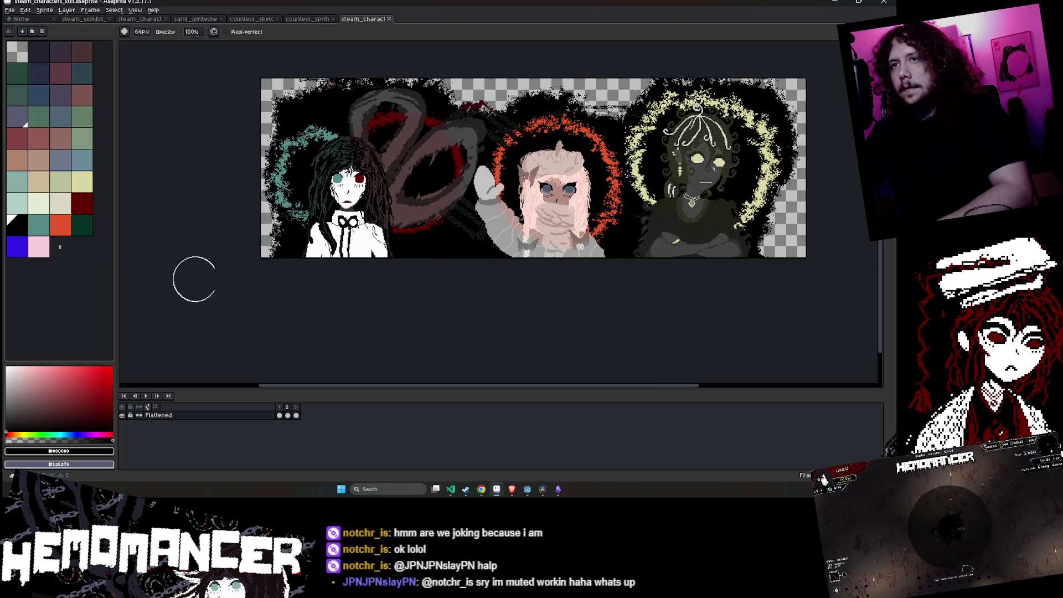
- Erase the black background across the bottom-left corner, shift the view right, and save
left_click_drag(256, 247, 277, 247)
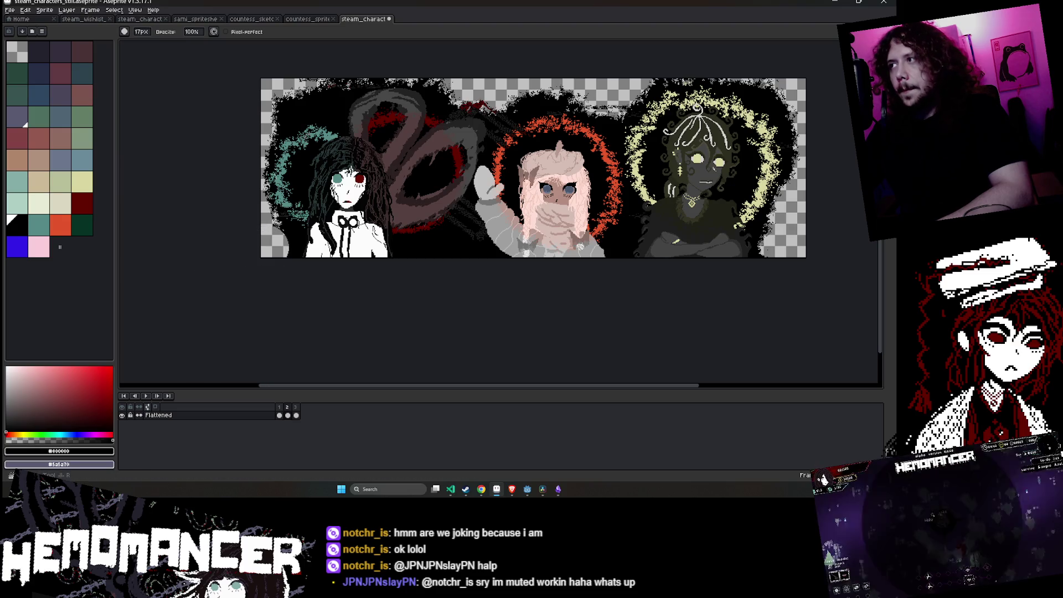
scroll(250, 254, "up", 2)
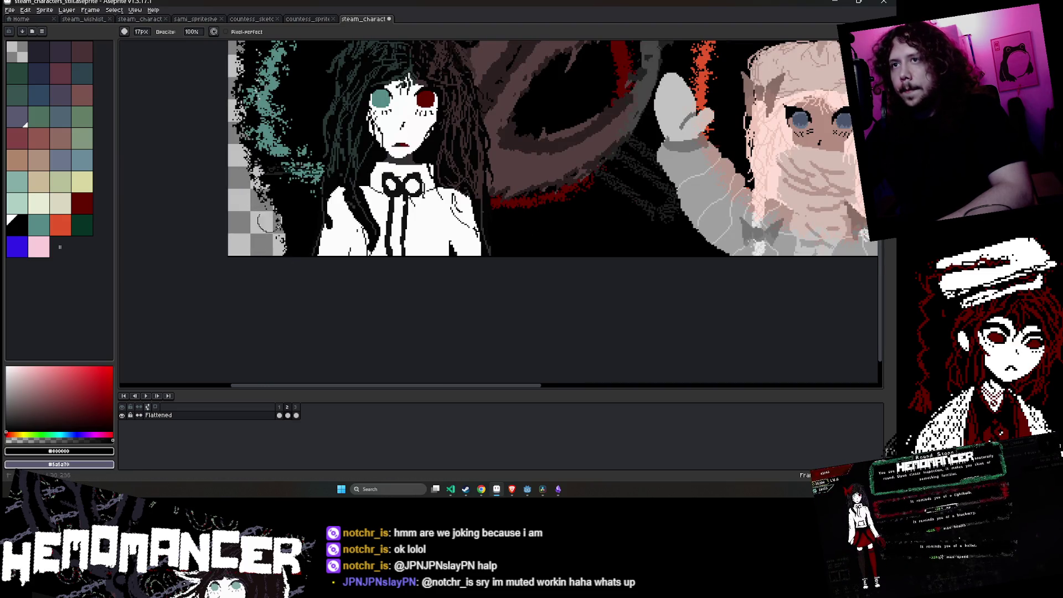
scroll(202, 318, "down", 3)
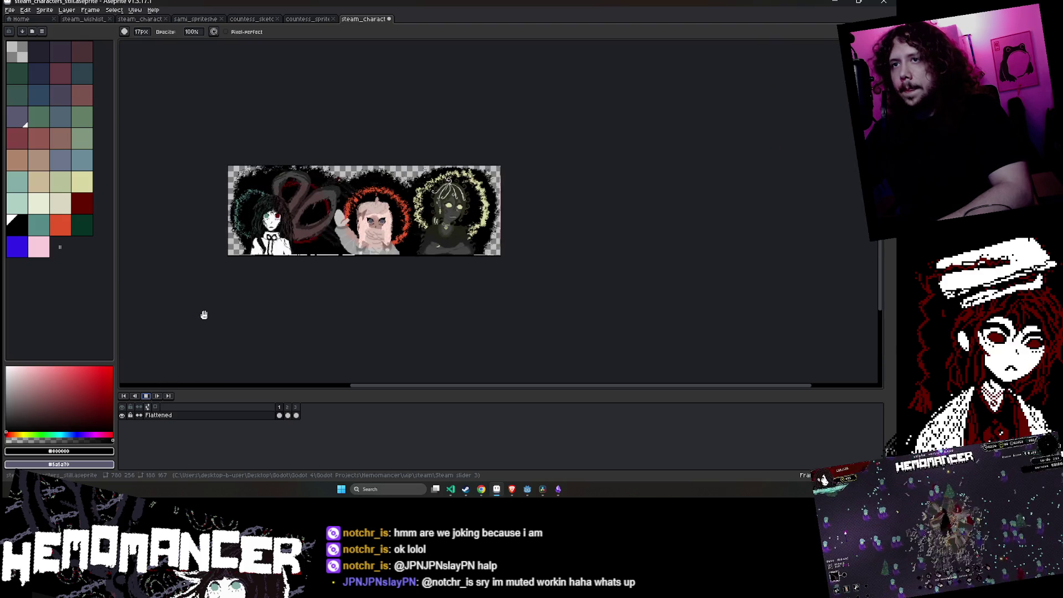
mouse_move(217, 303)
left_mouse_down()
mouse_move(331, 274)
mouse_move(216, 302)
left_mouse_up()
scroll(331, 273, "up", 2)
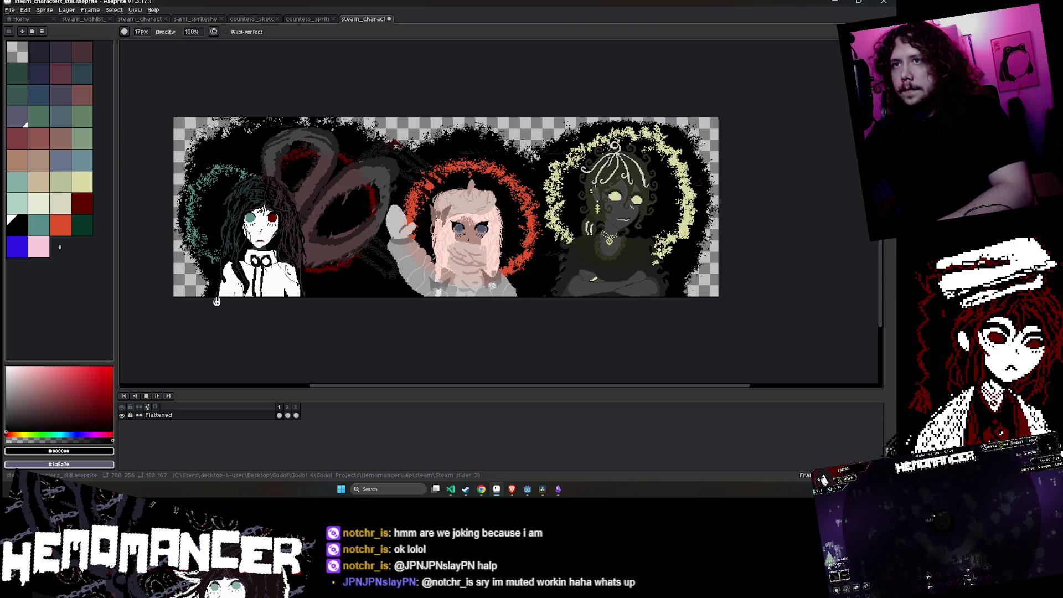
key("ctrl+s")
- Export the banner over steam_characters_still.gif with default GIF options, then save the file
key("v")
left_click(10, 10)
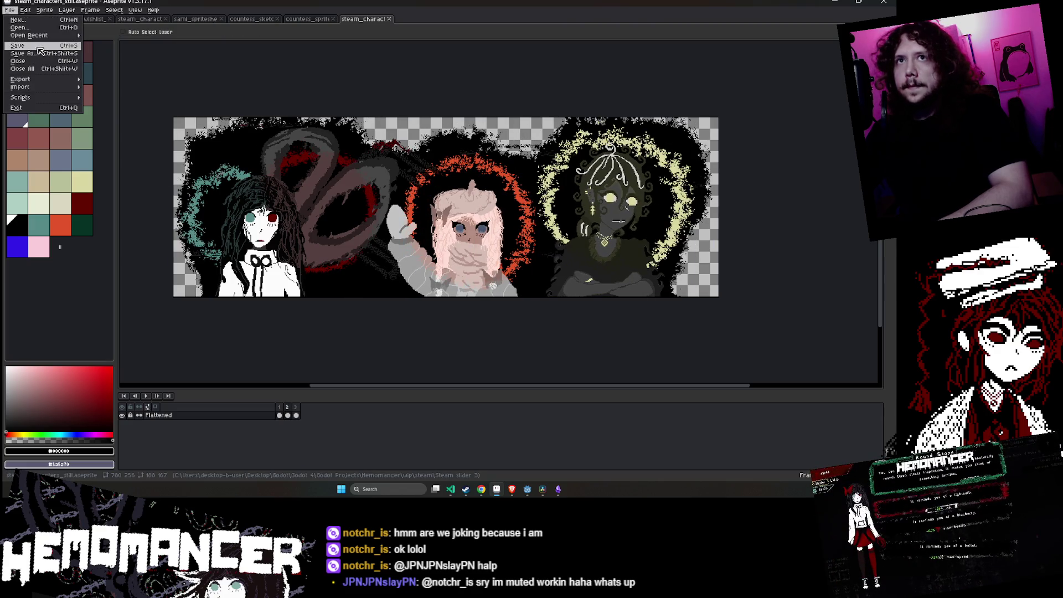
mouse_move(39, 83)
left_click(110, 81)
left_click(280, 184)
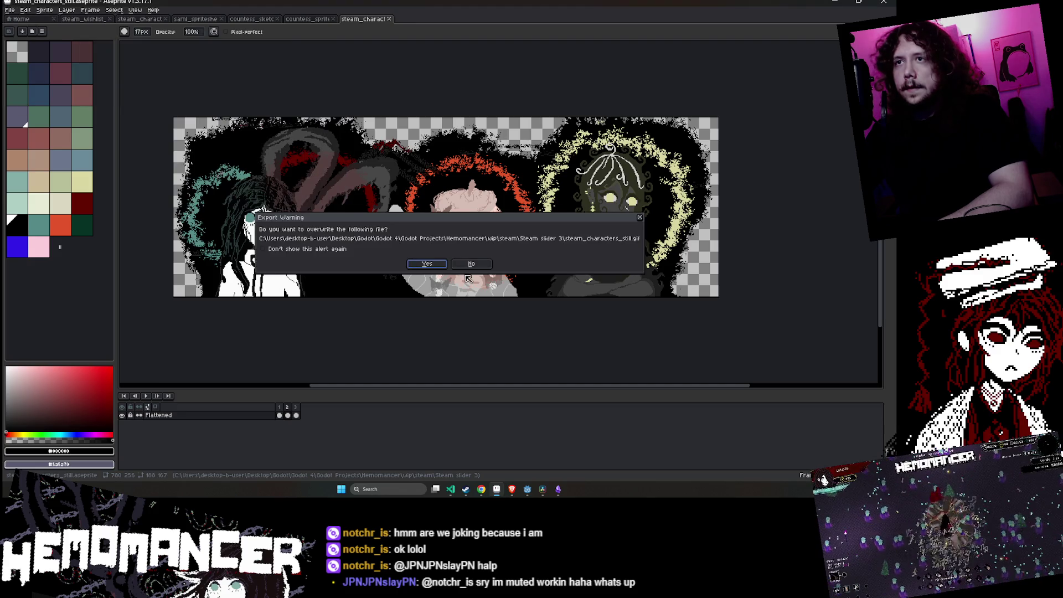
left_click(434, 264)
left_click(475, 271)
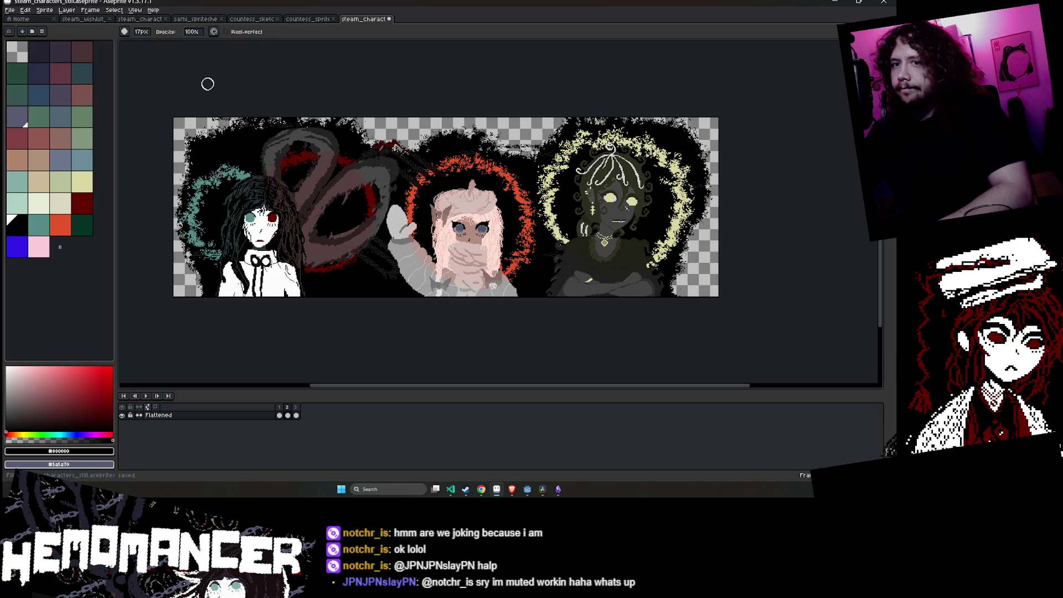
key("ctrl+s")
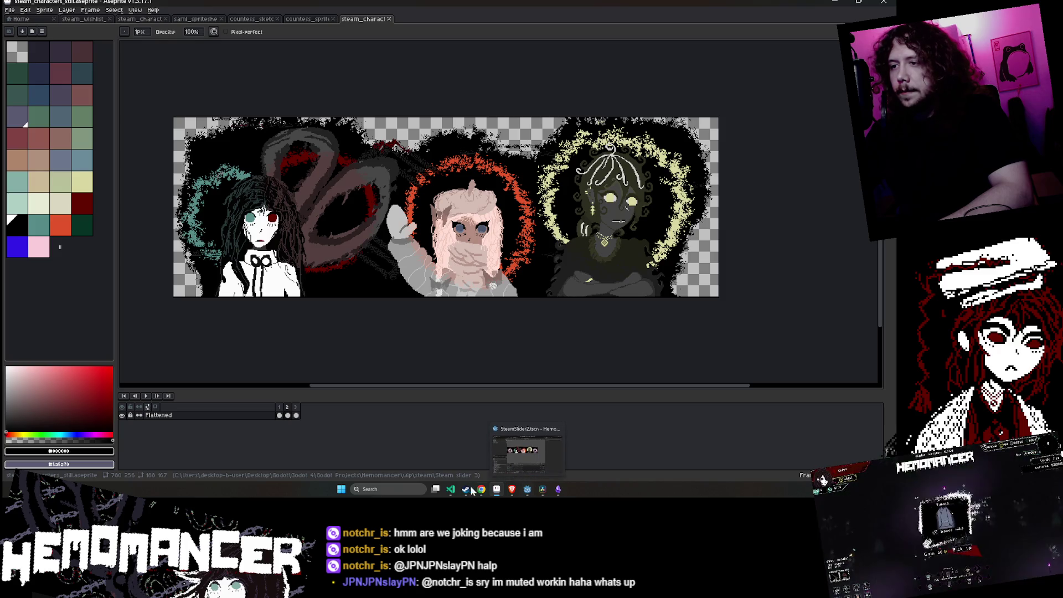
mouse_move(486, 491)
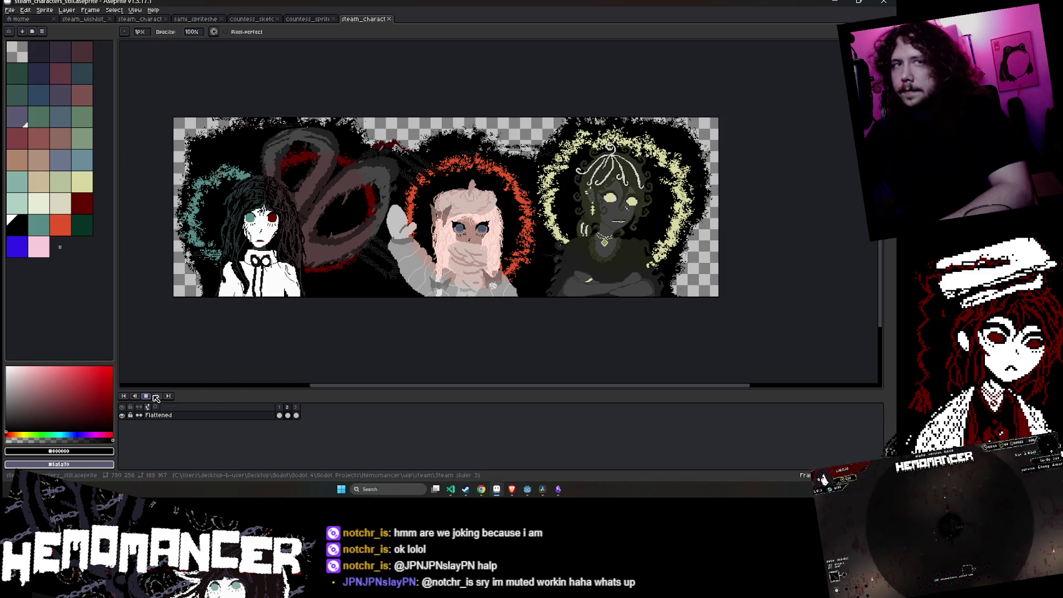
key("Return")
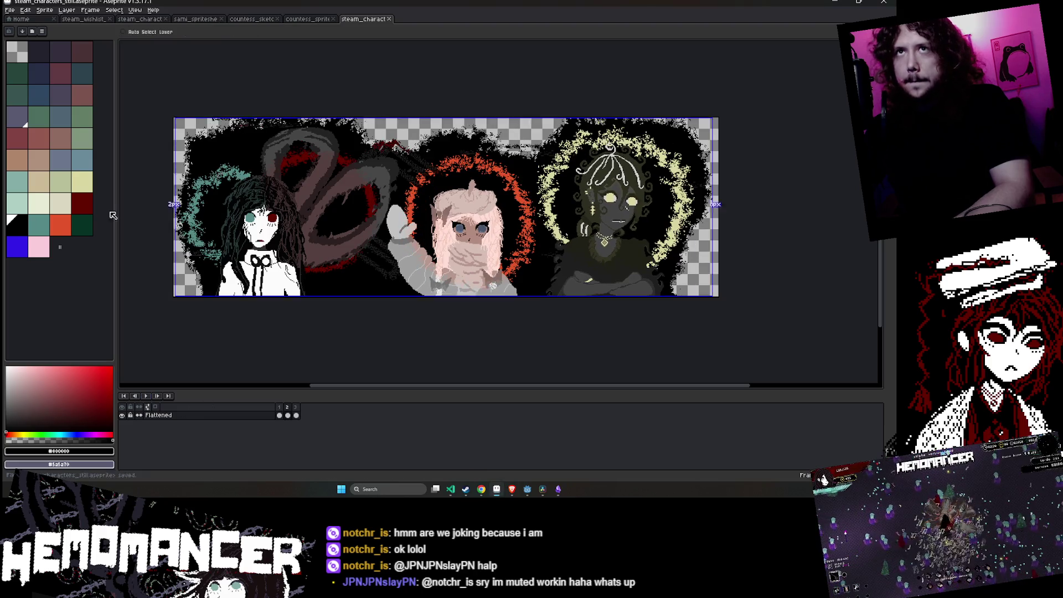
left_click(10, 10)
mouse_move(22, 79)
left_click(105, 79)
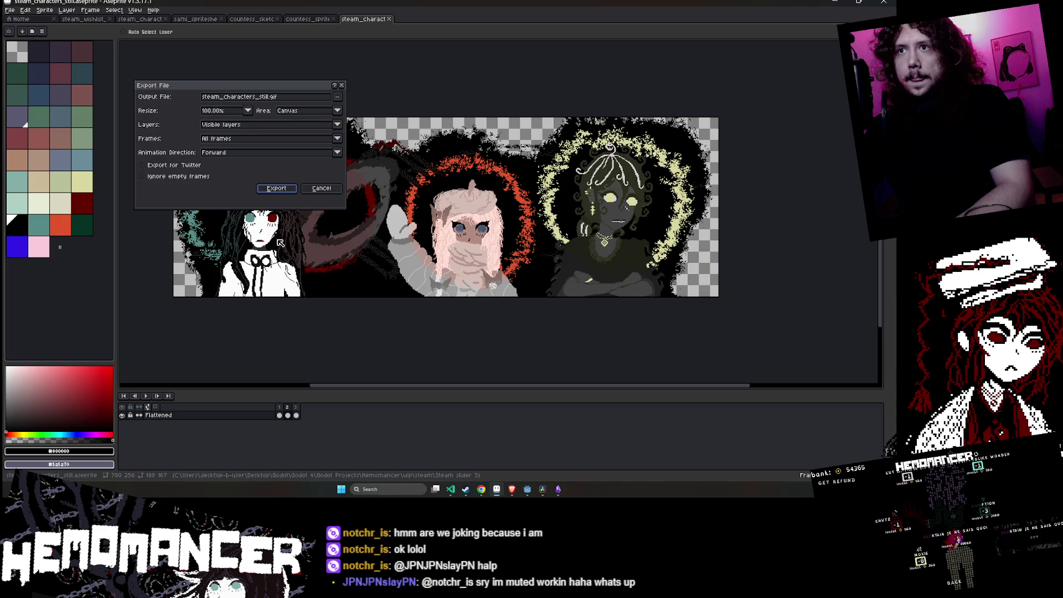
left_click(327, 189)
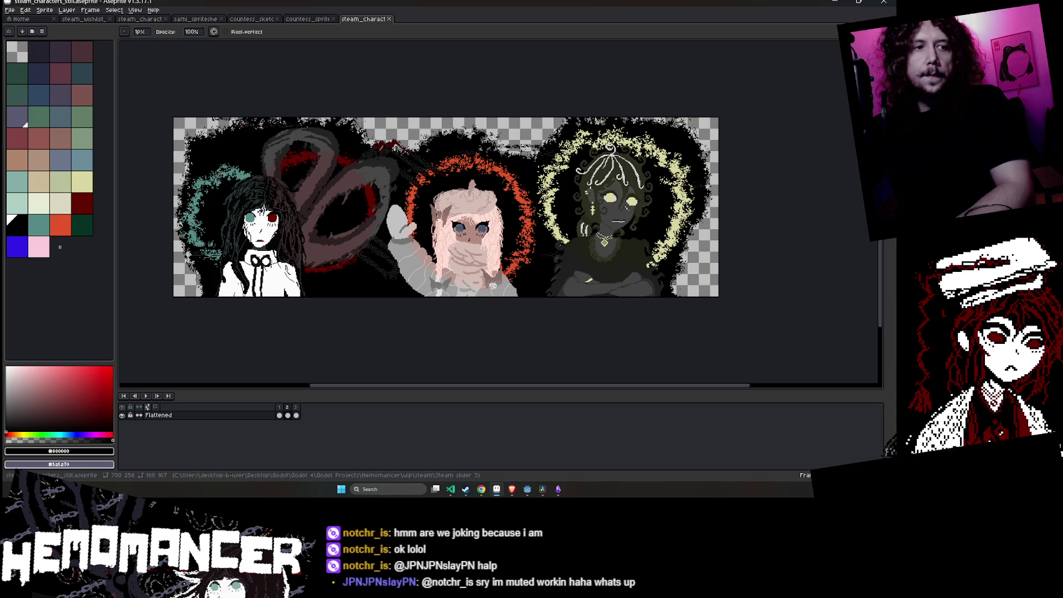
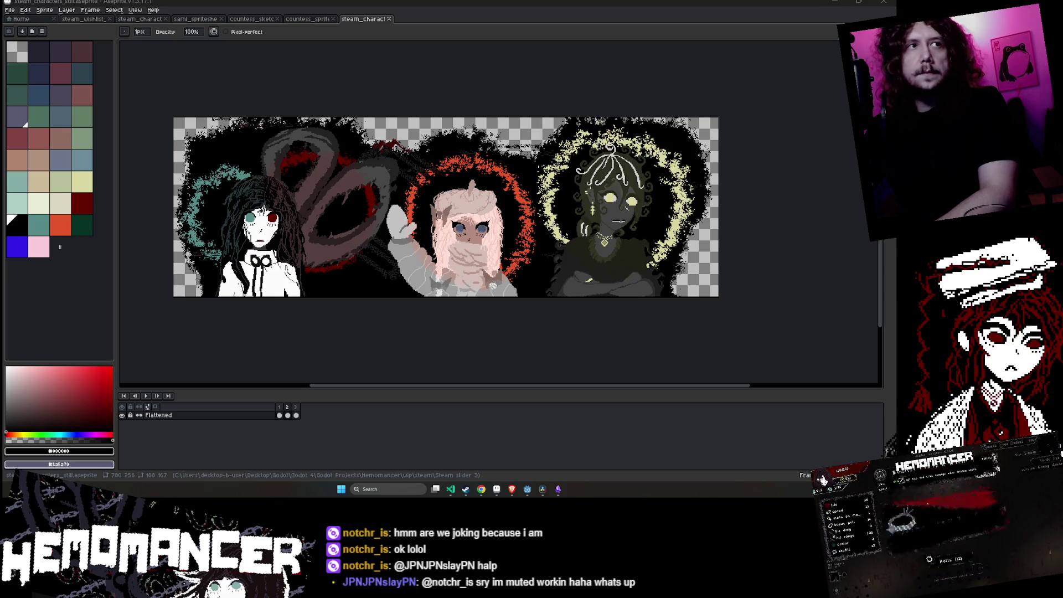
- Switch to the 'Hemomancer on Steam' browser window from its taskbar preview
mouse_move(495, 490)
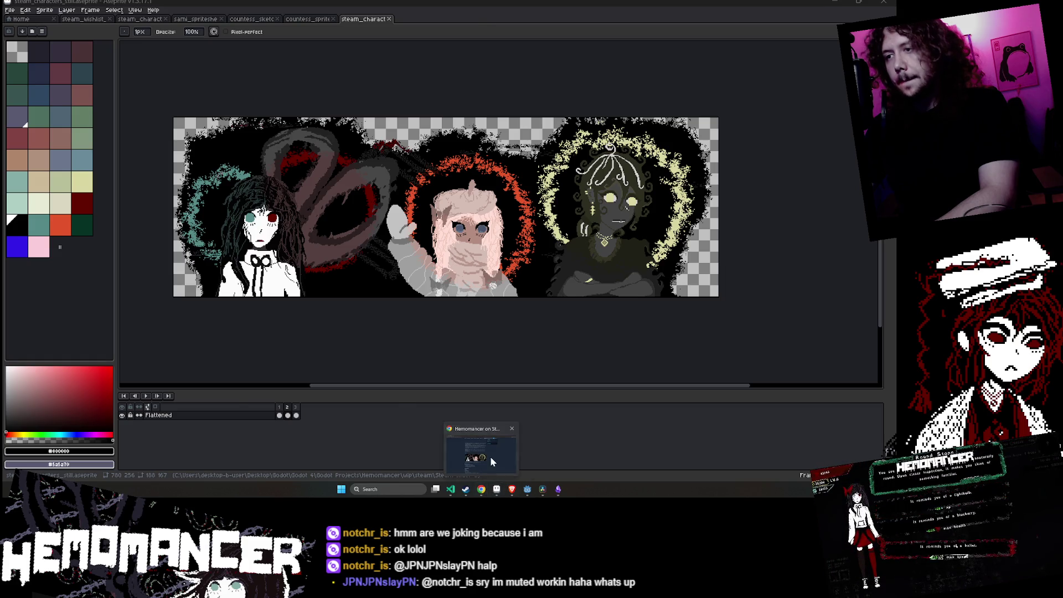
left_click(491, 461)
- Reload the Hemomancer store page and expand the full Core Features description
key("F5")
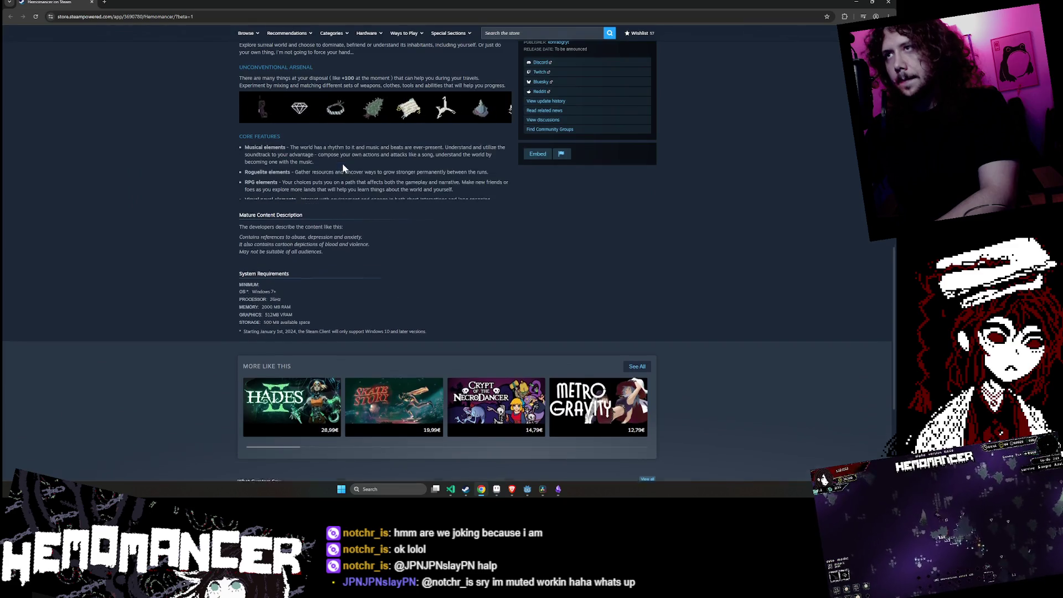
left_click(354, 164)
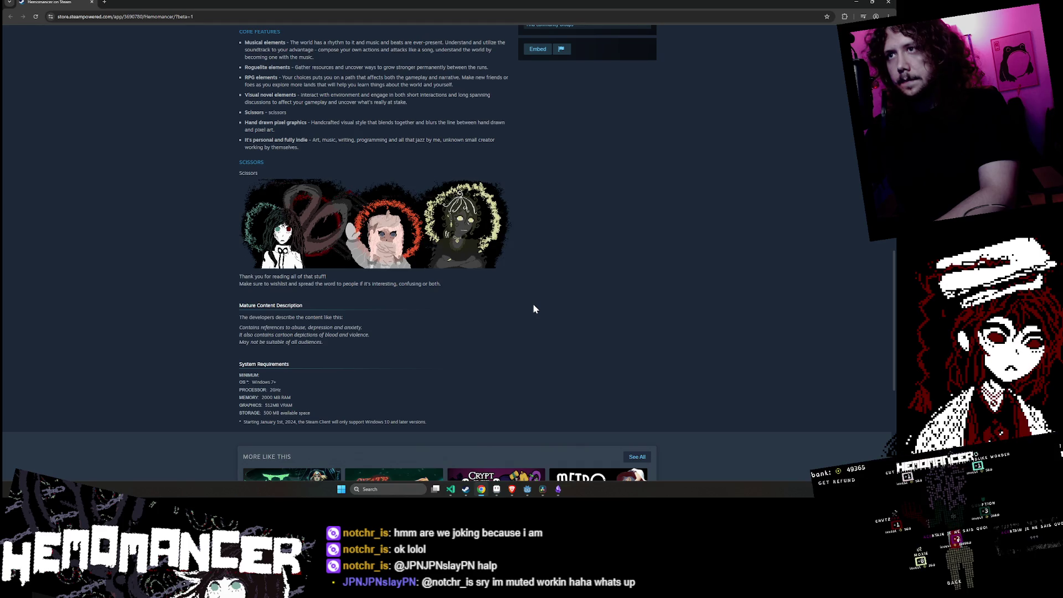
scroll(531, 304, "up", 10)
scroll(508, 313, "up", 5)
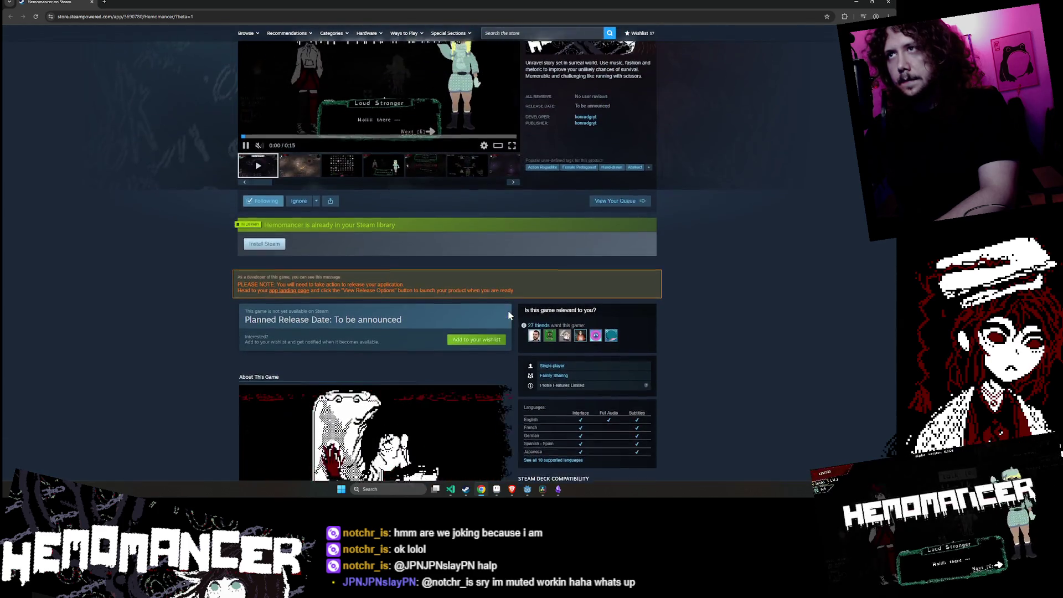
- View the fourth screenshot, scroll down to the Scissors GIF, and minimize the browser
left_click(383, 190)
scroll(378, 221, "down", 7)
scroll(379, 220, "down", 4)
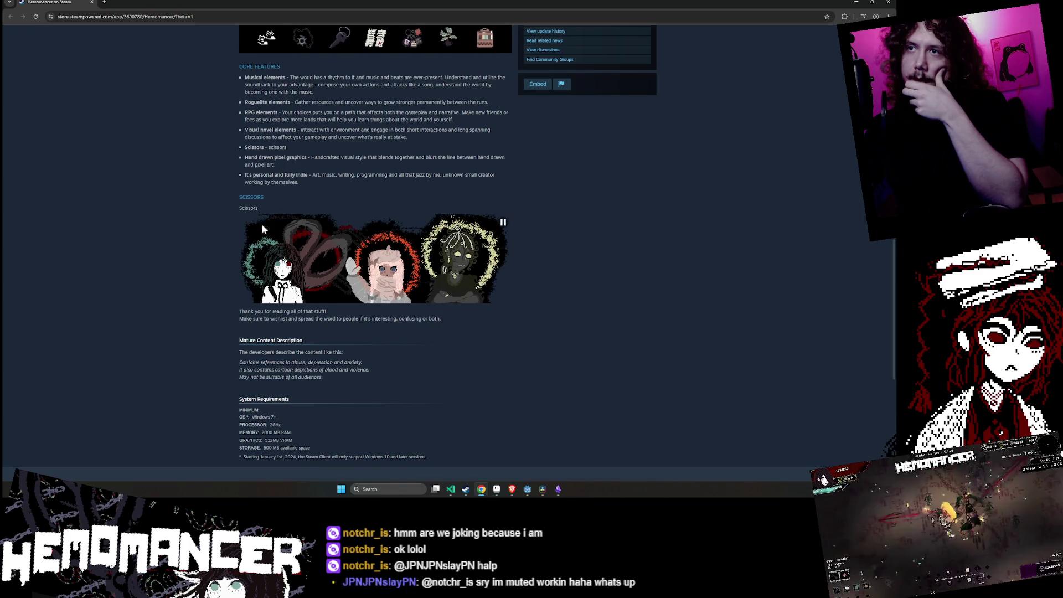
left_click(486, 492)
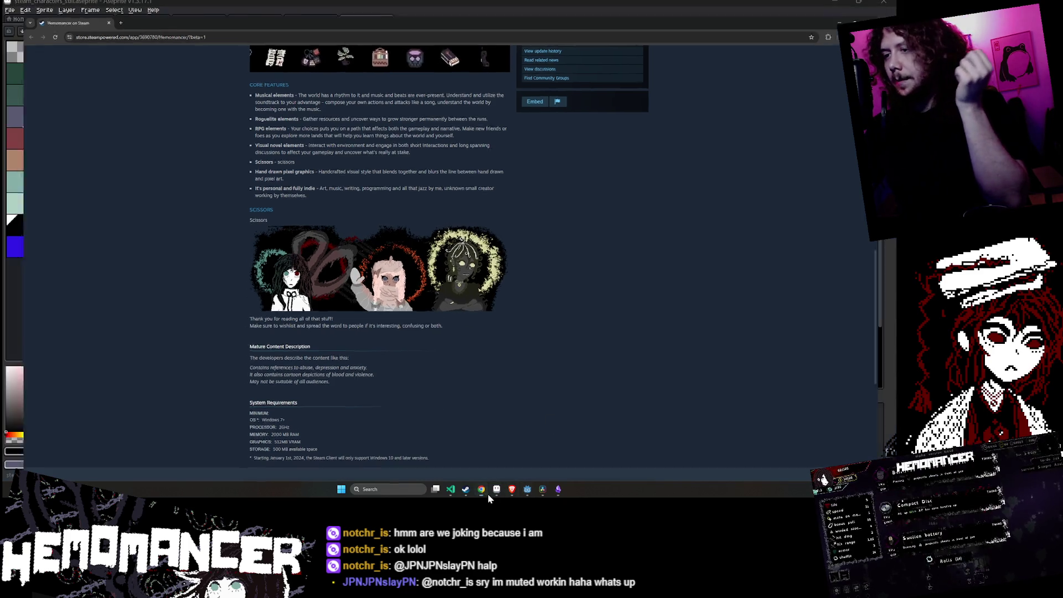
left_click(487, 492)
- Bring the banner artwork back to the front and undo the last change
left_click(486, 491)
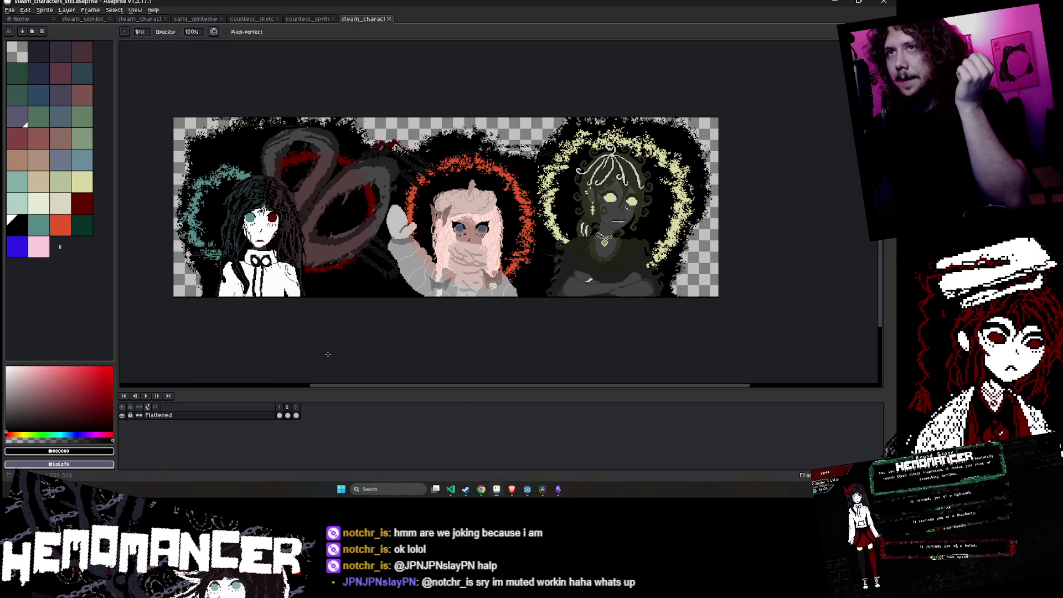
scroll(328, 354, "up", 1)
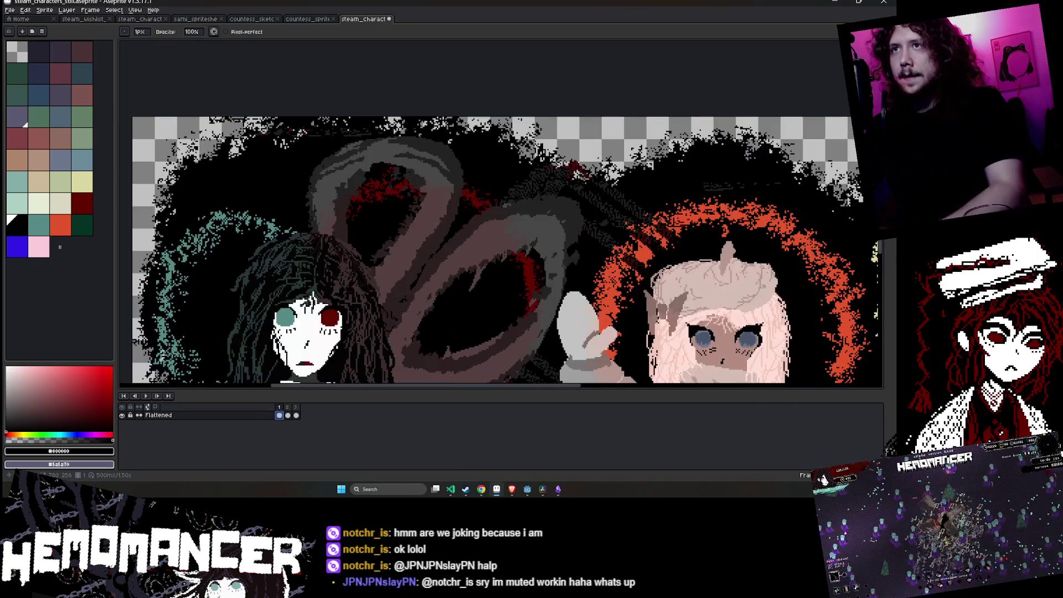
scroll(328, 354, "down", 1)
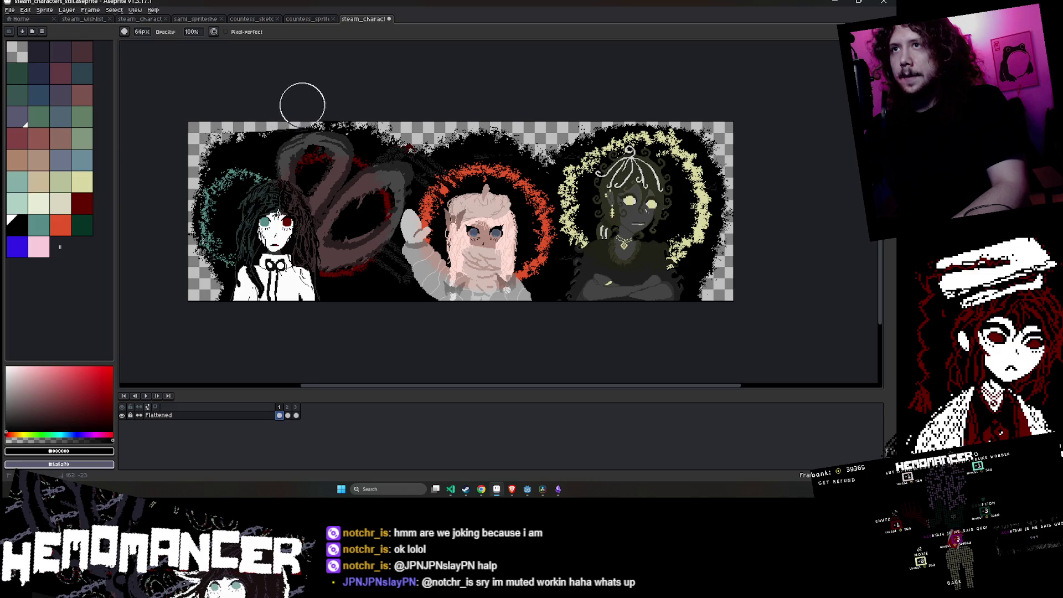
key("ctrl+z")
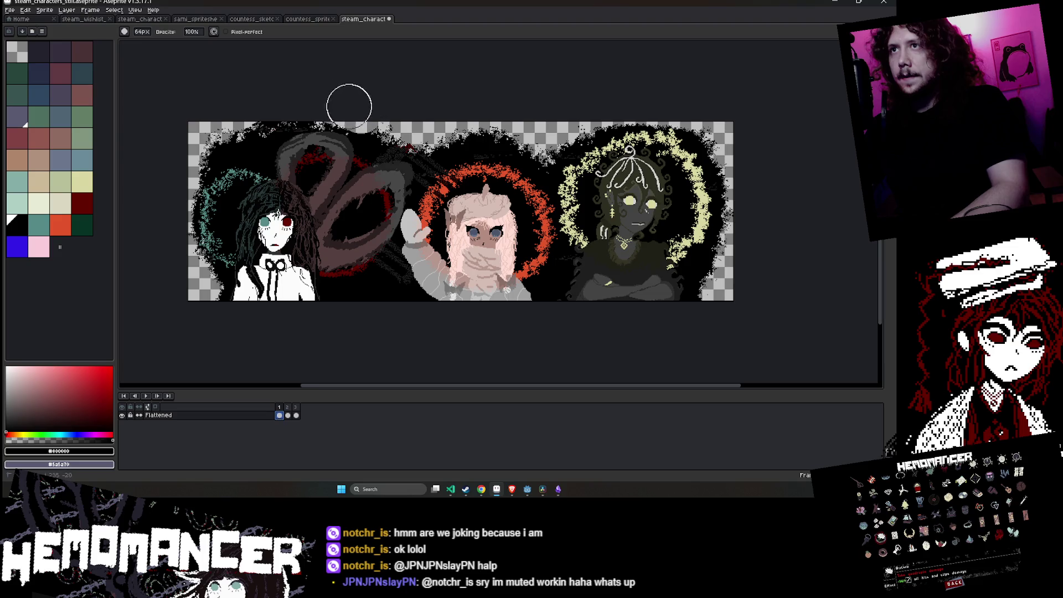
scroll(356, 95, "down", 1)
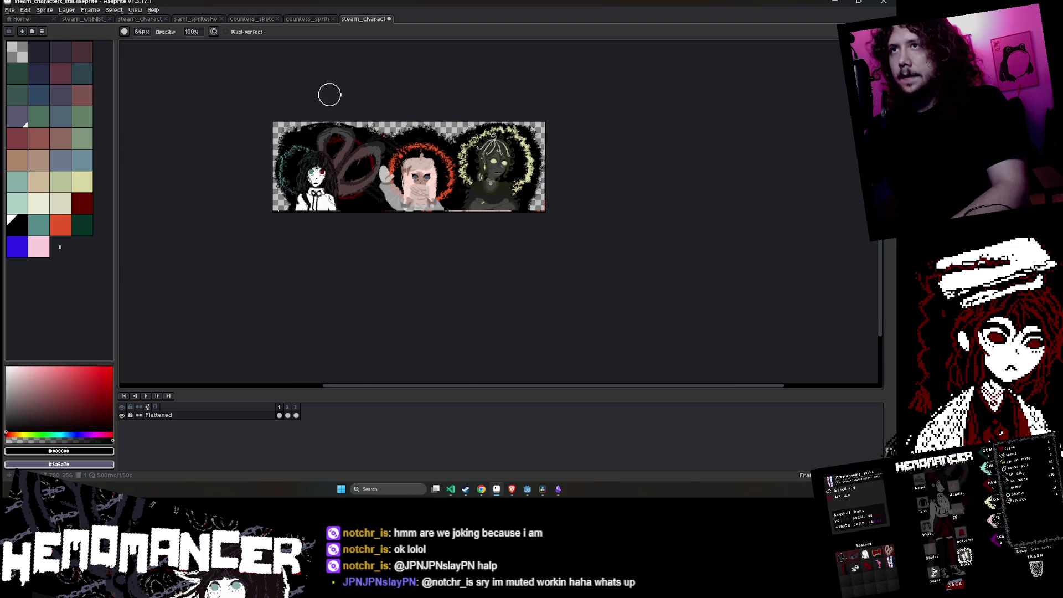
scroll(329, 111, "up", 2)
- Set the brush to 5px and erase the dark pixels along the banner's top edge
key("e")
scroll(425, 136, "up", 7)
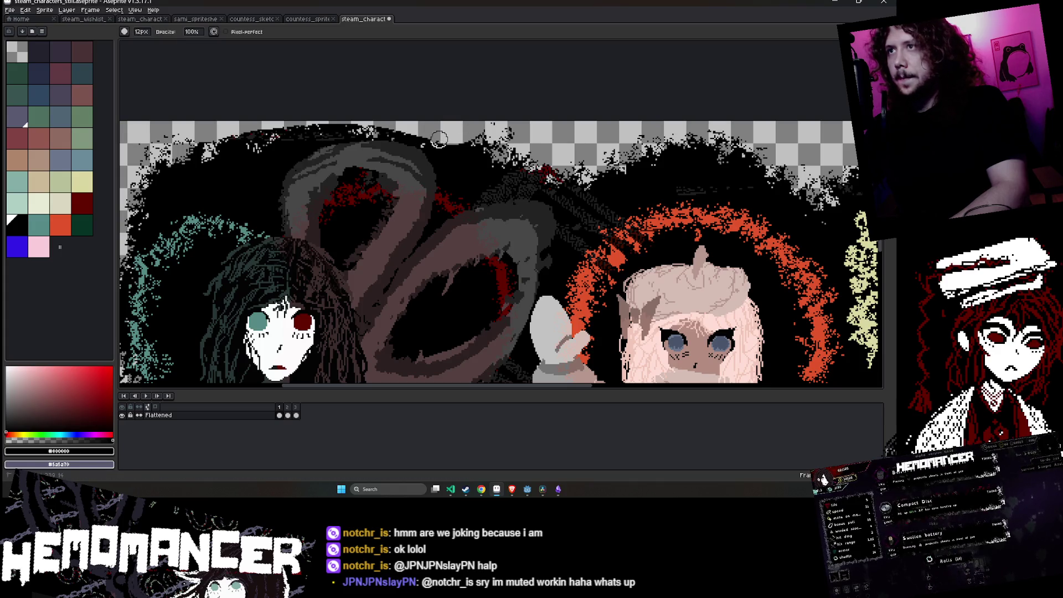
scroll(327, 126, "down", 2)
scroll(331, 127, "down", 2)
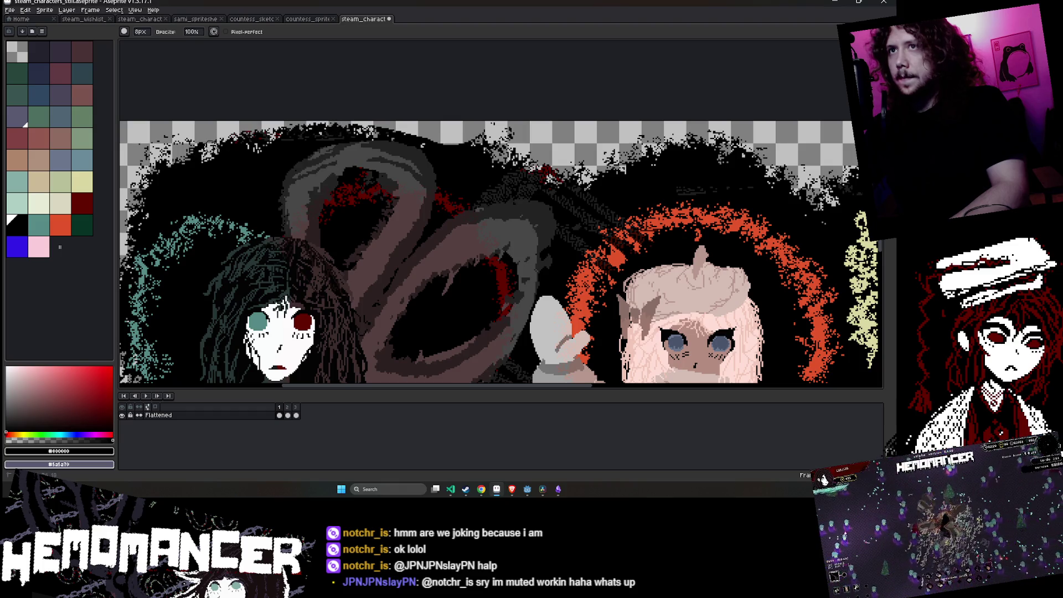
left_click_drag(272, 135, 313, 131)
scroll(412, 138, "down", 2)
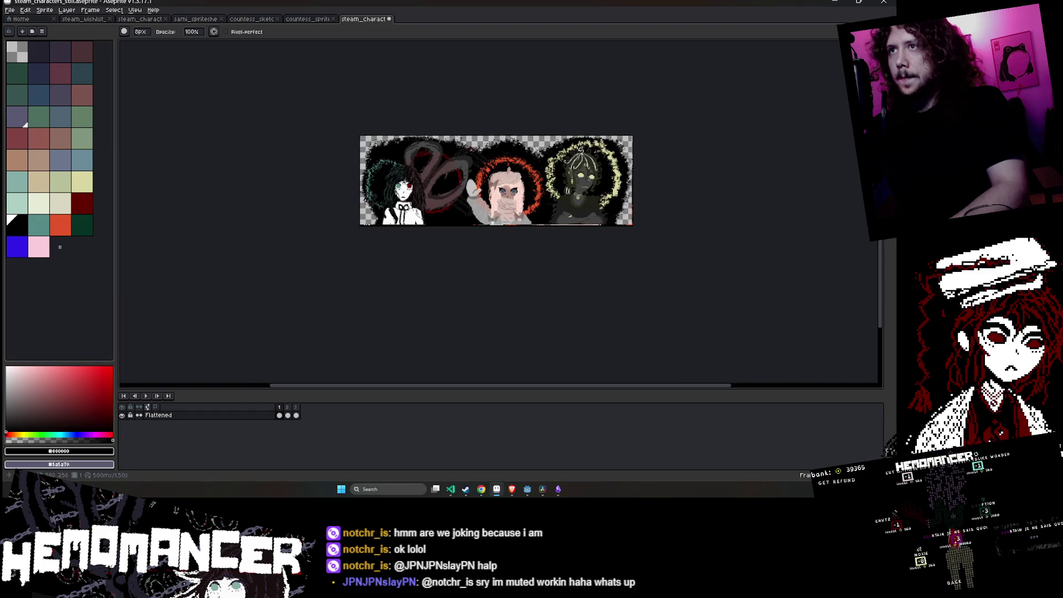
scroll(360, 136, "up", 2)
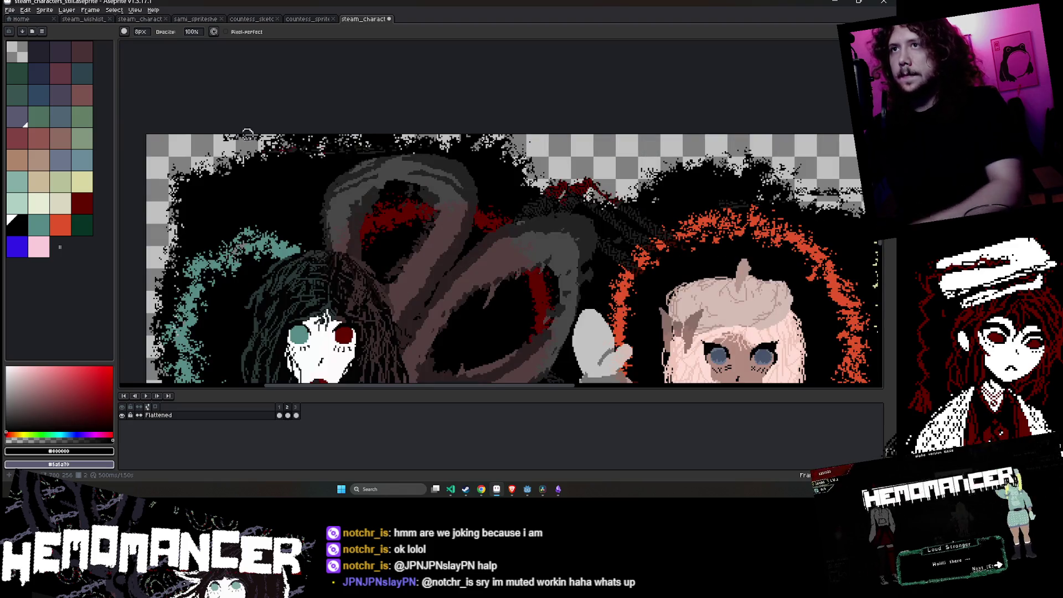
scroll(239, 137, "up", 5)
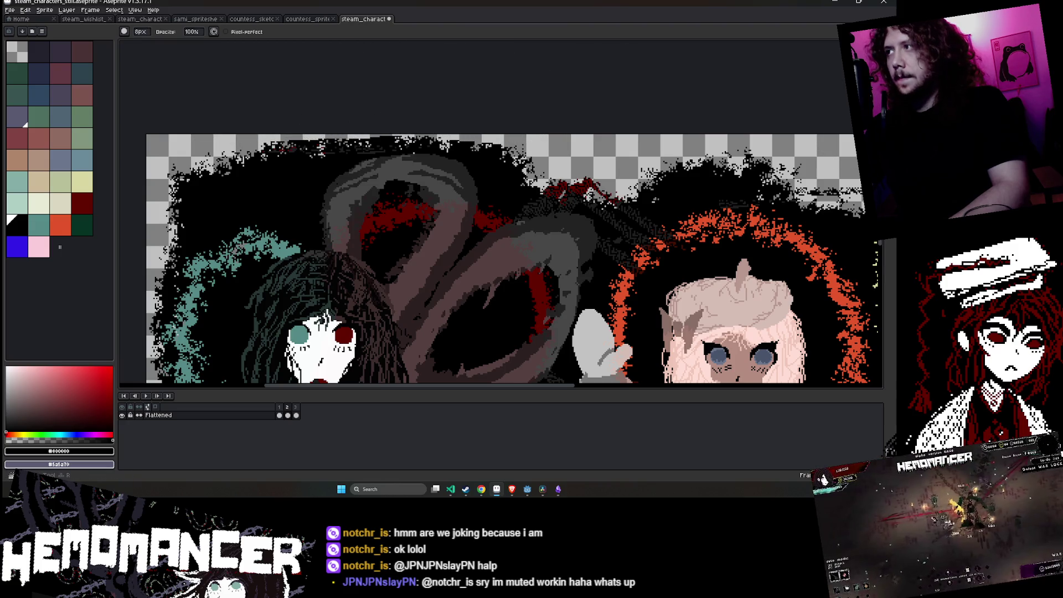
scroll(391, 122, "up", 2)
- Change the brush to 7px and zoom around the top edge to check the cleanup
key("minus")
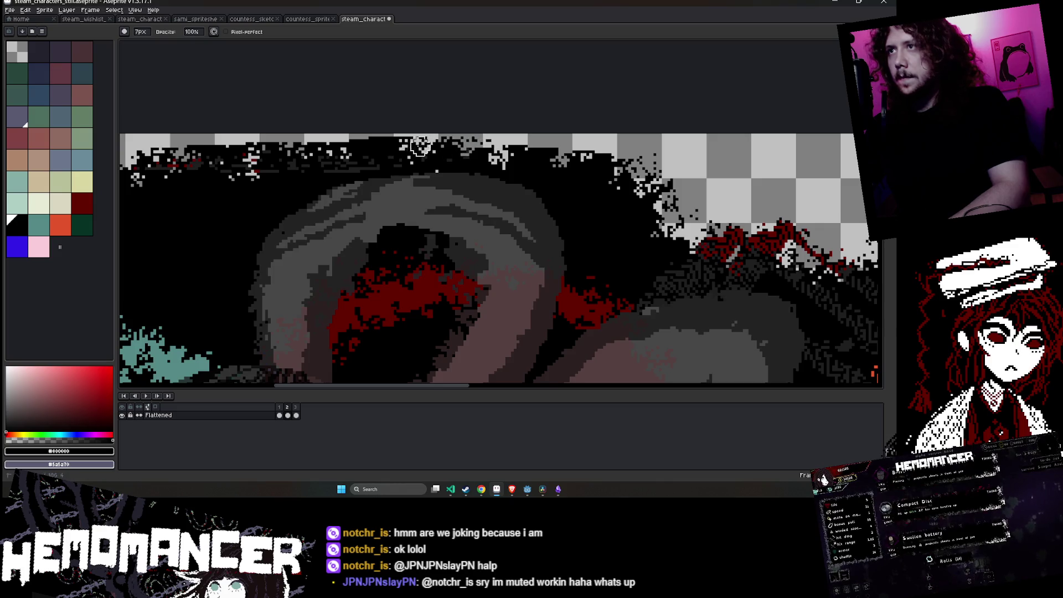
scroll(153, 166, "down", 2)
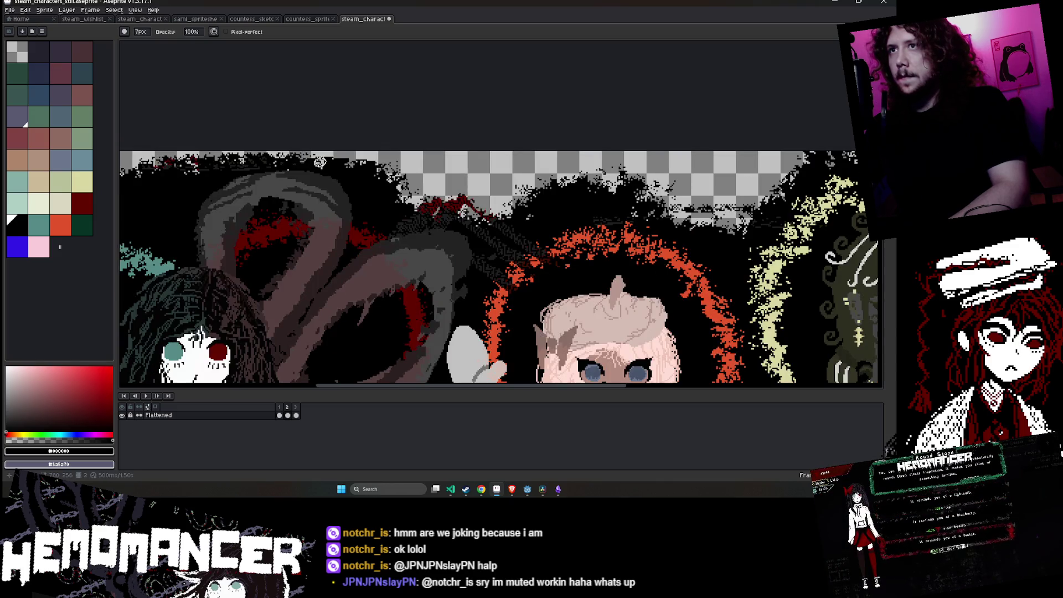
scroll(387, 169, "down", 2)
scroll(388, 166, "down", 2)
scroll(381, 145, "up", 4)
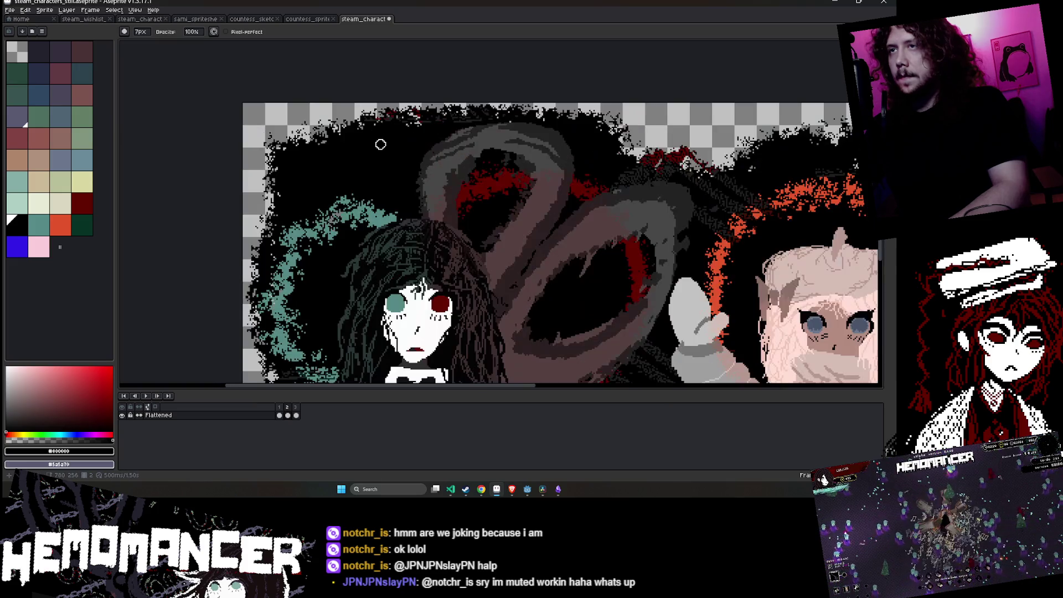
scroll(608, 121, "up", 9)
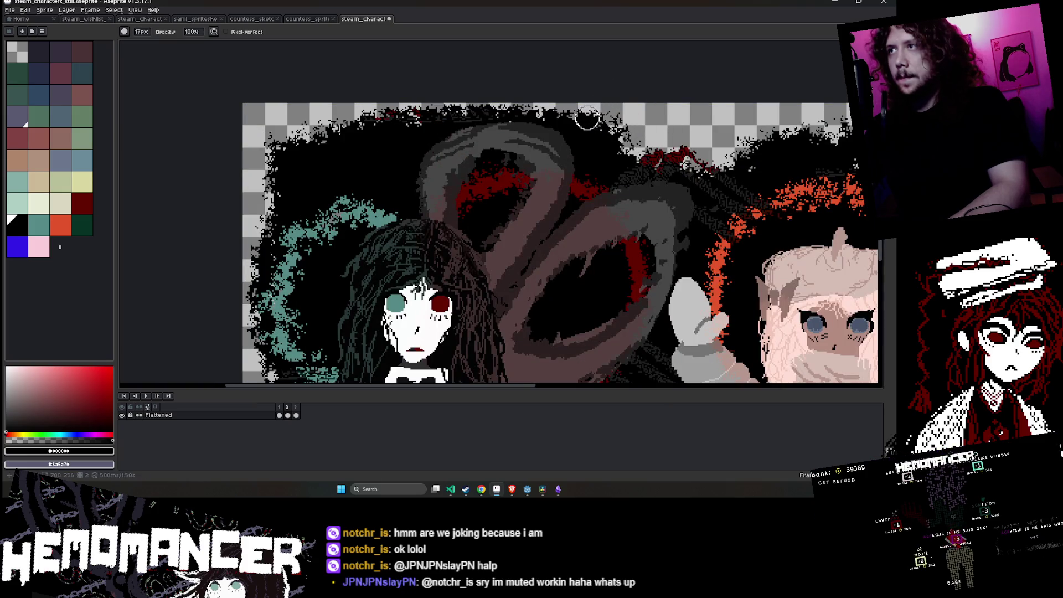
scroll(604, 122, "down", 3)
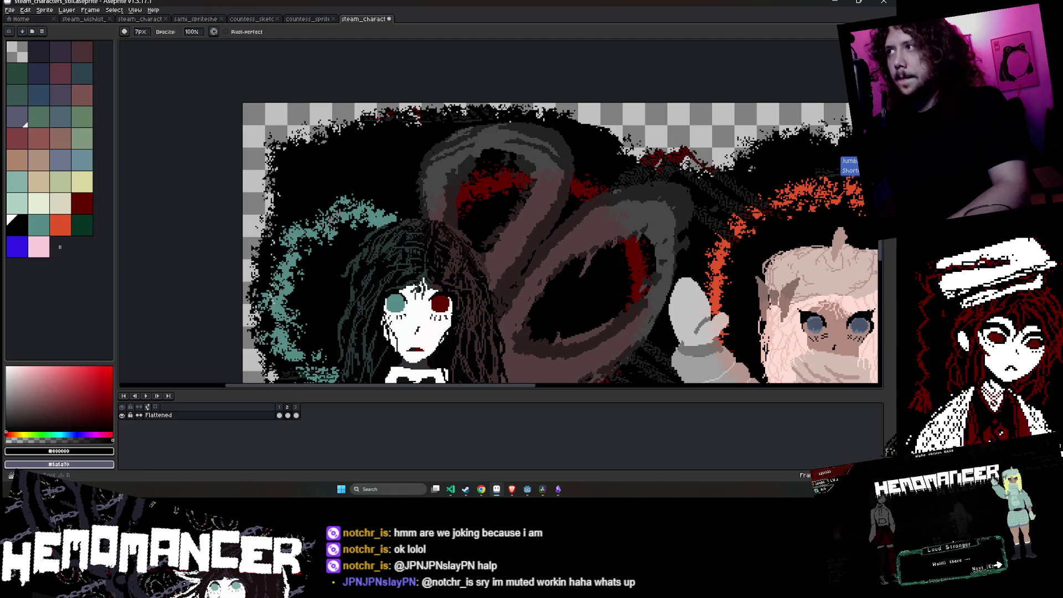
scroll(621, 139, "up", 7)
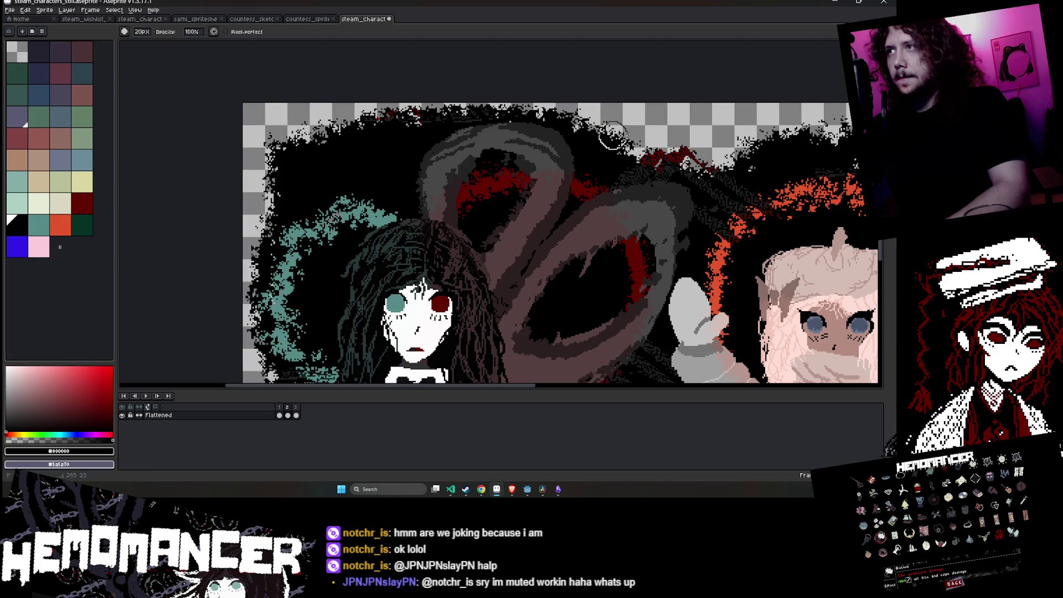
scroll(613, 136, "down", 1)
scroll(483, 91, "down", 2)
scroll(483, 91, "up", 2)
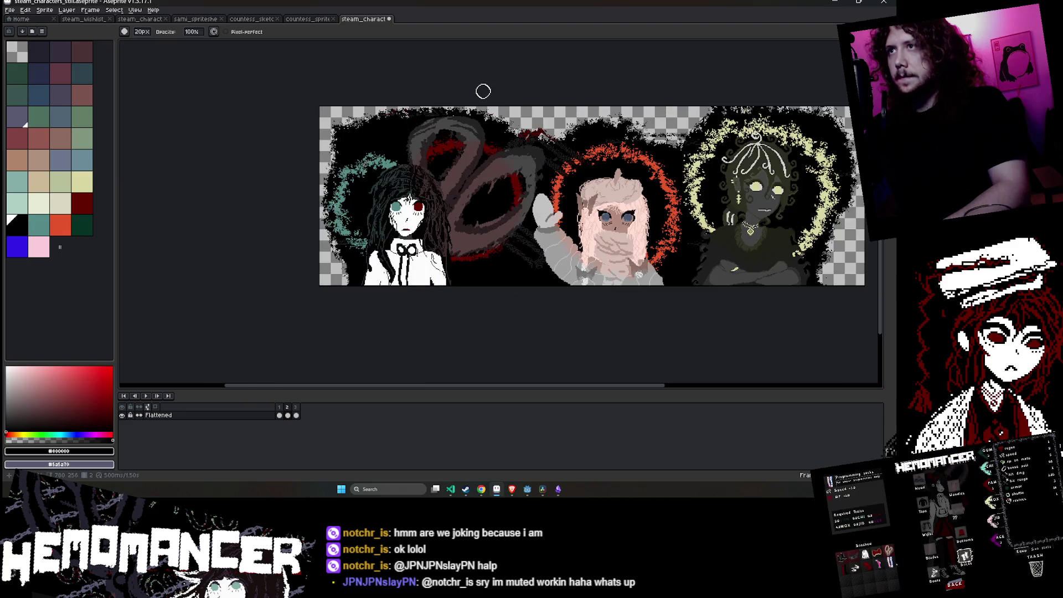
scroll(317, 126, "up", 6)
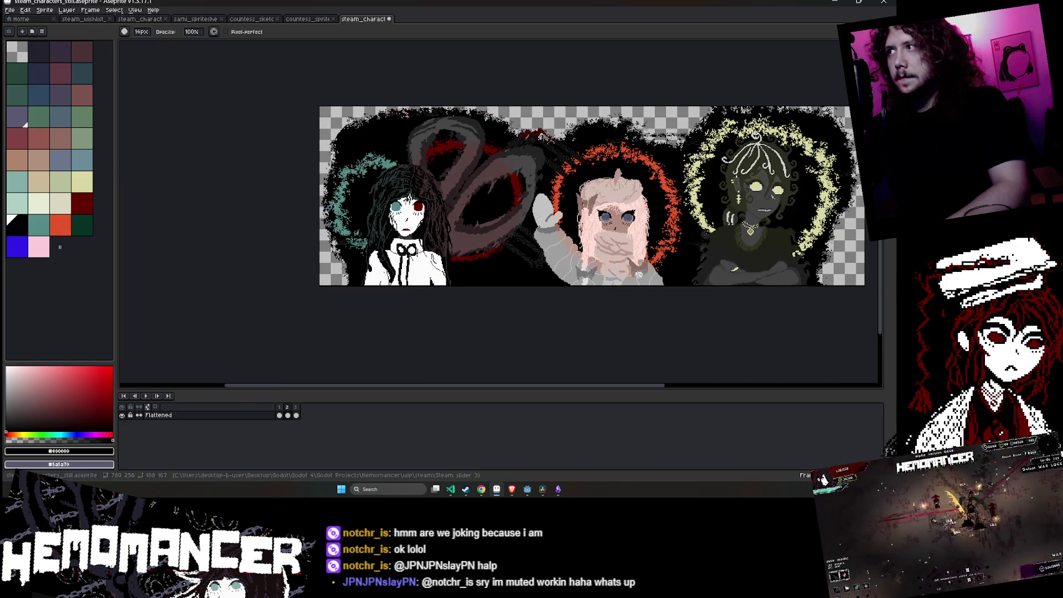
scroll(326, 110, "up", 2)
scroll(327, 111, "up", 1)
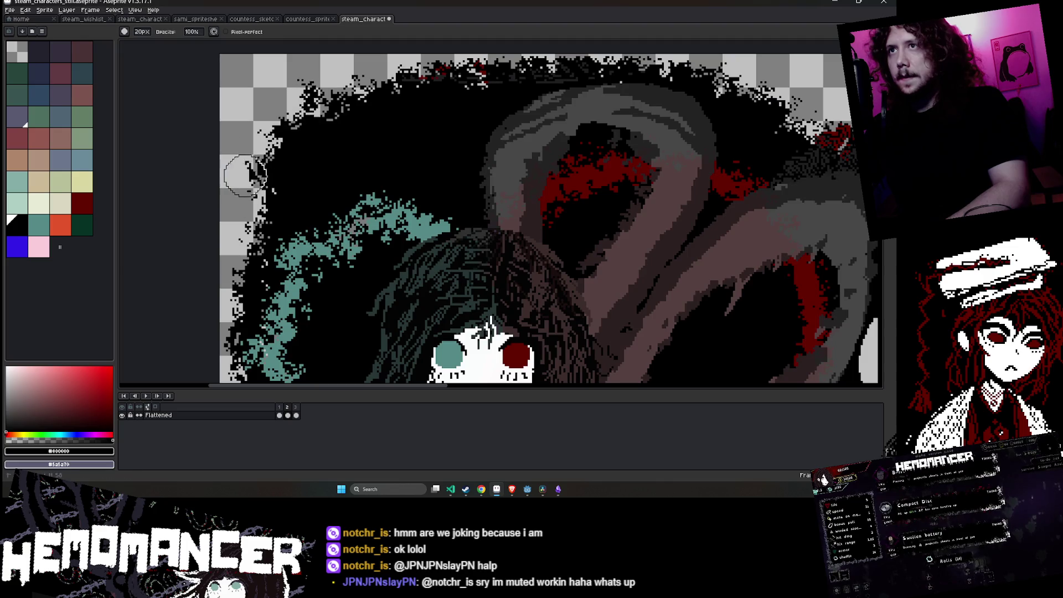
scroll(466, 69, "down", 4)
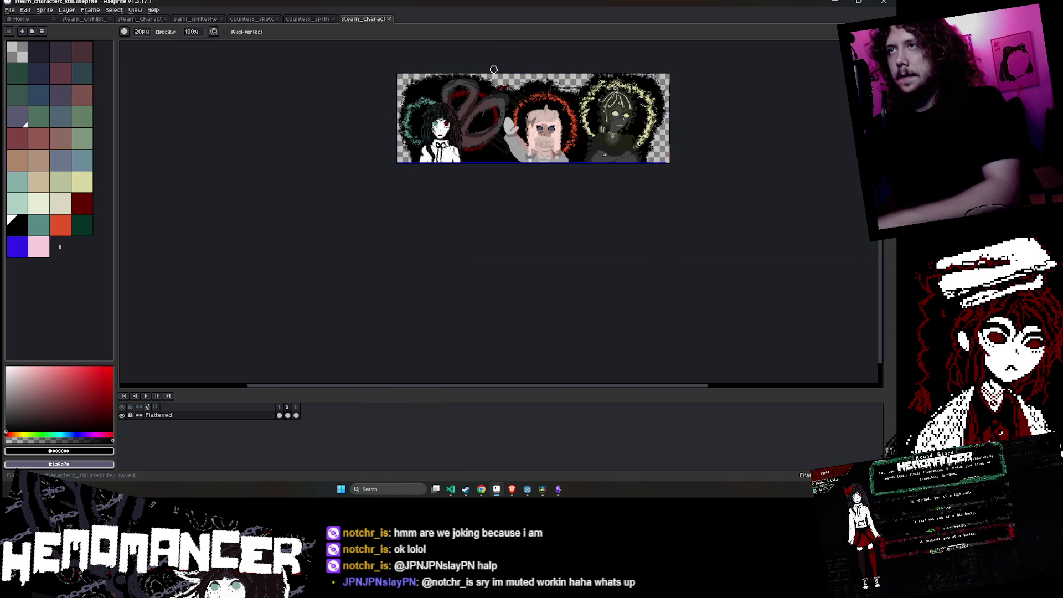
- Save the banner, then reduce the brush size to 16px and then 8px
key("ctrl+s")
scroll(492, 66, "up", 3)
scroll(481, 67, "down", 3)
scroll(465, 70, "up", 3)
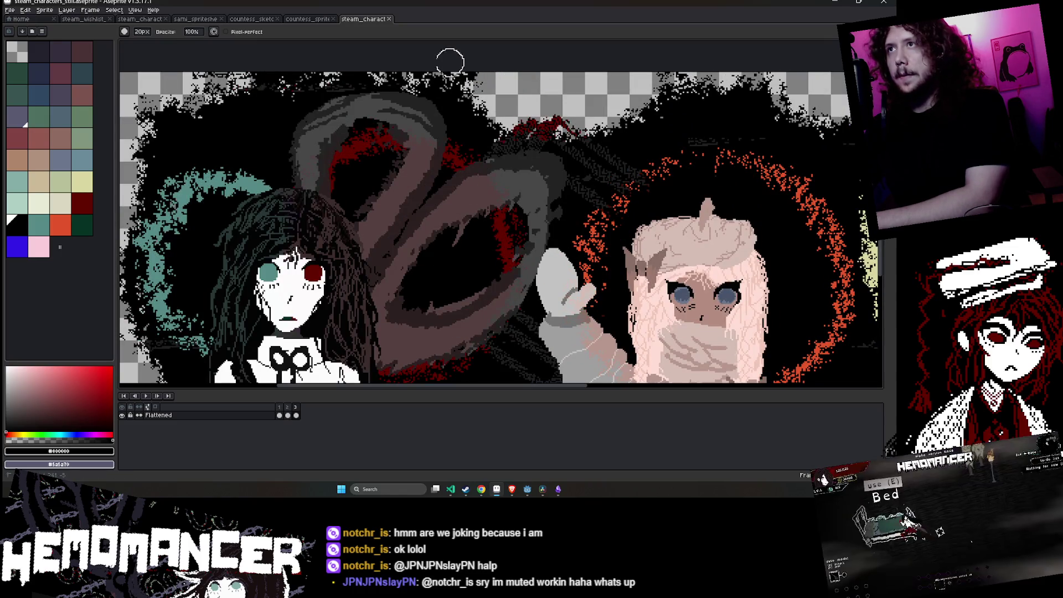
key("minus")
key("minus")
key("minus")
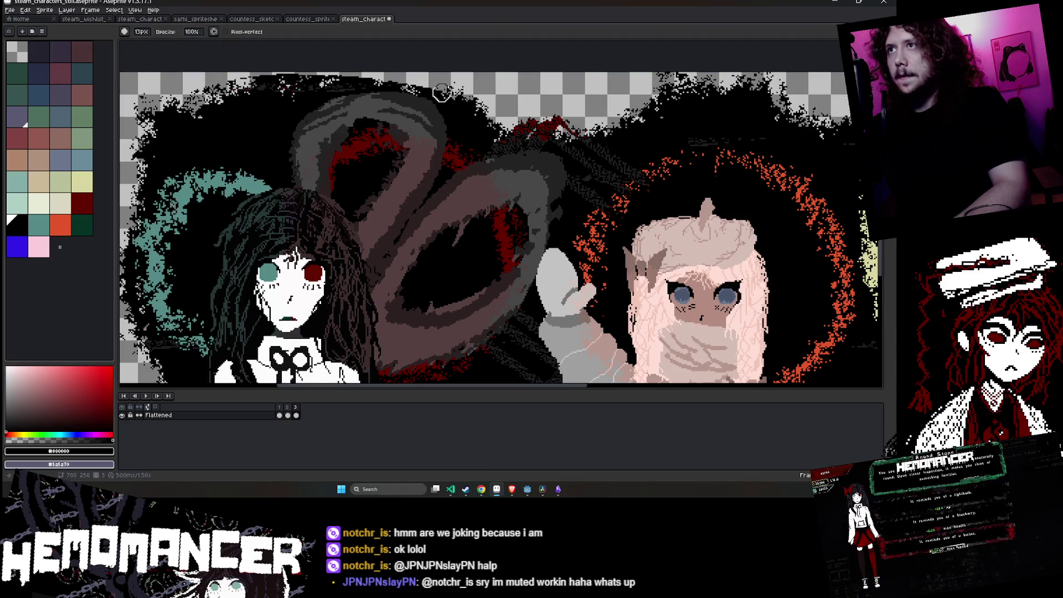
key("minus")
key("minus")
key("minus")
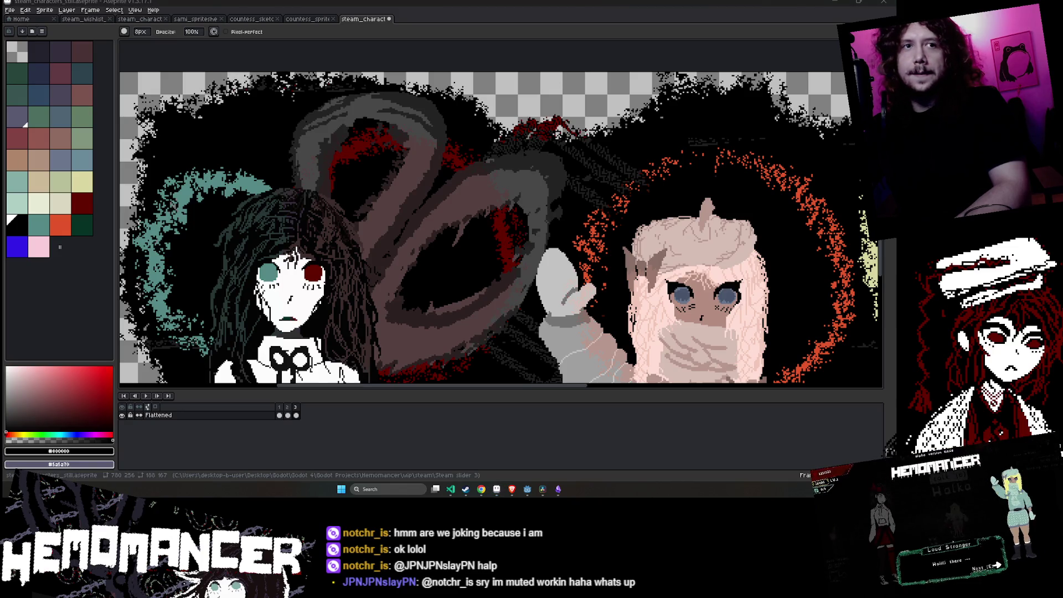
scroll(309, 185, "up", 1)
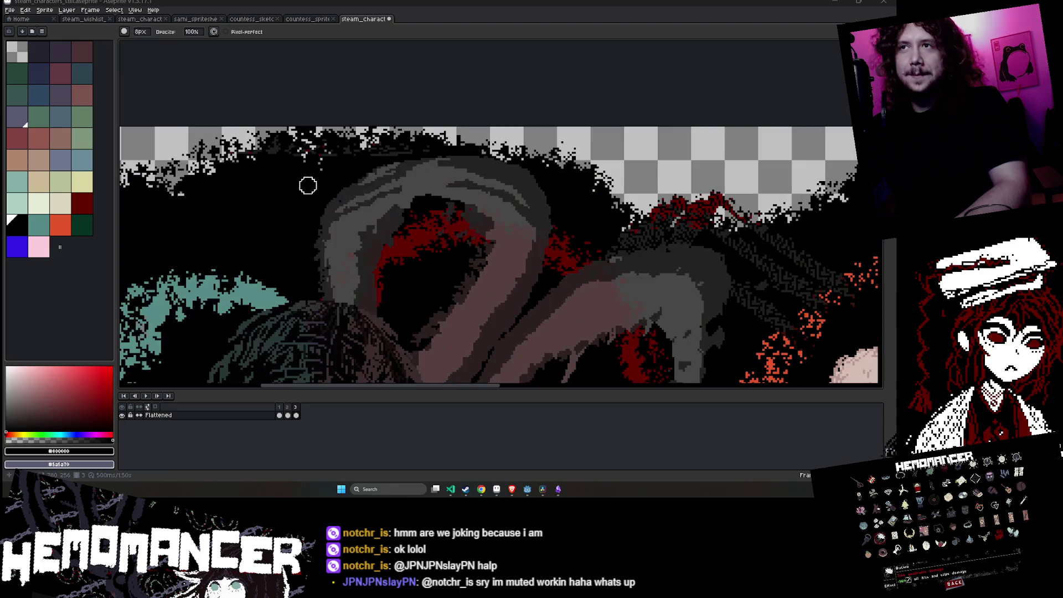
- Return the brush to 8px, zoom around the creature, and save the .aseprite file again
key("plus")
key("plus")
key("plus")
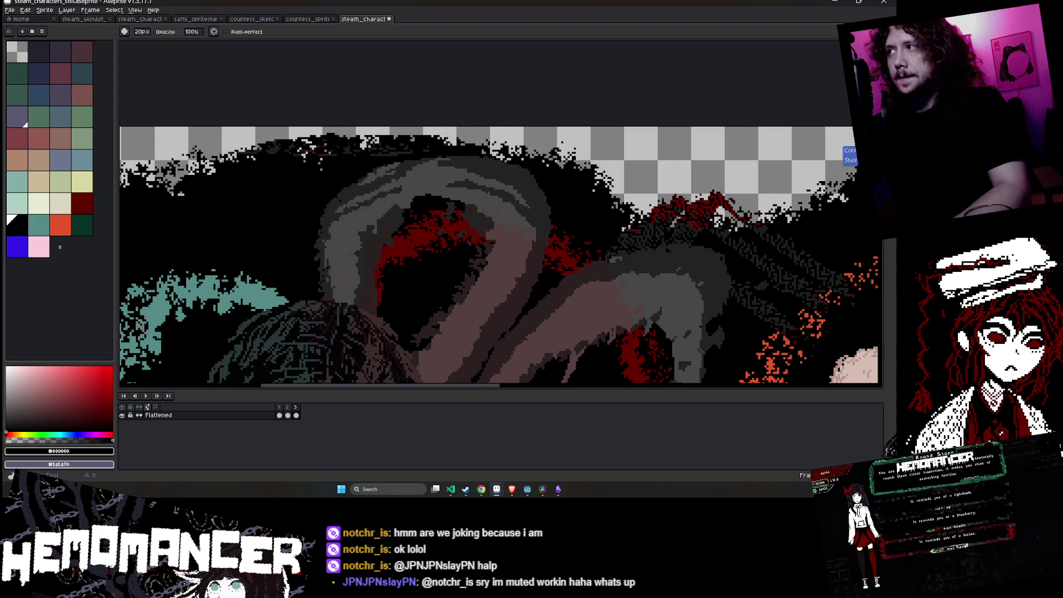
key("r")
scroll(544, 149, "down", 5)
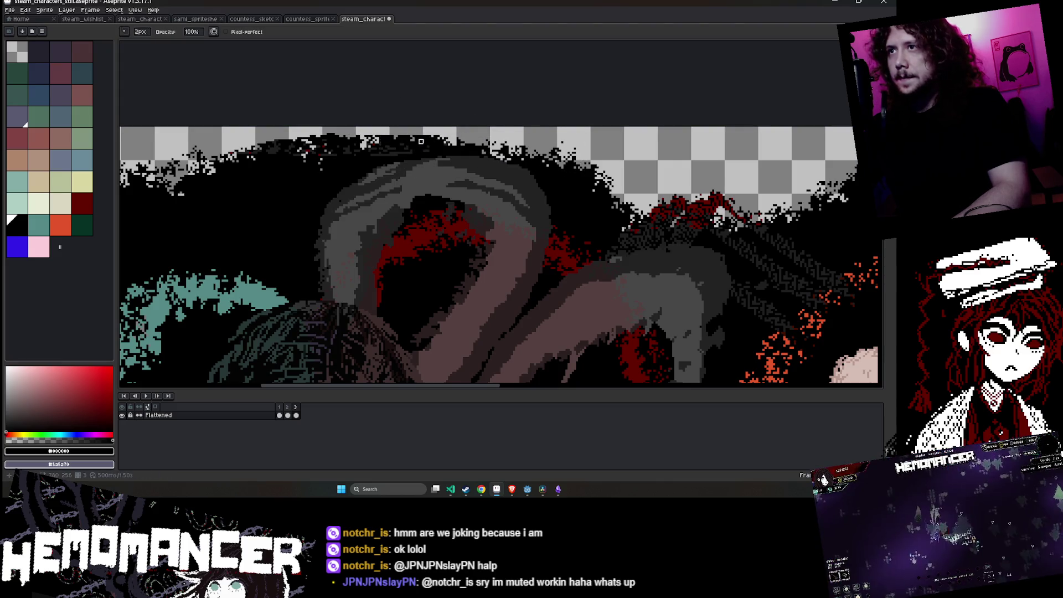
scroll(436, 143, "up", 2)
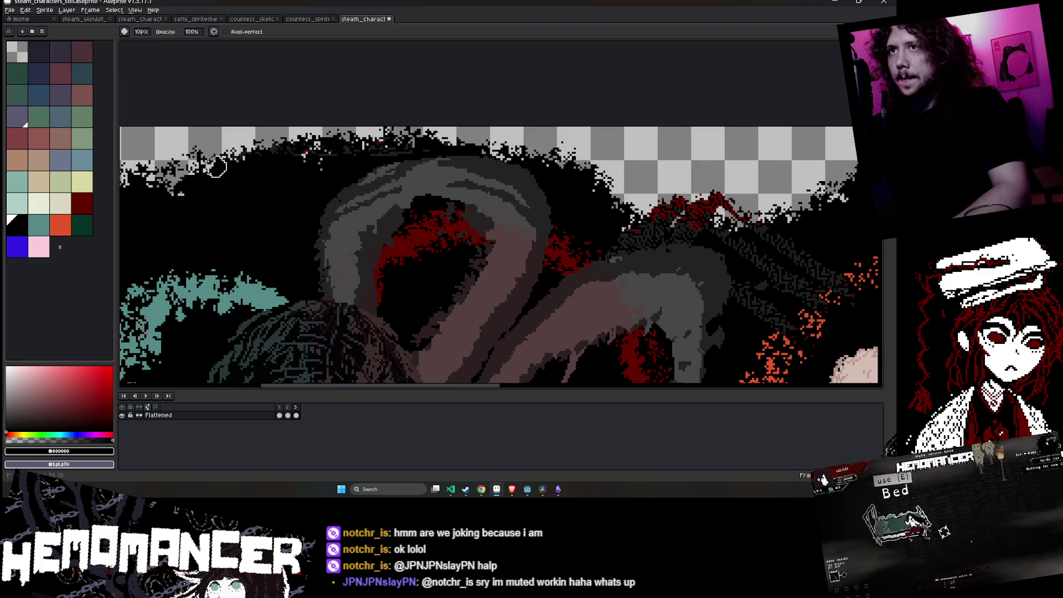
scroll(238, 161, "down", 4)
scroll(273, 146, "up", 2)
scroll(327, 143, "up", 2)
scroll(500, 108, "up", 2)
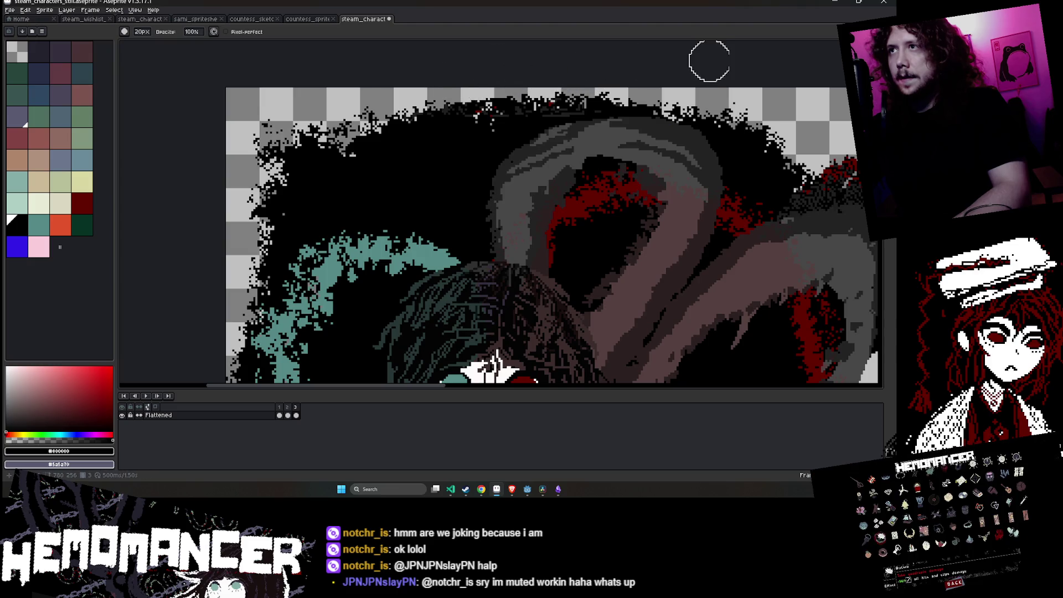
key("ctrl+s")
scroll(651, 78, "down", 1)
scroll(651, 78, "down", 1)
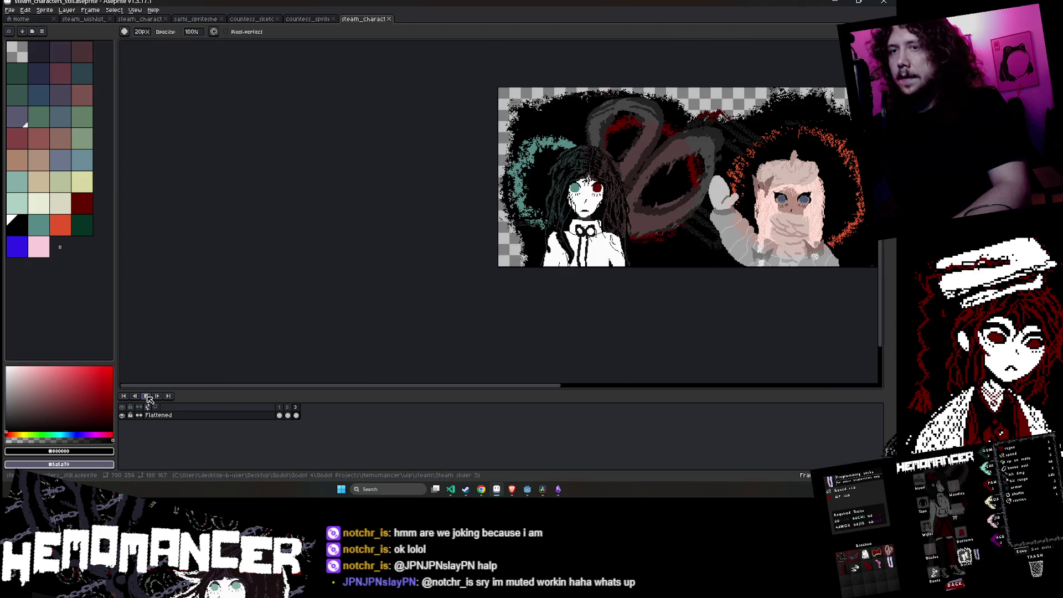
- Play the three-frame banner animation and pan the canvas to view the whole banner
left_click(145, 396)
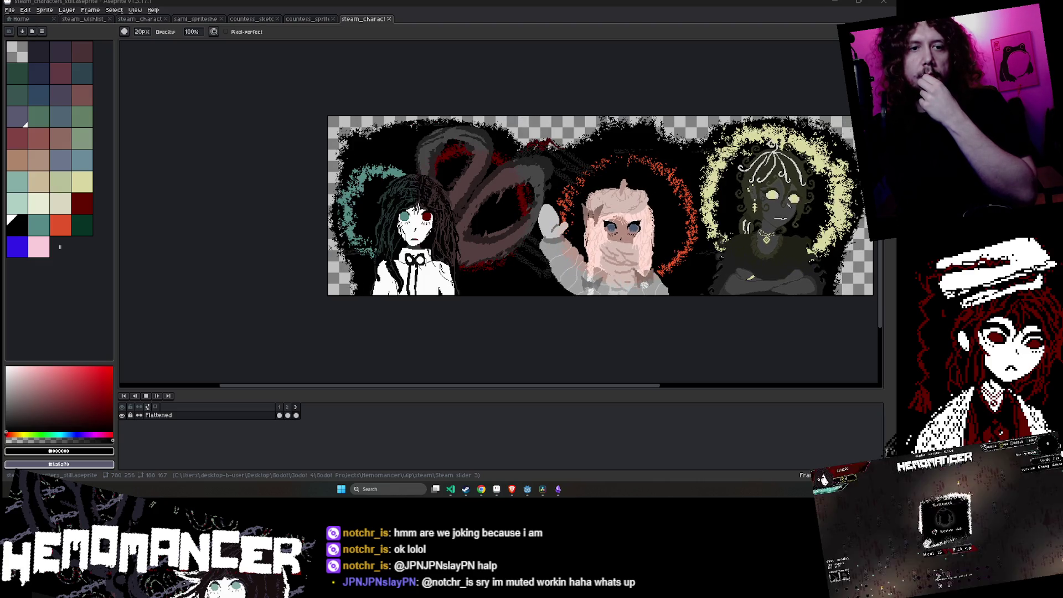
left_click_drag(381, 307, 233, 323)
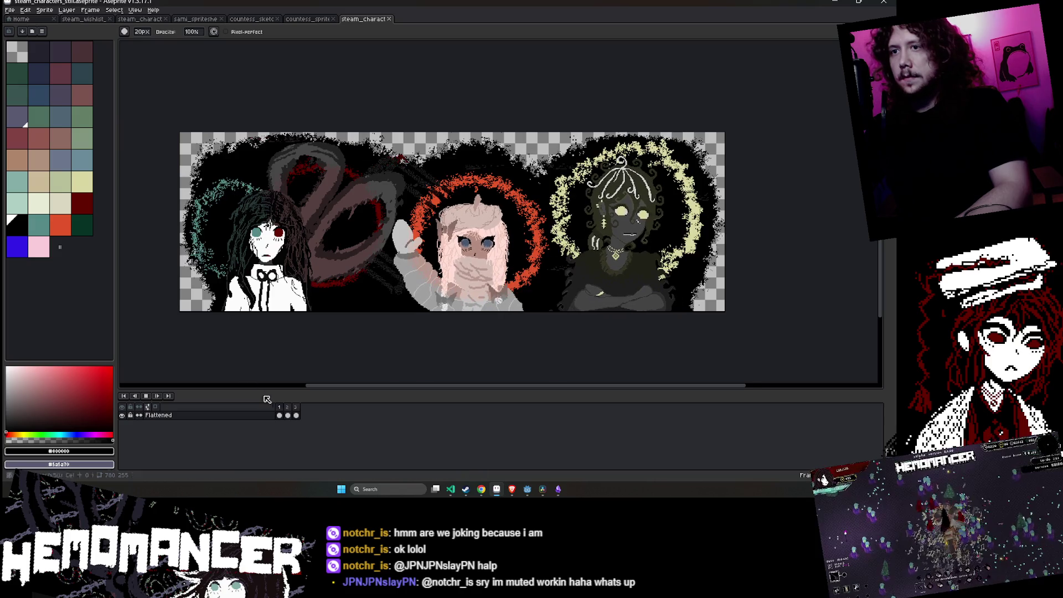
- Stop playback, Magic Wand-select and transform the left girl's red eye, then undo it
left_click(145, 396)
scroll(266, 231, "up", 5)
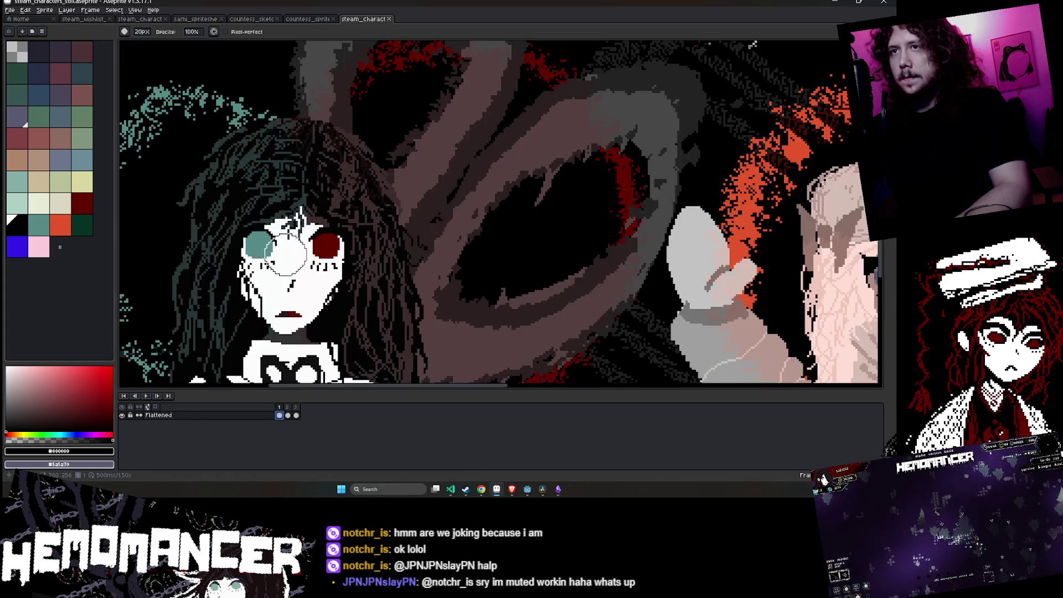
key("w")
left_click(351, 236)
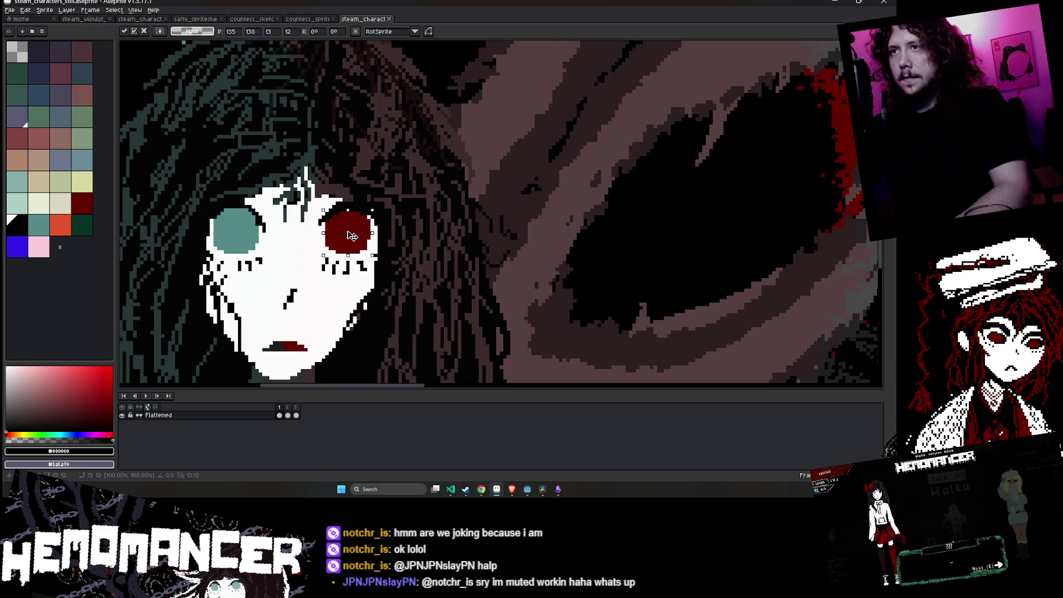
key("Return")
scroll(382, 265, "down", 3)
scroll(386, 233, "down", 2)
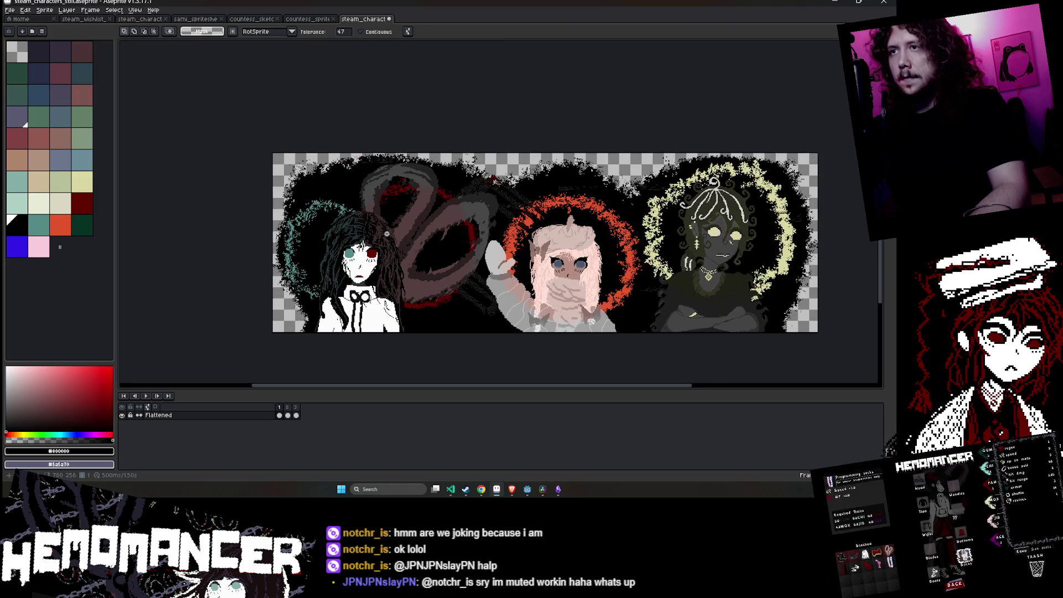
key("ctrl+z")
- Select the left girl's white body and face, deselect, and save the banner
key("Return")
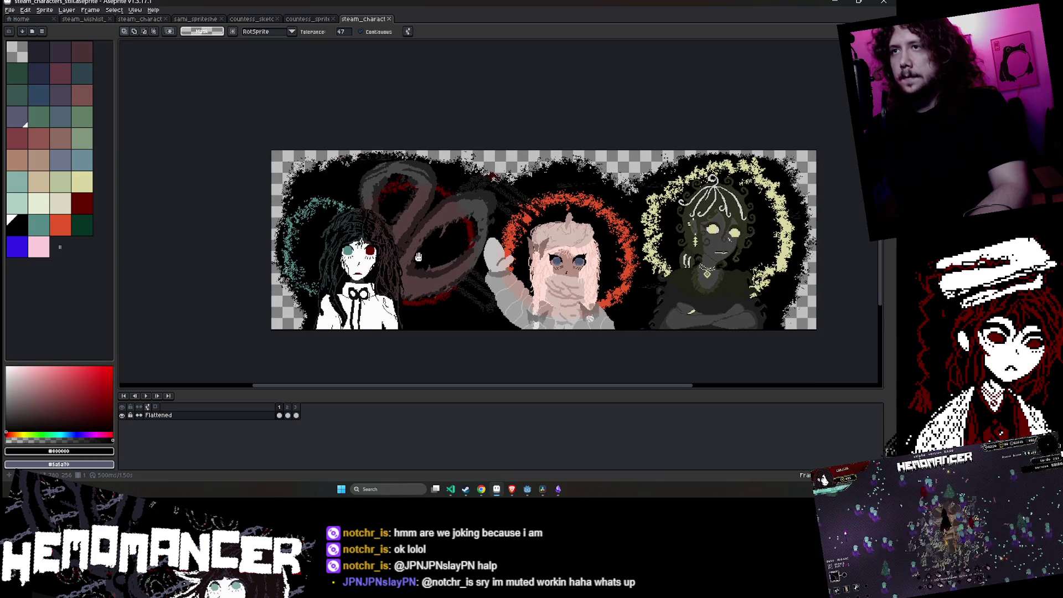
scroll(372, 250, "up", 2)
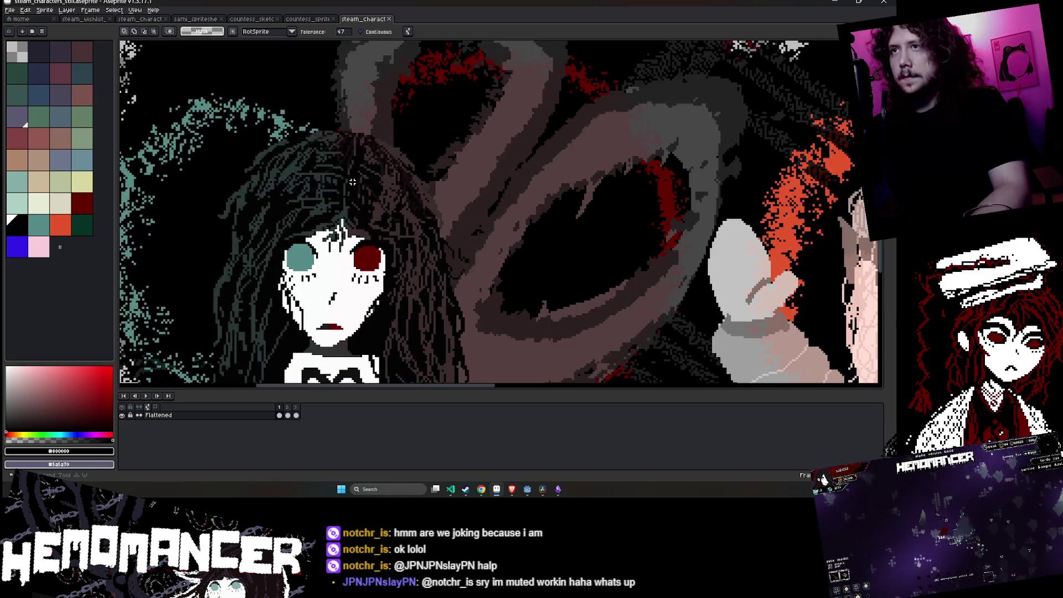
scroll(355, 185, "down", 4)
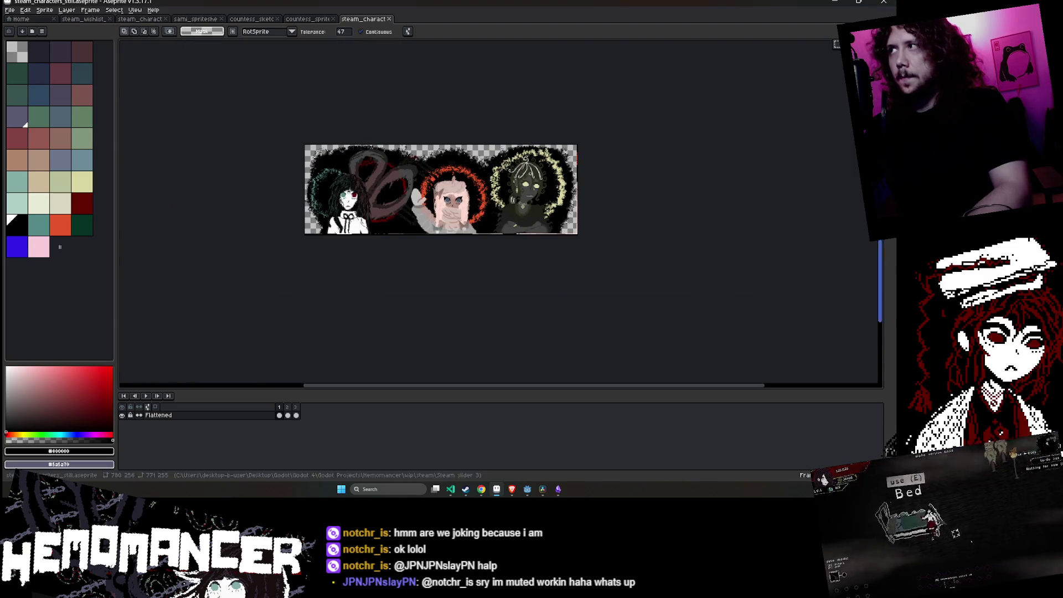
scroll(313, 212, "up", 3)
left_click(388, 221)
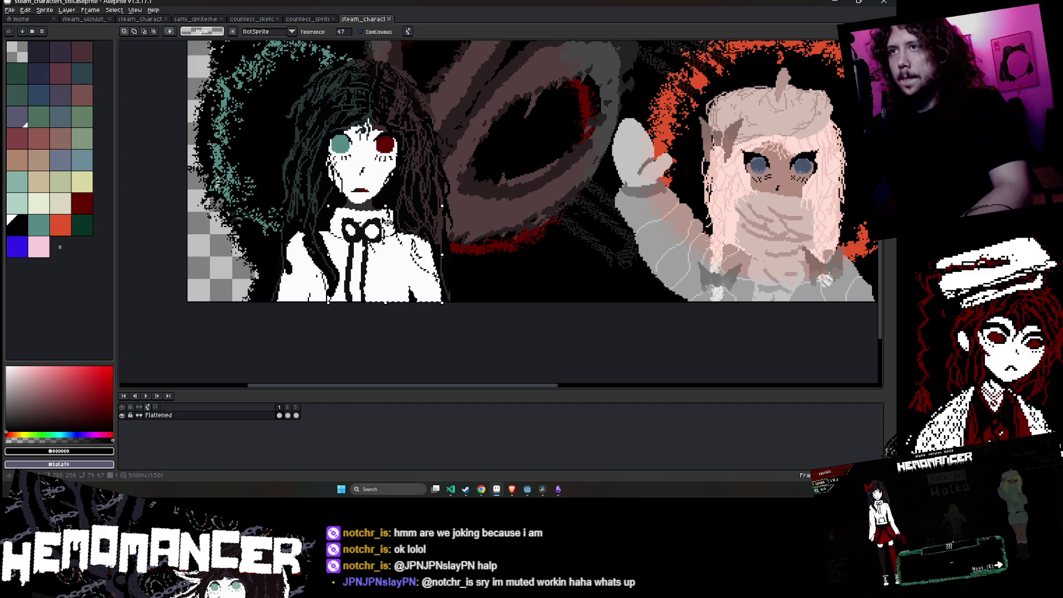
left_click(362, 152, "shift")
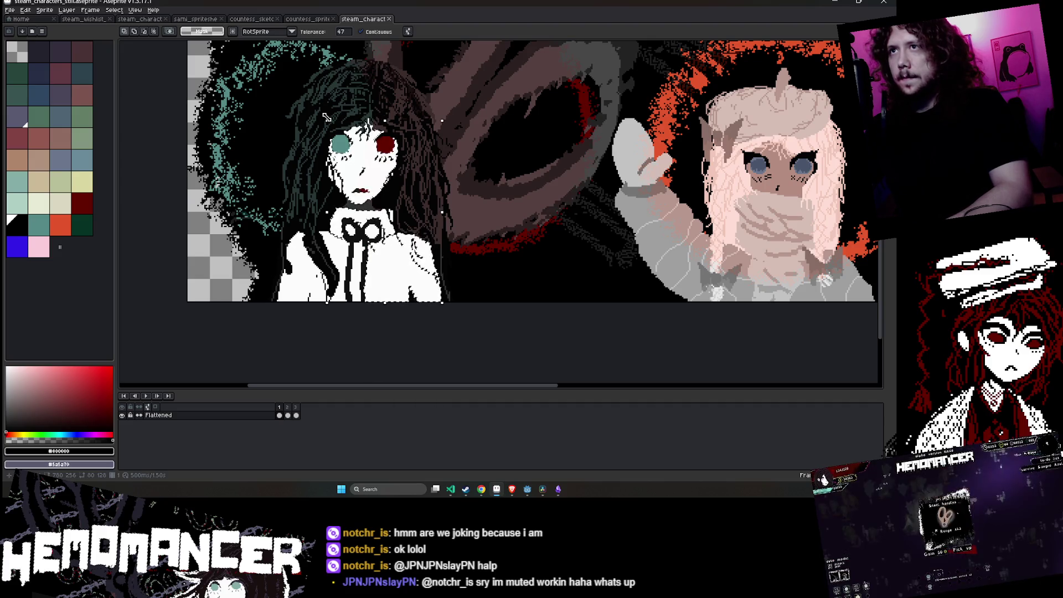
key("ctrl+d")
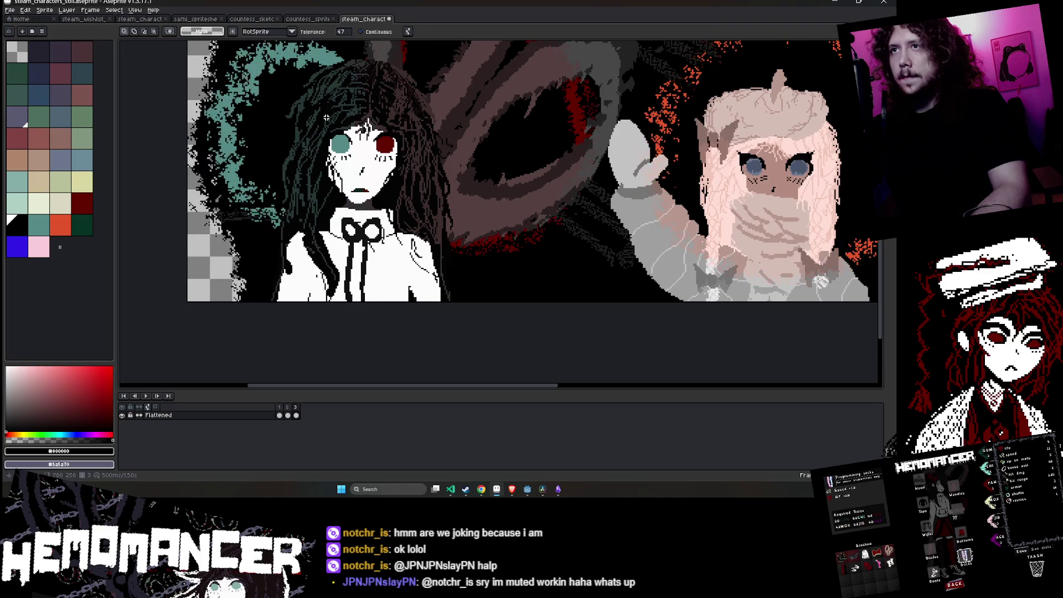
key("ctrl+s")
left_click(9, 10)
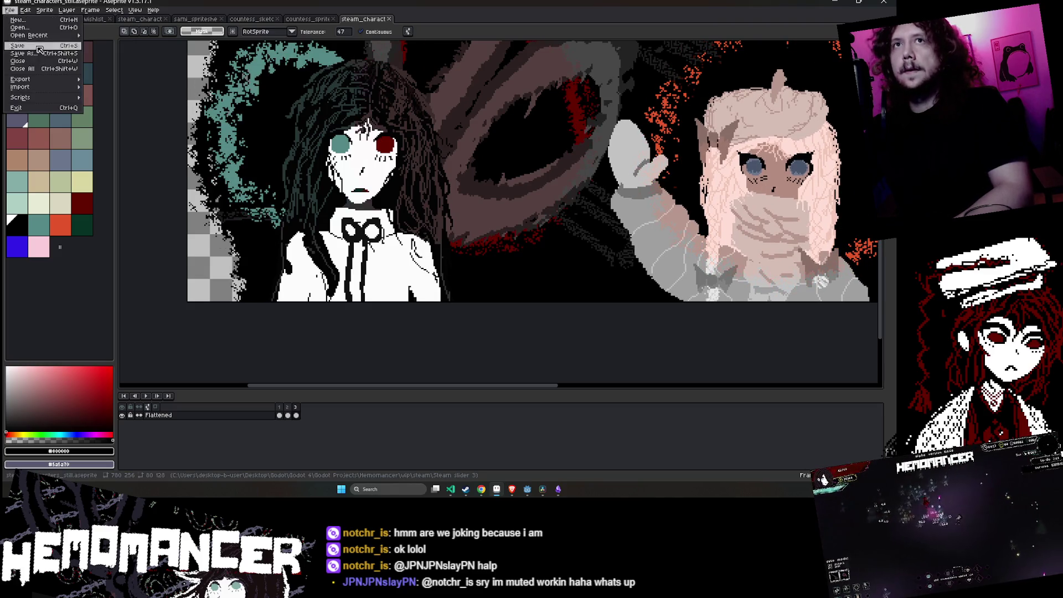
- Export the banner to steam_characters_still.gif, overwriting the old GIF and accepting the GIF options
mouse_move(28, 79)
left_click(122, 82)
left_click(278, 189)
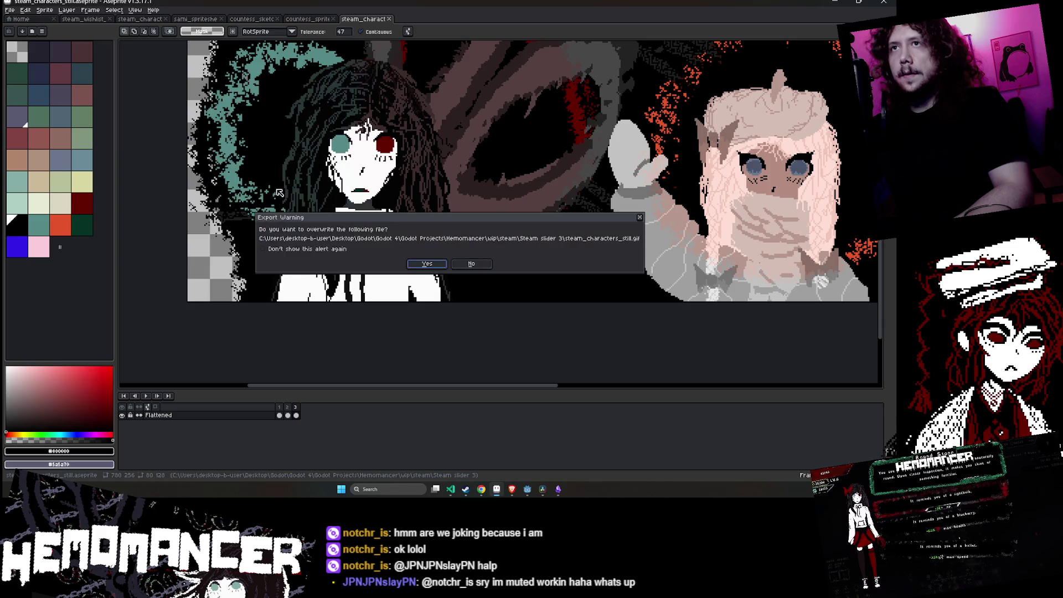
left_click(427, 264)
left_click(431, 280)
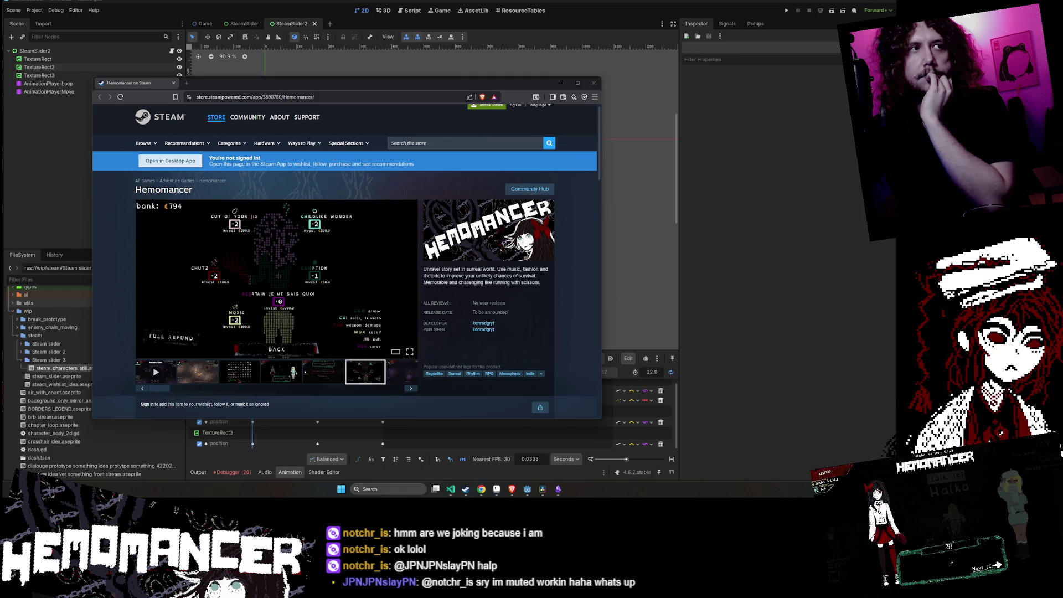
- Play SteamSlider2's 'move' animation, rewind it to the start, and zoom the viewport to 146%
left_click(657, 290)
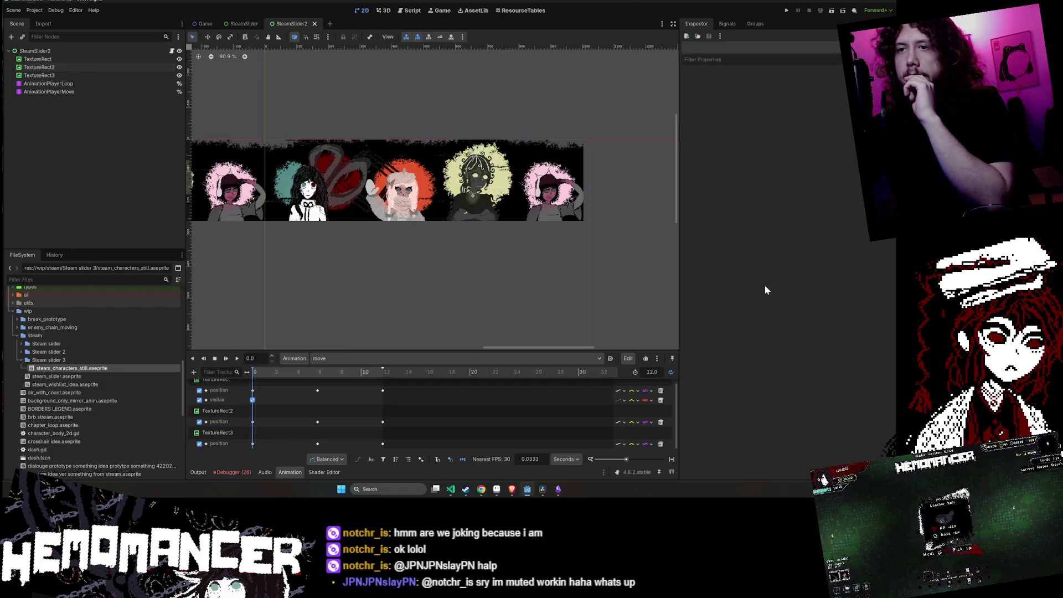
left_click(237, 359)
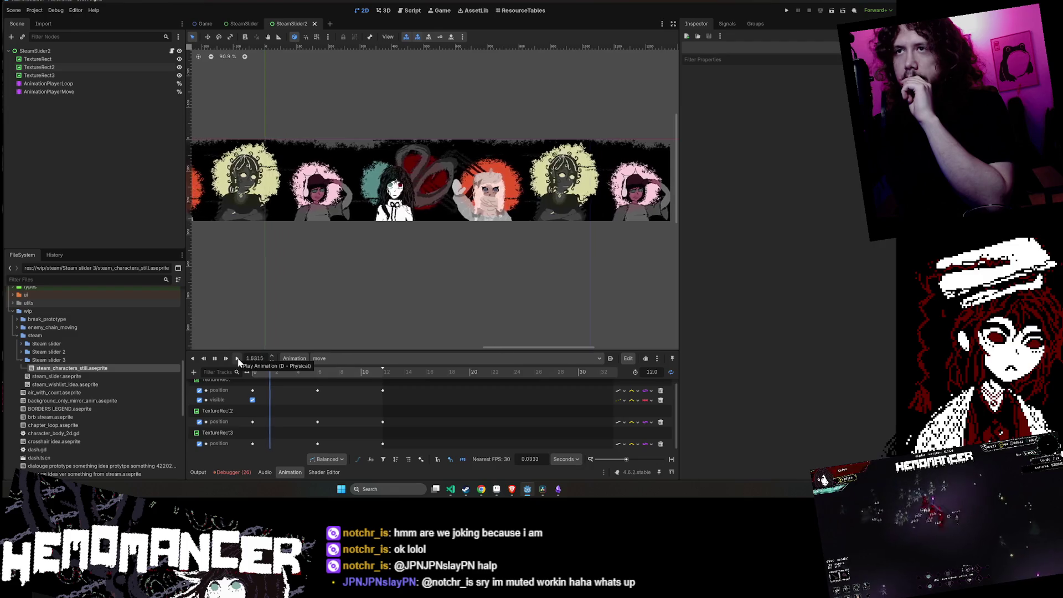
double_click(216, 360)
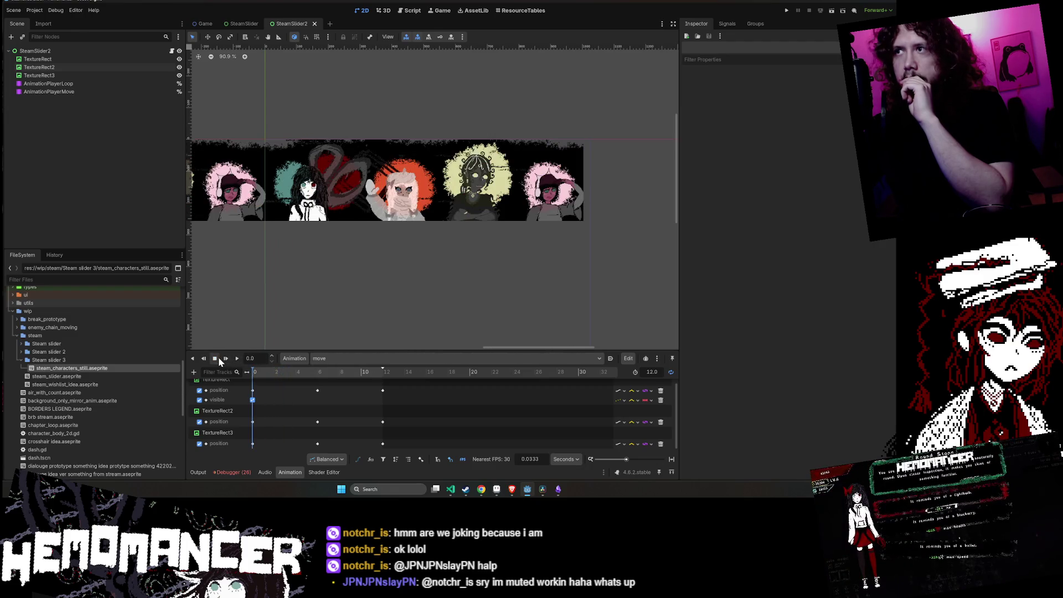
scroll(448, 190, "up", 3)
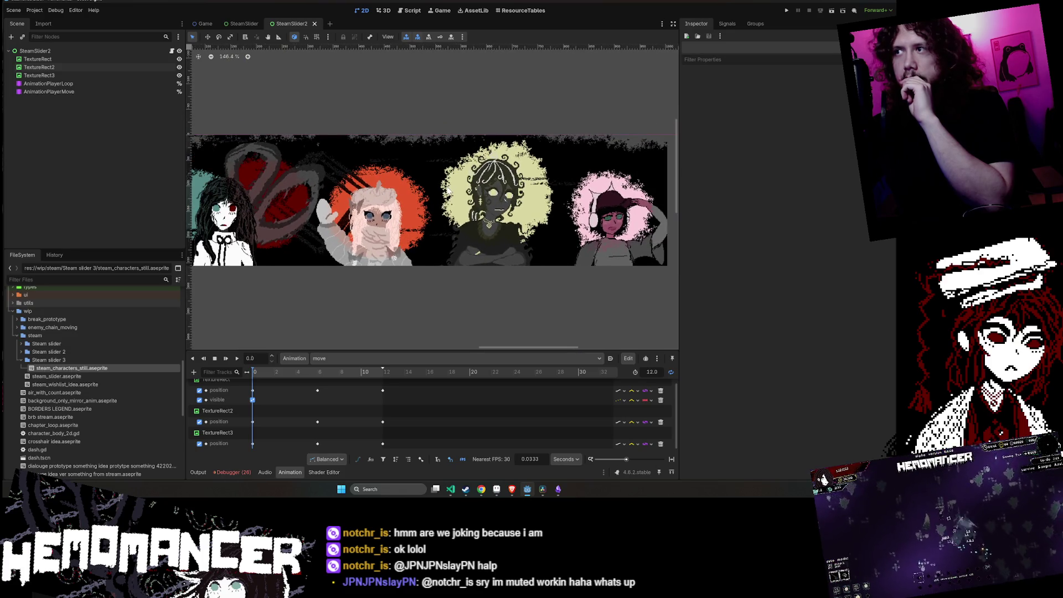
scroll(447, 191, "left", 2)
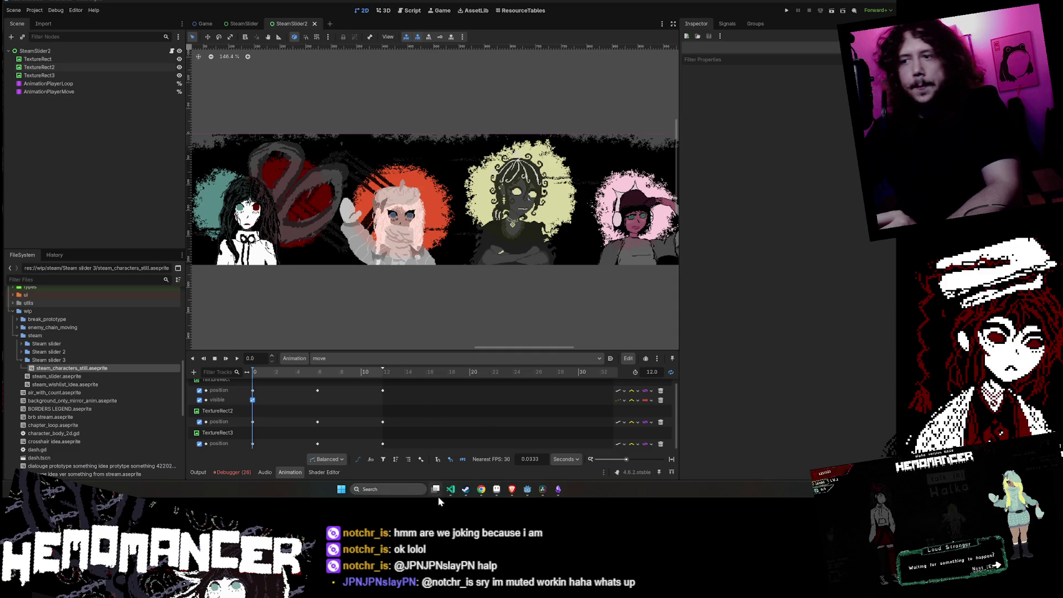
left_click(480, 490)
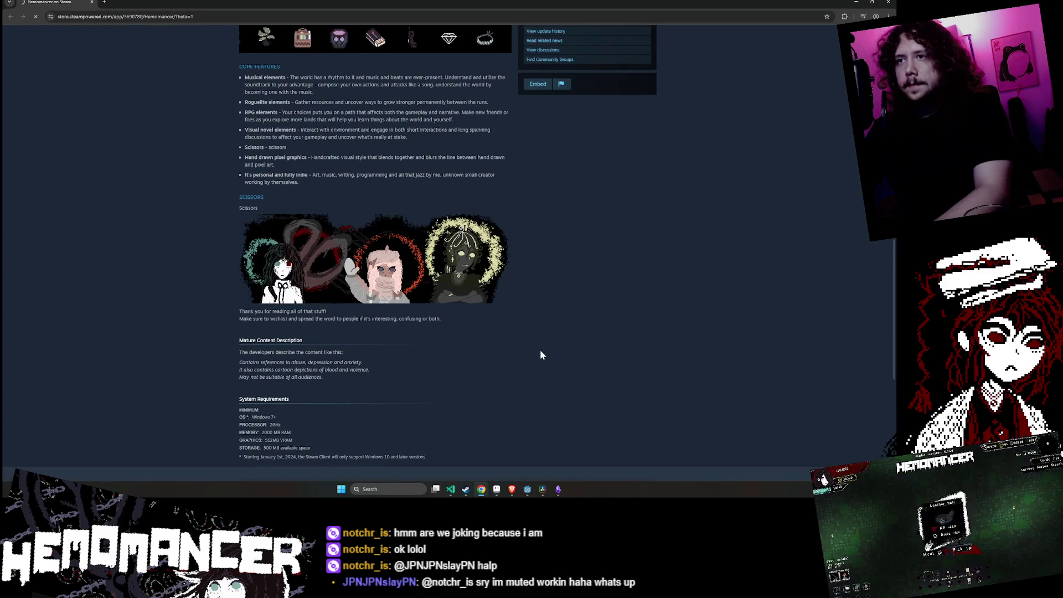
- Open the Hemomancer store page and expand the full Core Features list
left_click(538, 348)
scroll(538, 351, "down", 5)
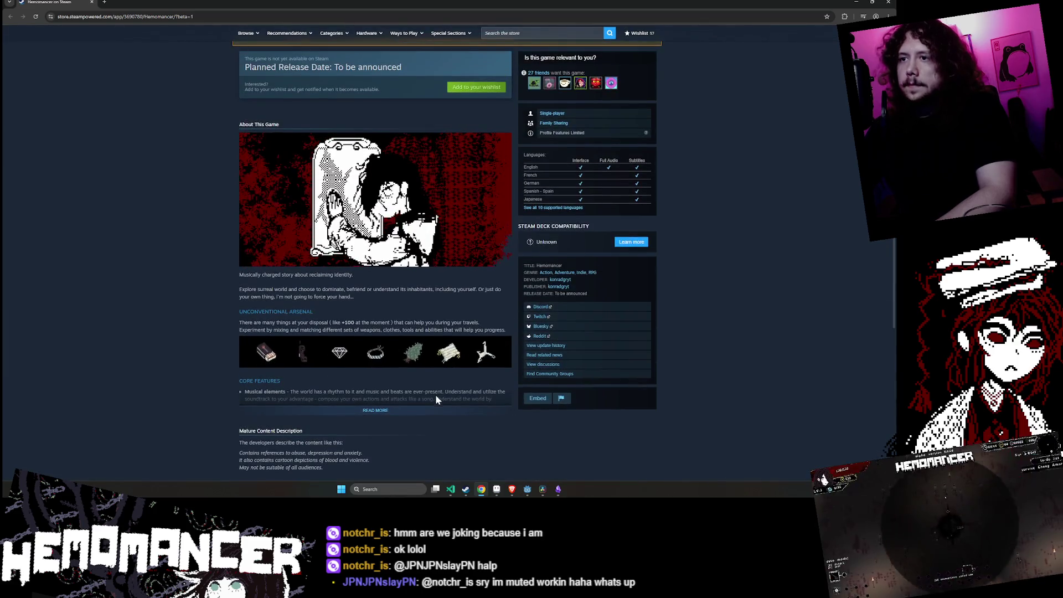
left_click(435, 408)
scroll(441, 358, "down", 5)
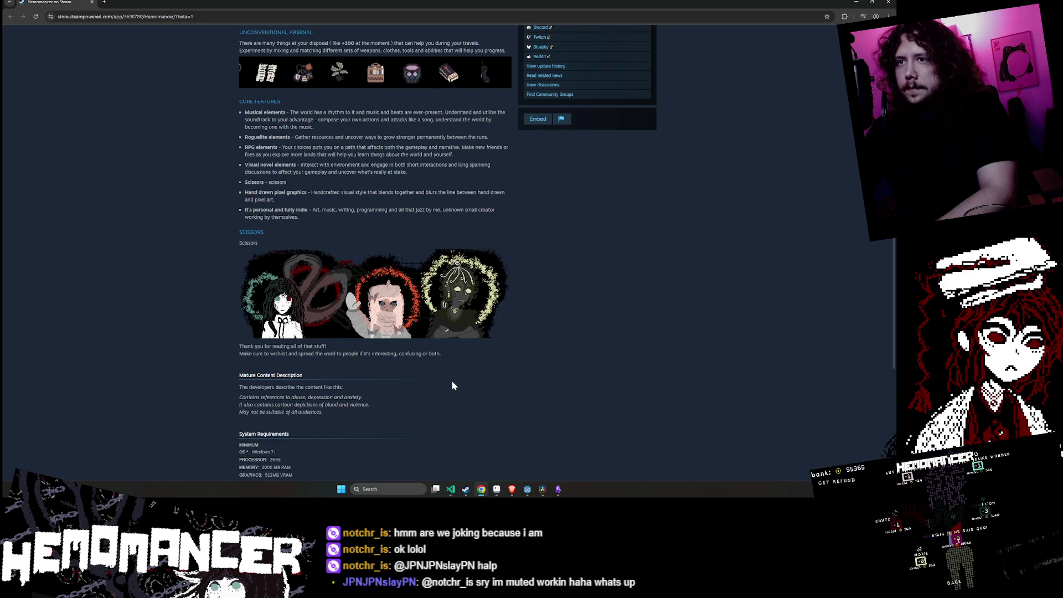
- Read through the mature content notes and system requirements, then switch to Aseprite
scroll(452, 385, "up", 3)
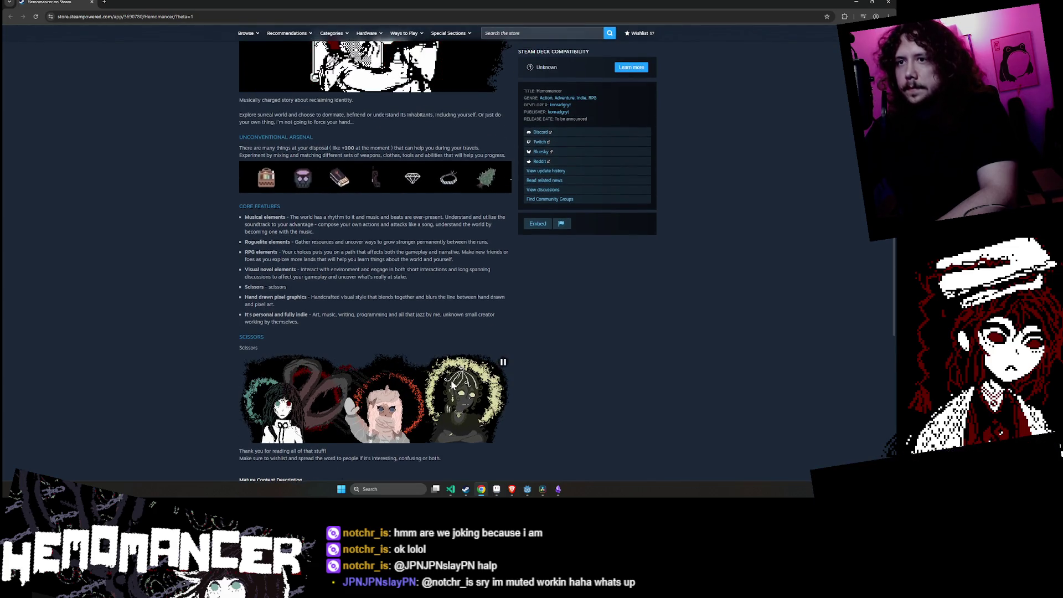
scroll(451, 384, "down", 2)
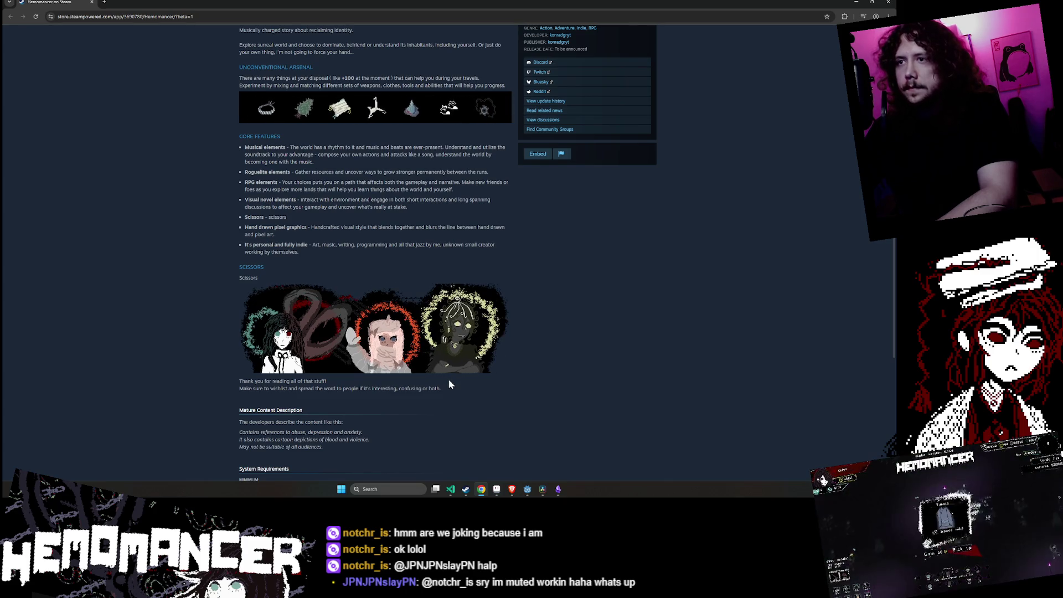
scroll(190, 349, "up", 1)
scroll(184, 347, "down", 3)
scroll(180, 347, "up", 2)
scroll(182, 347, "up", 2)
scroll(179, 348, "down", 2)
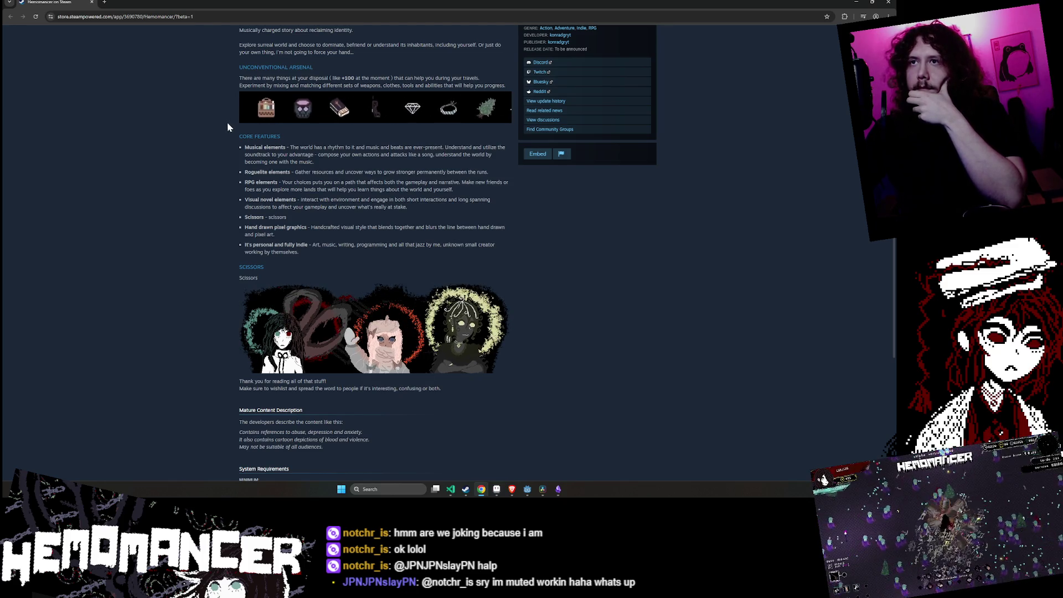
scroll(224, 214, "up", 8)
scroll(222, 214, "down", 20)
scroll(221, 213, "up", 5)
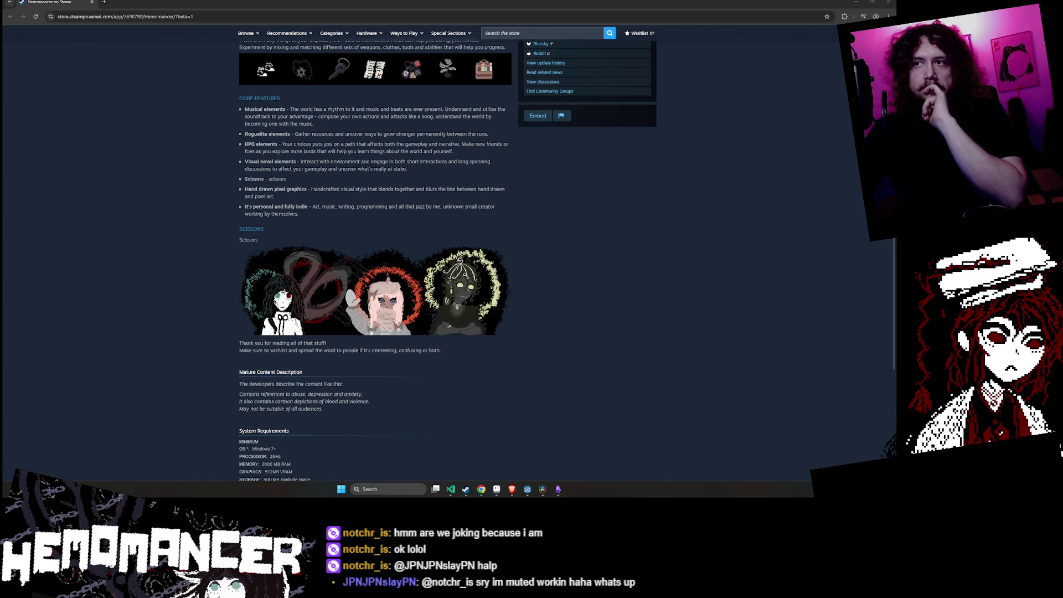
scroll(214, 354, "up", 1)
scroll(214, 354, "down", 2)
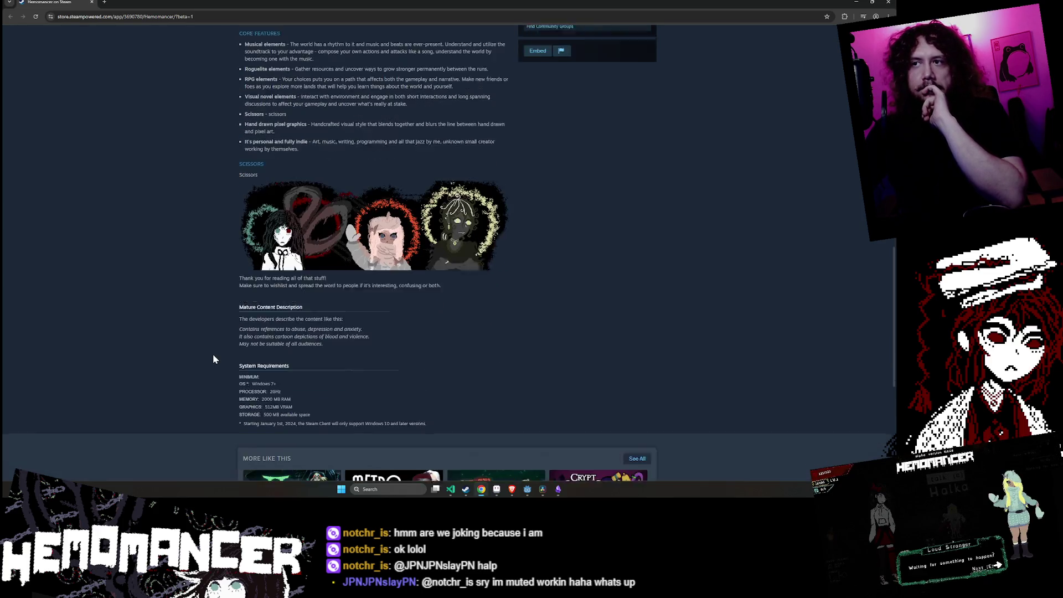
scroll(212, 354, "down", 1)
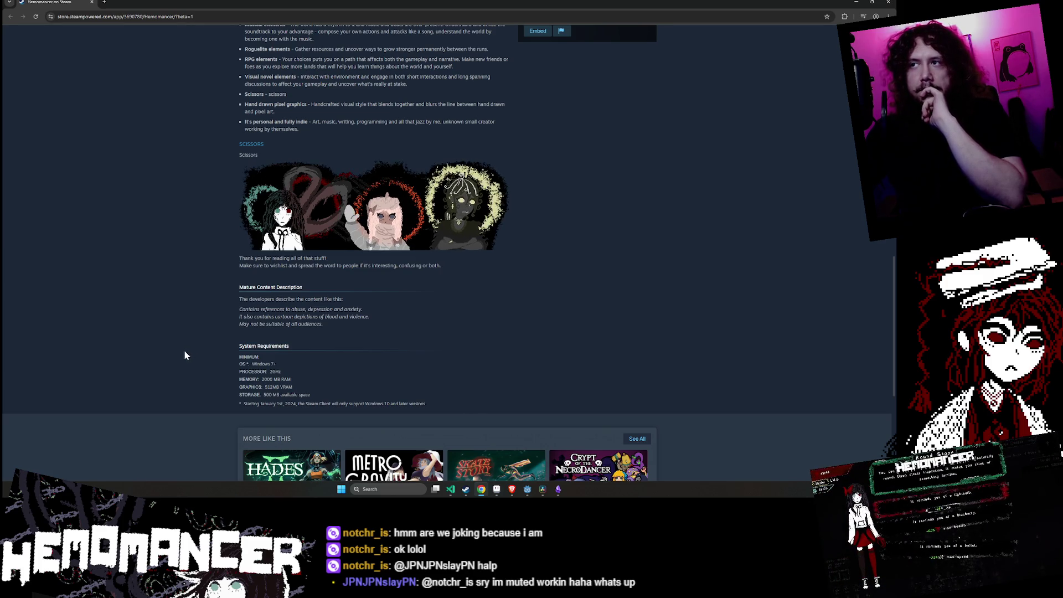
left_click(500, 492)
- Save the three-character banner sprite with Ctrl+S and switch to the Godot editor
scroll(598, 332, "up", 2)
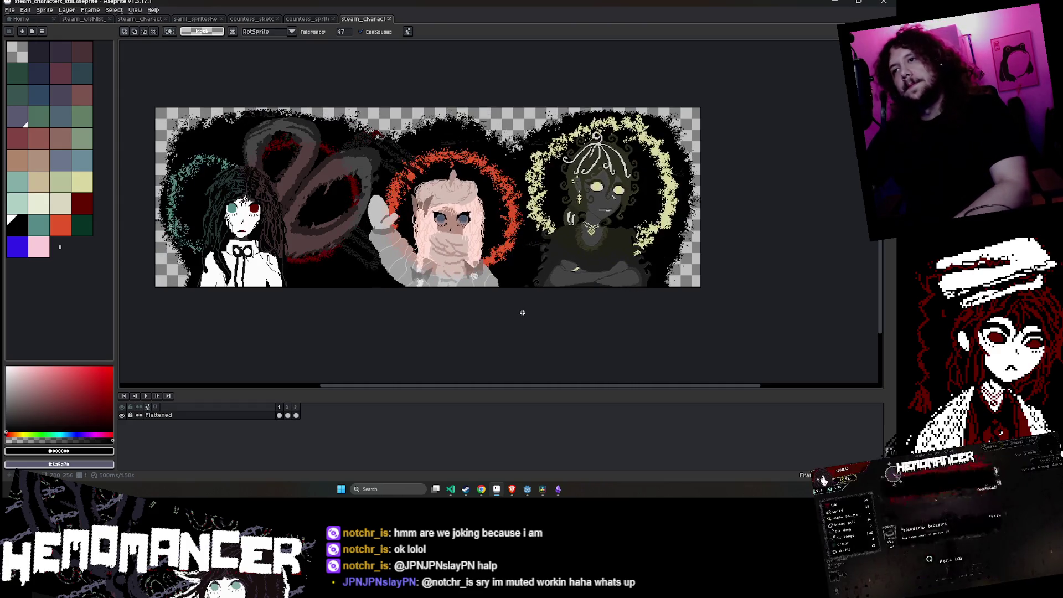
key("ctrl+s")
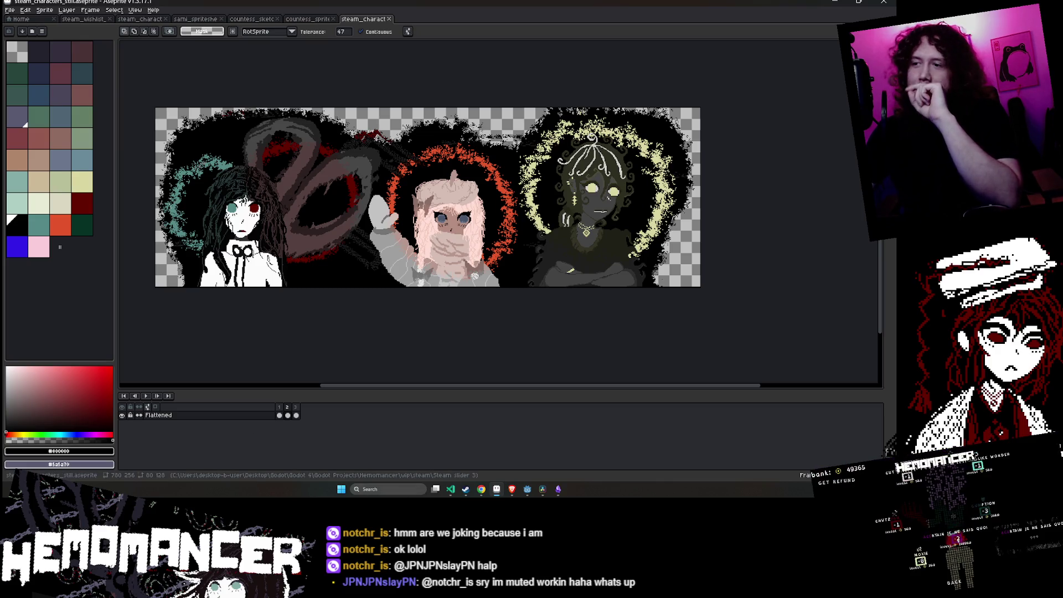
left_click(529, 490)
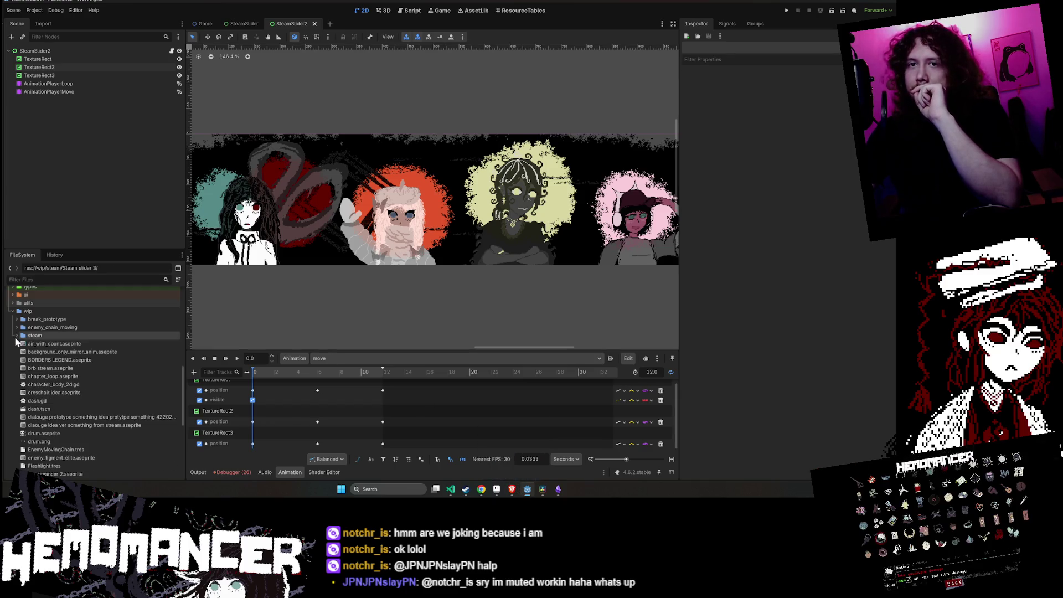
- Close the SteamSlider2 and SteamSlider scene tabs so only the Game scene remains
left_click(17, 320)
middle_click(283, 22)
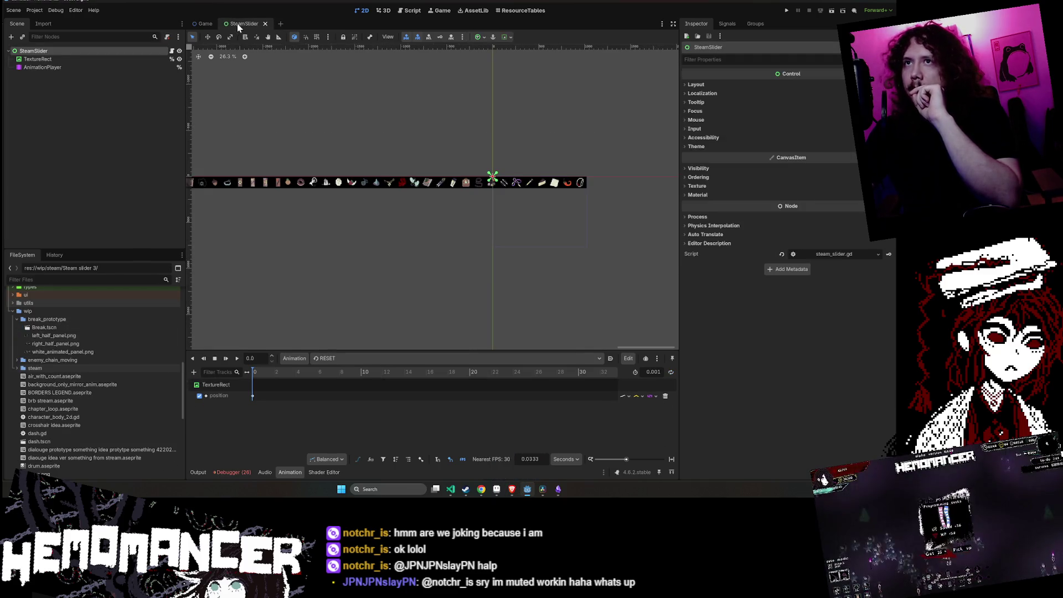
middle_click(236, 22)
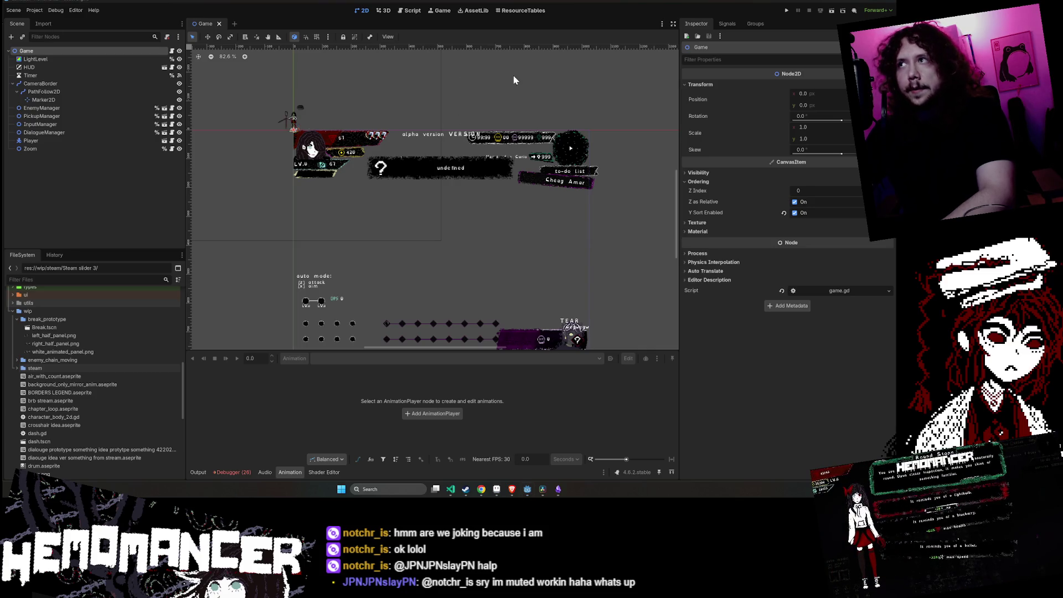
- Test-run the game with F5, close it, and minimize DaVinci Resolve back to Godot
key("F5")
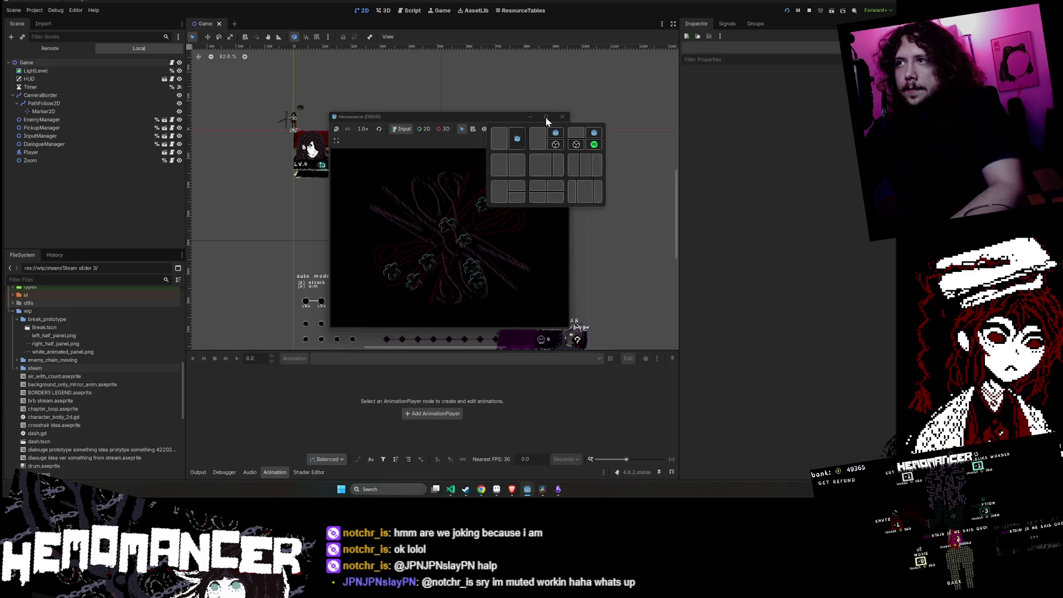
double_click(468, 116)
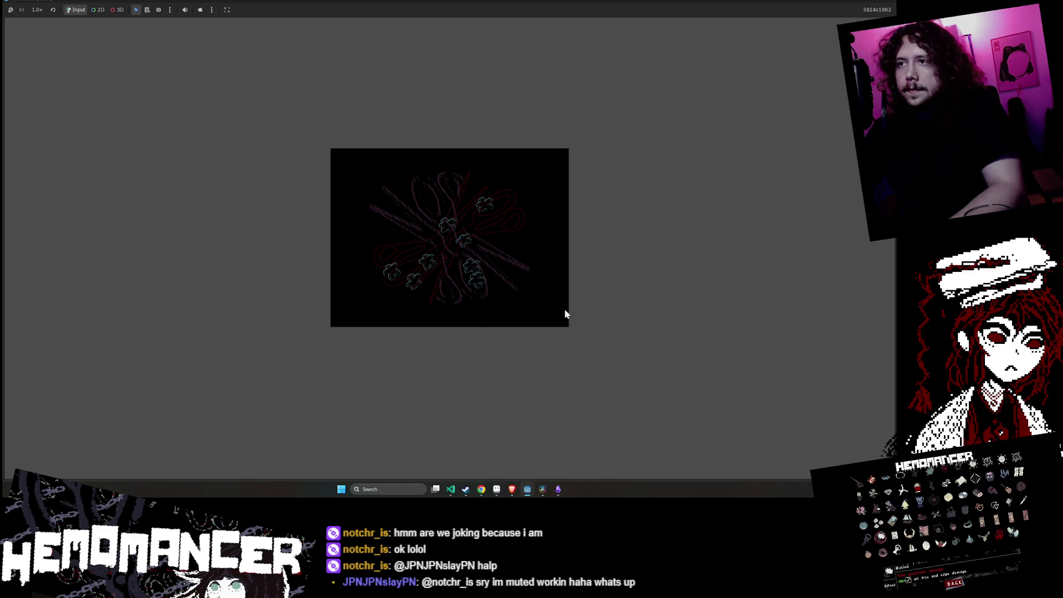
left_click(543, 491)
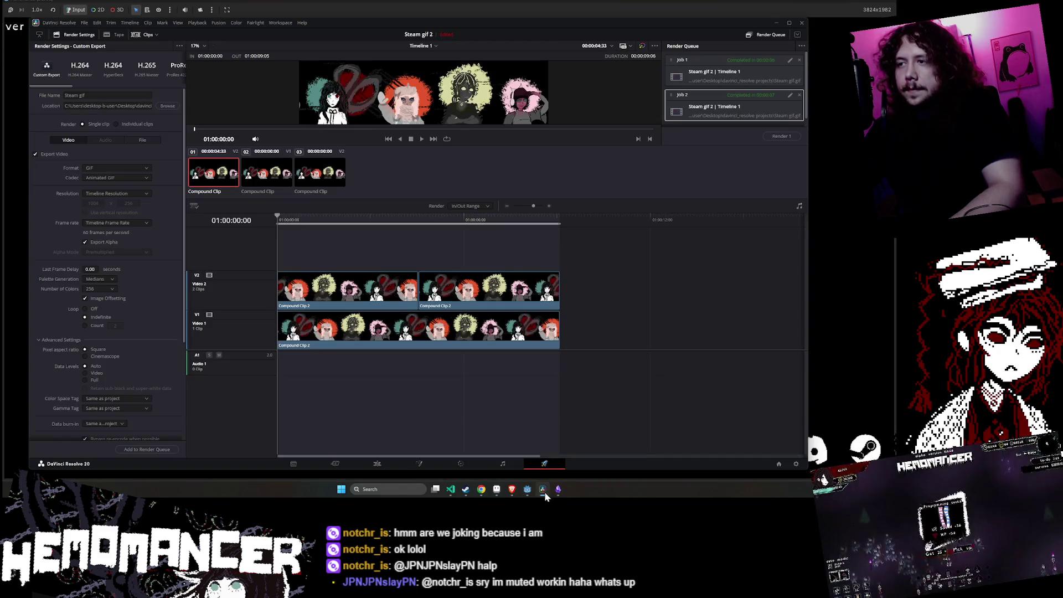
left_click(876, 3)
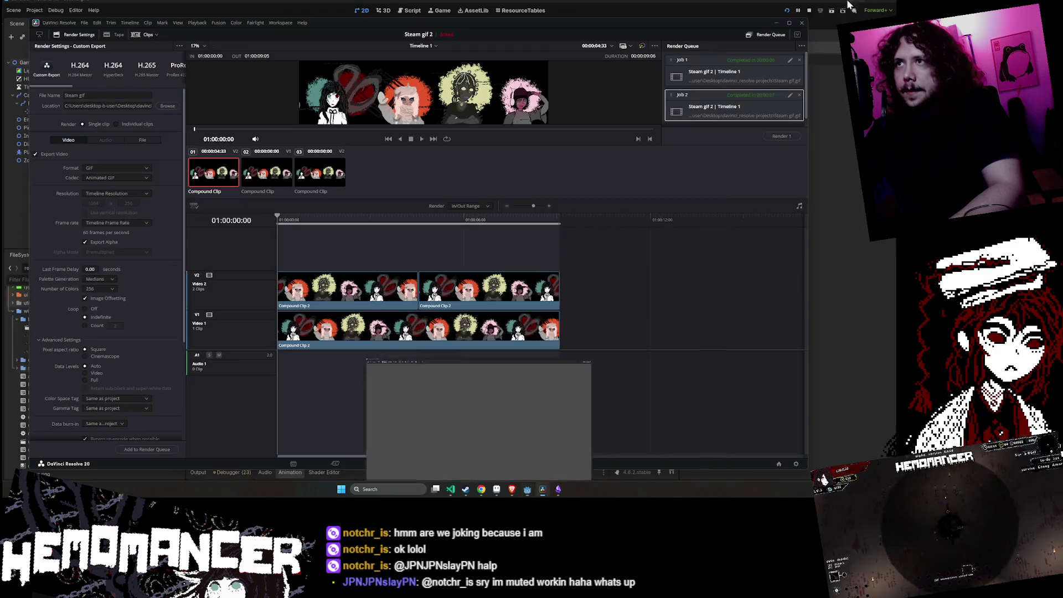
left_click(776, 24)
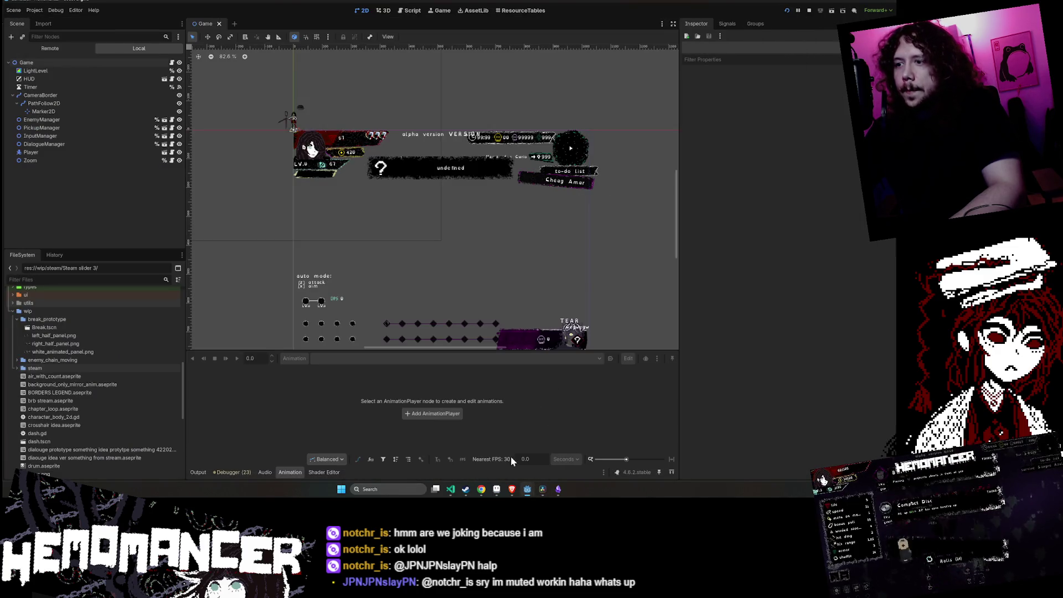
- Launch the game and turn down the Music slider in Options > Audio
key("F5")
left_click(333, 311)
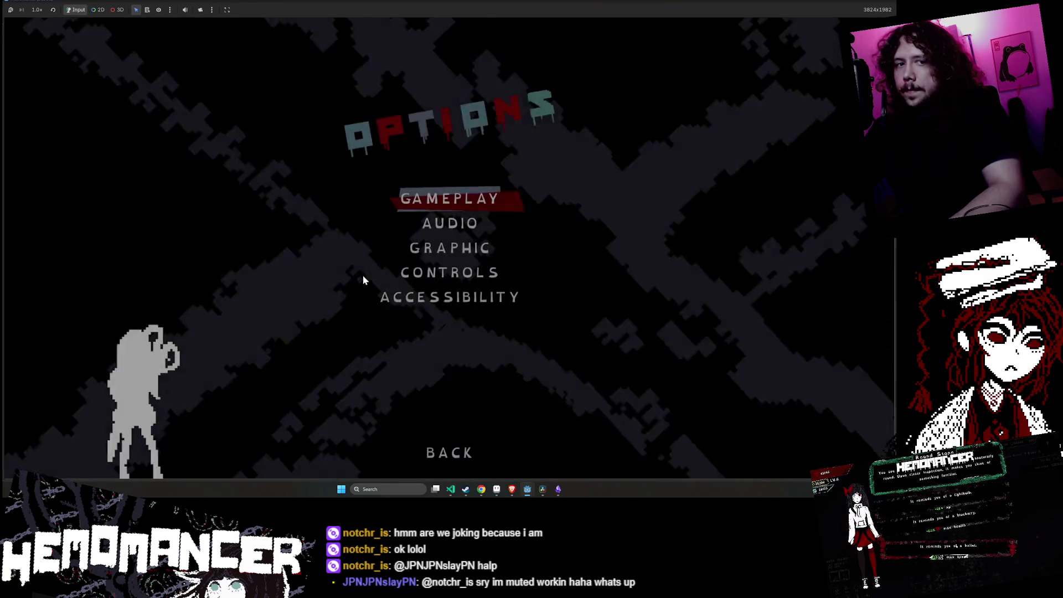
left_click(457, 219)
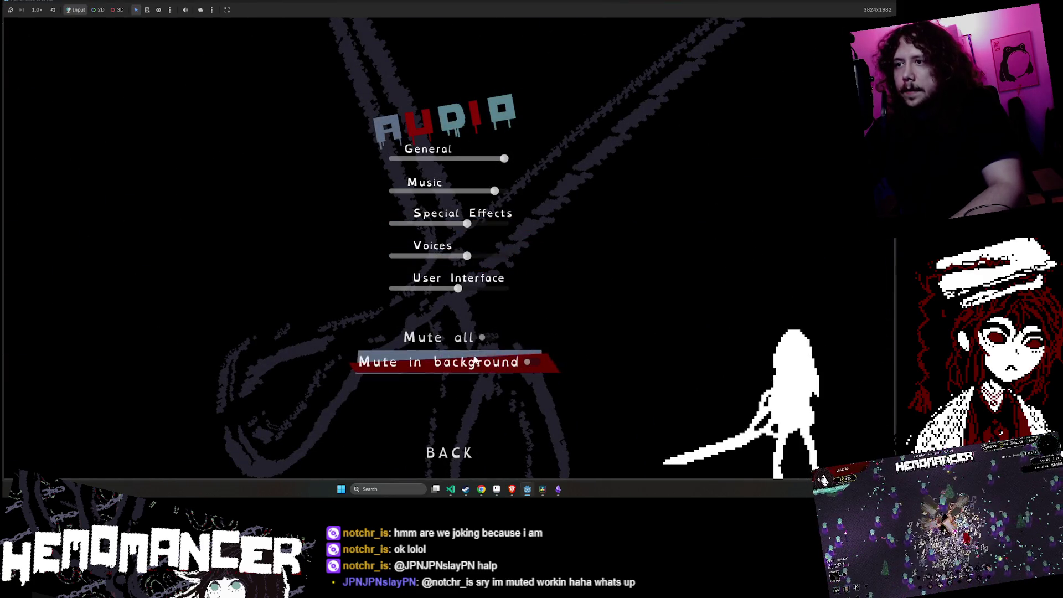
left_click_drag(494, 191, 476, 191)
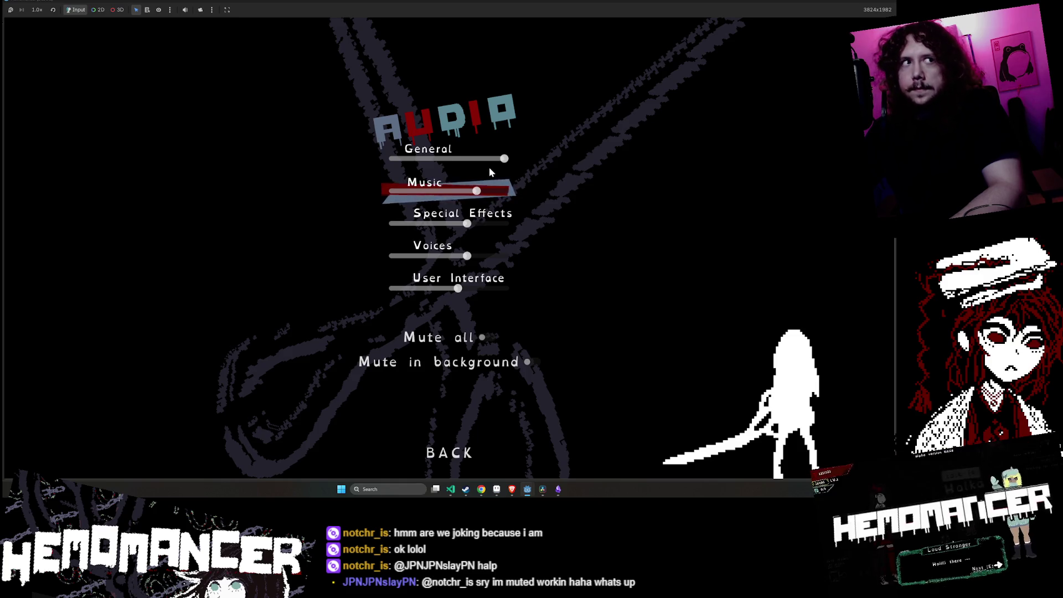
key("Escape")
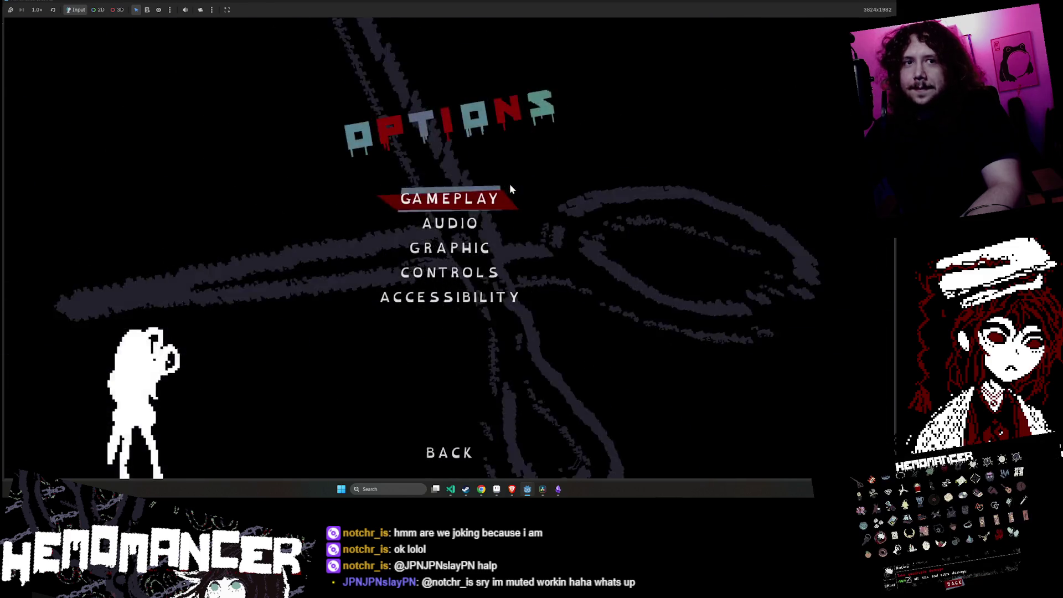
key("Escape")
- Start the game, walk through the hub to the signpole, and choose Cheag Amar on the World Map
key("Return")
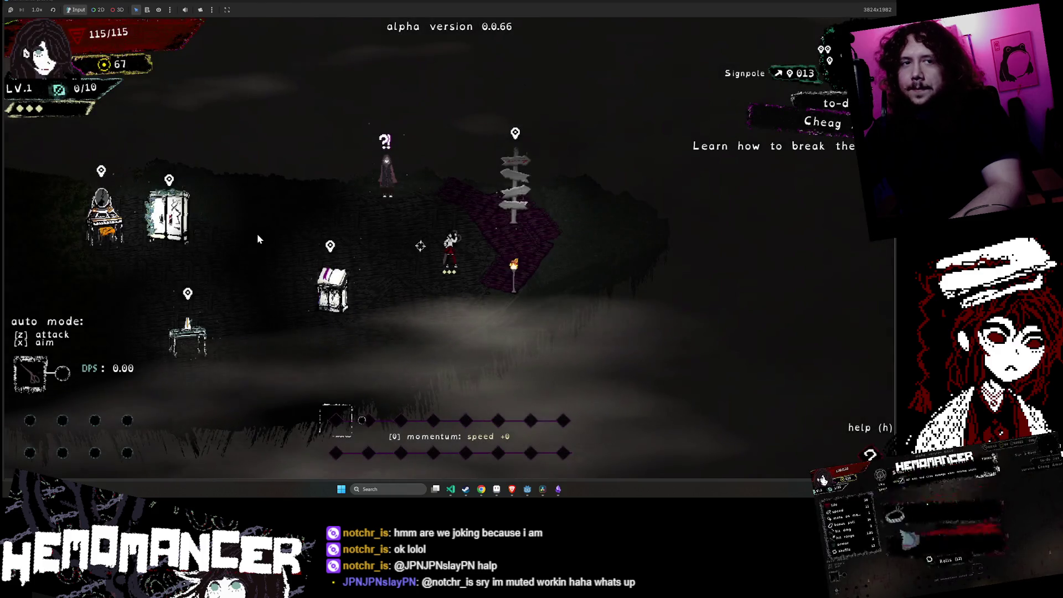
key("a")
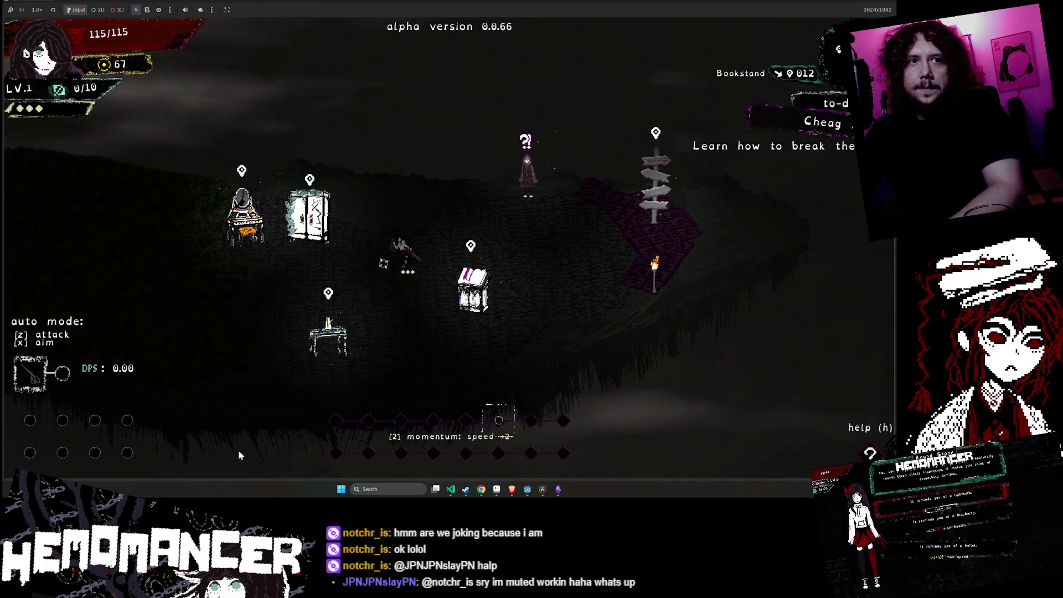
key("a")
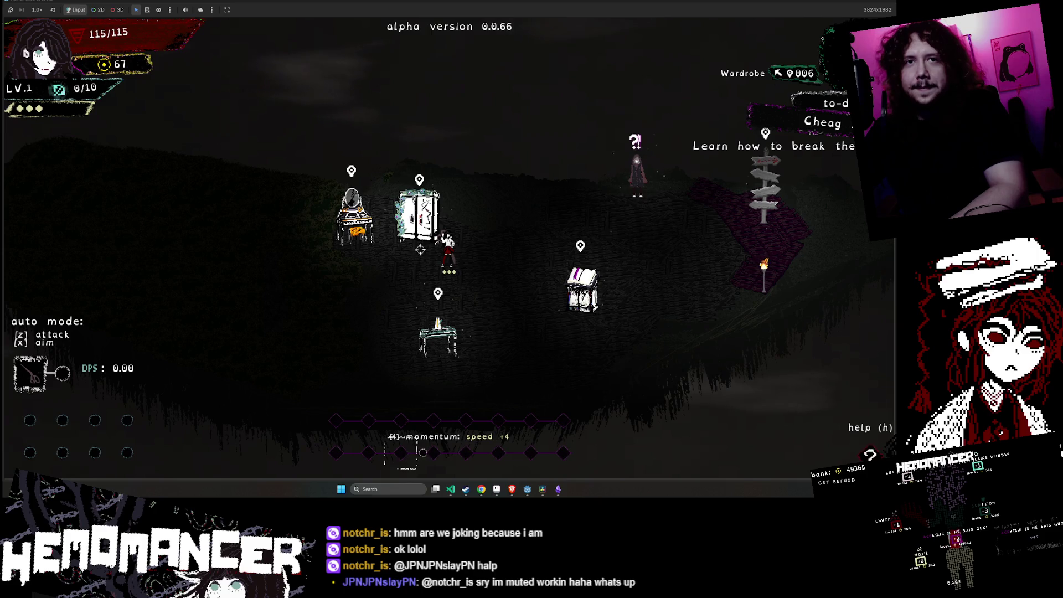
key("a")
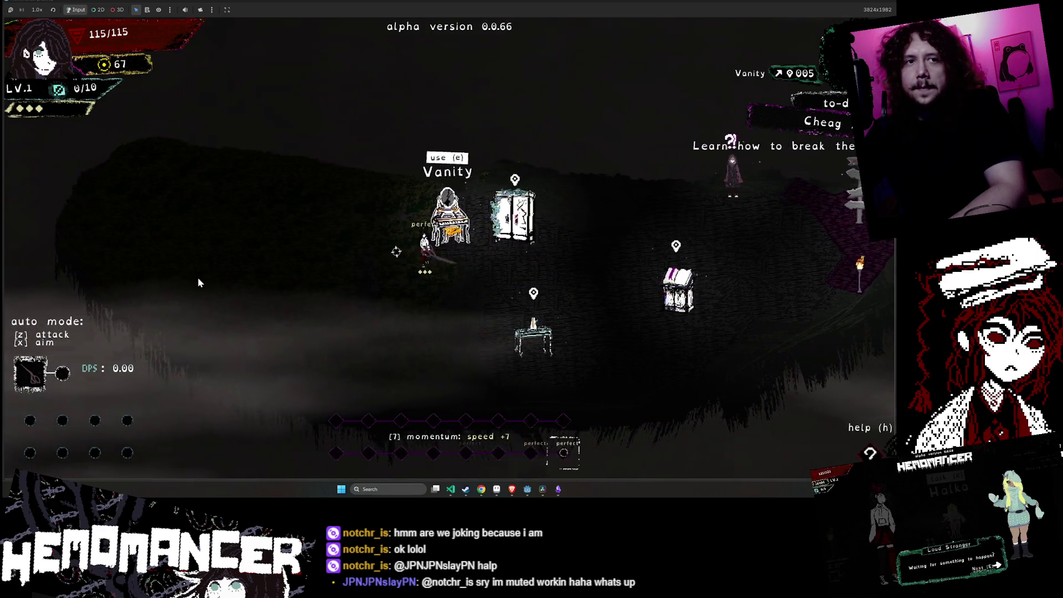
key("a")
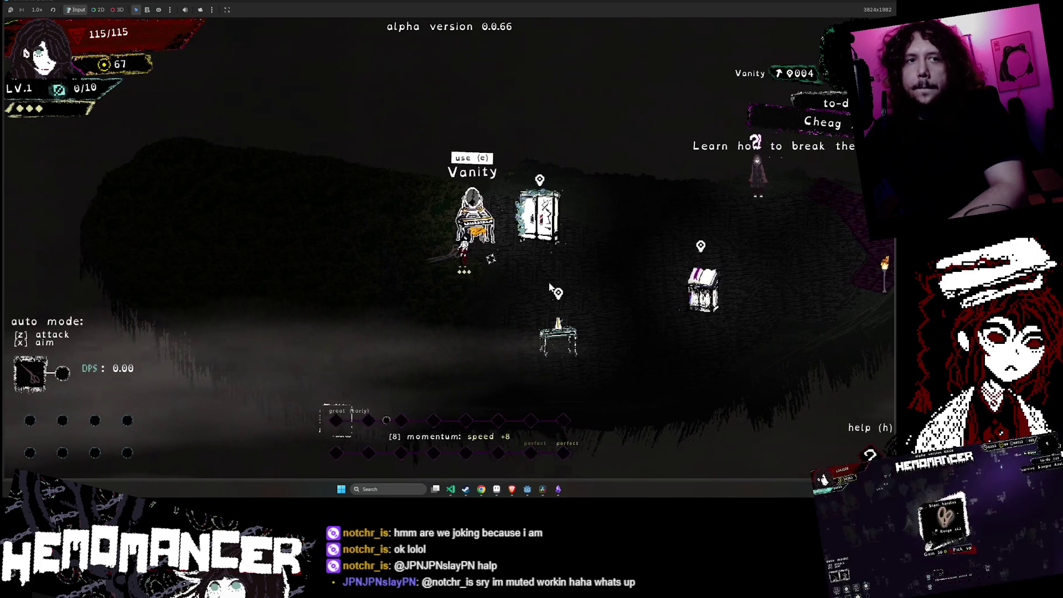
key("d")
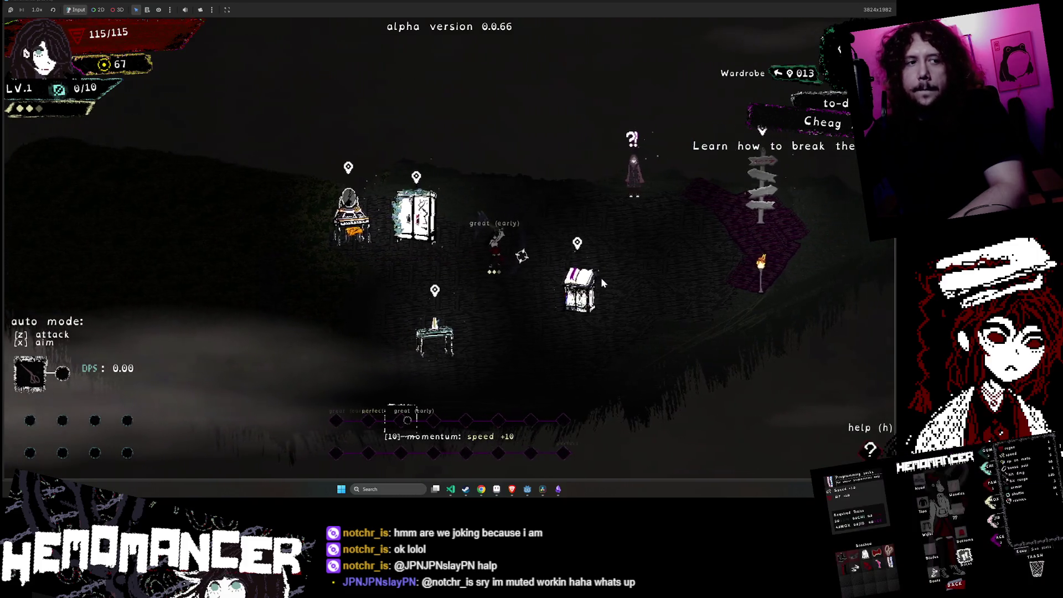
key("d")
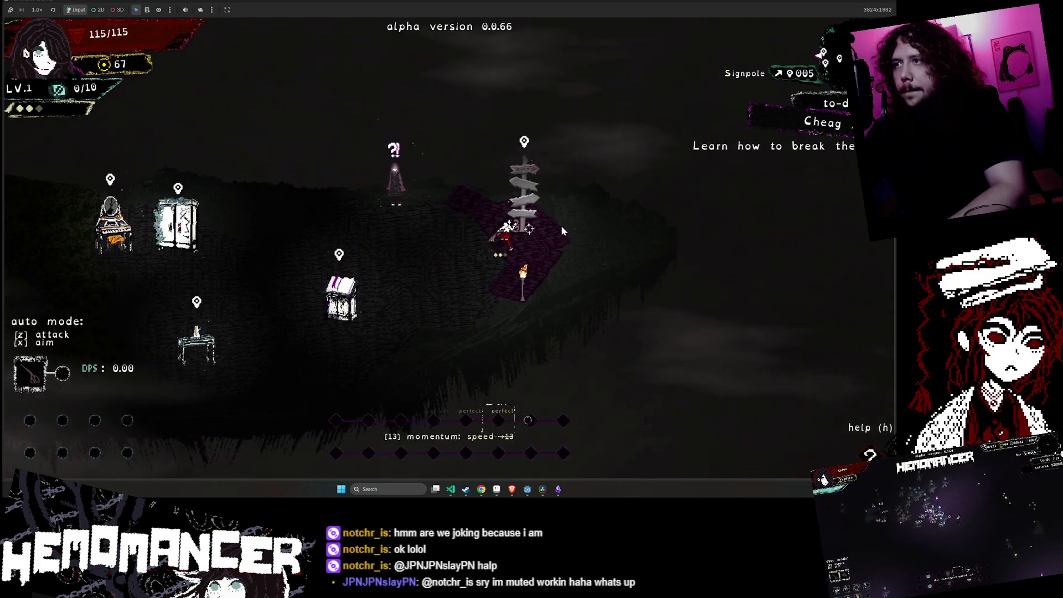
key("e")
key("Return")
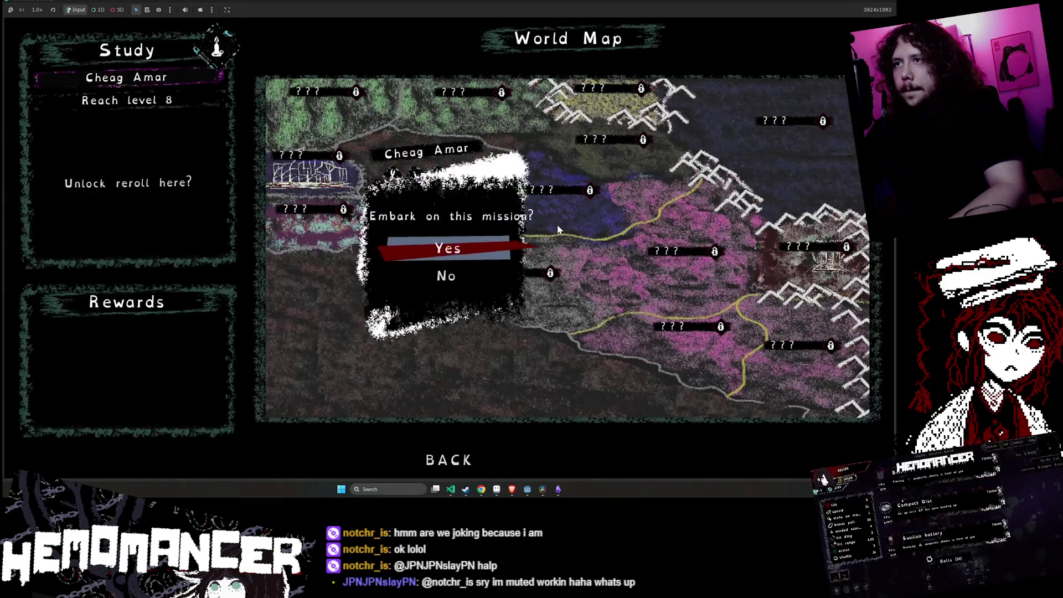
- Embark on the Cheag Amar mission and fight north-west through the first enemies
key("Return")
key("w")
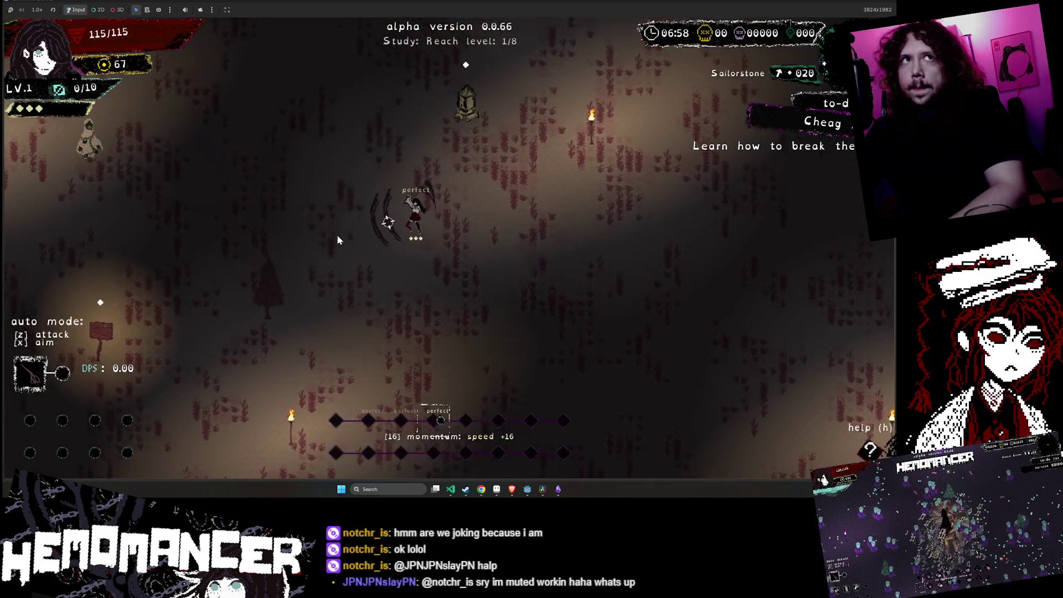
key("a")
key("w")
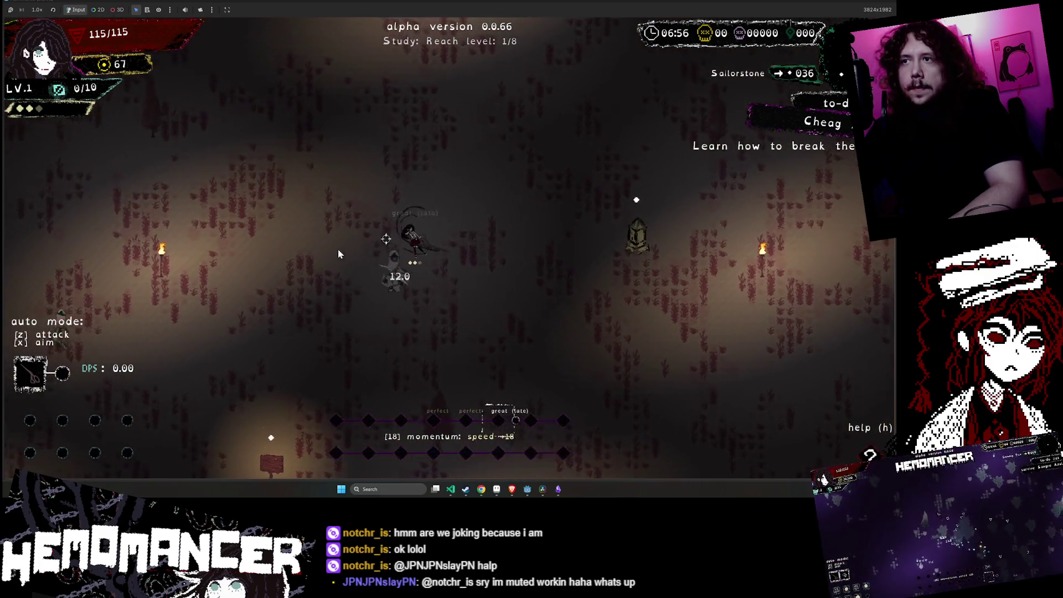
key("a")
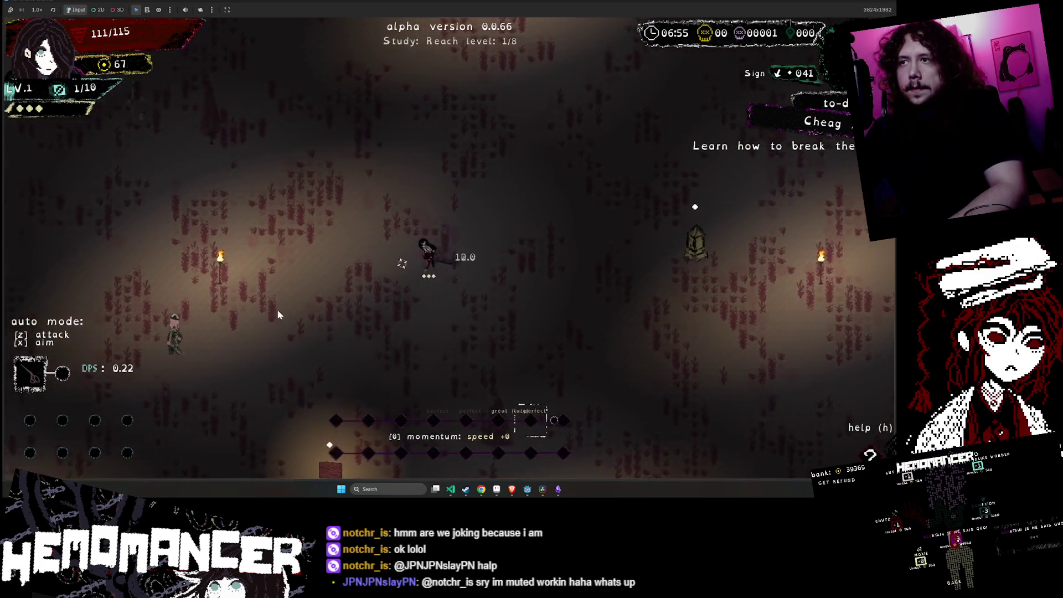
key("s")
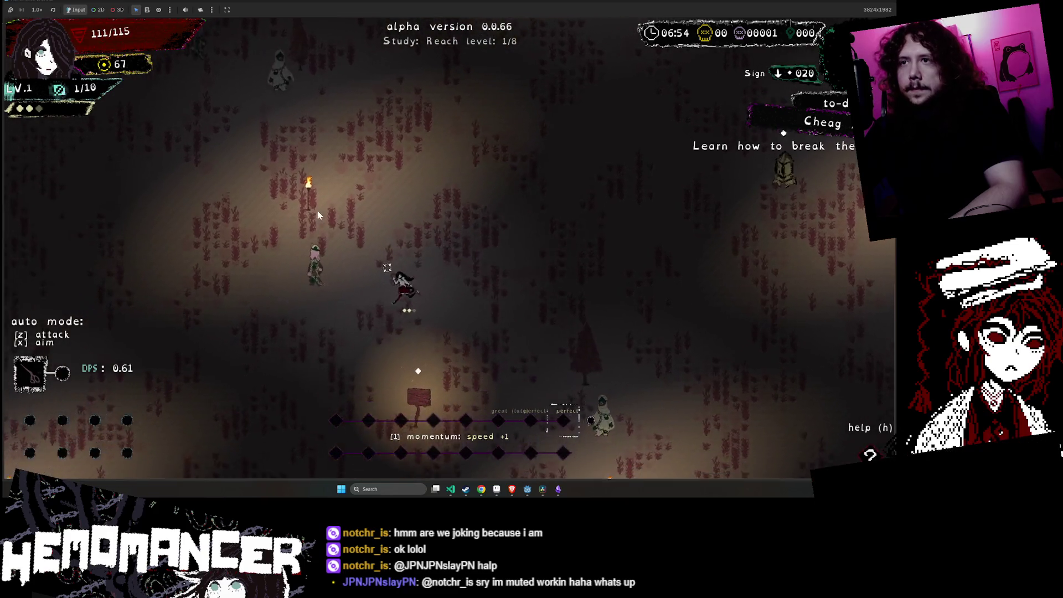
key("a")
key("w")
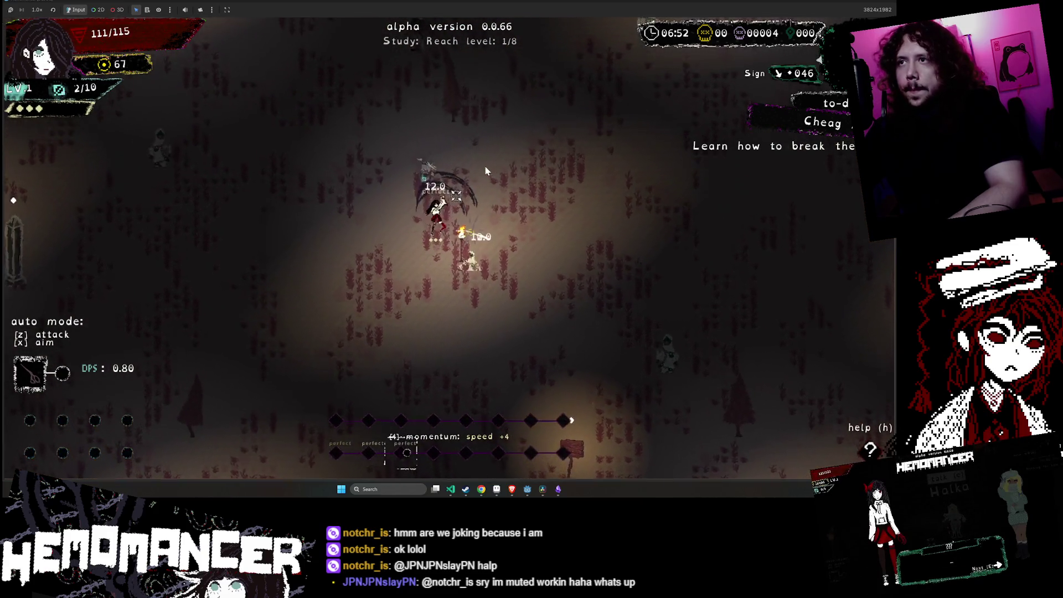
key("a")
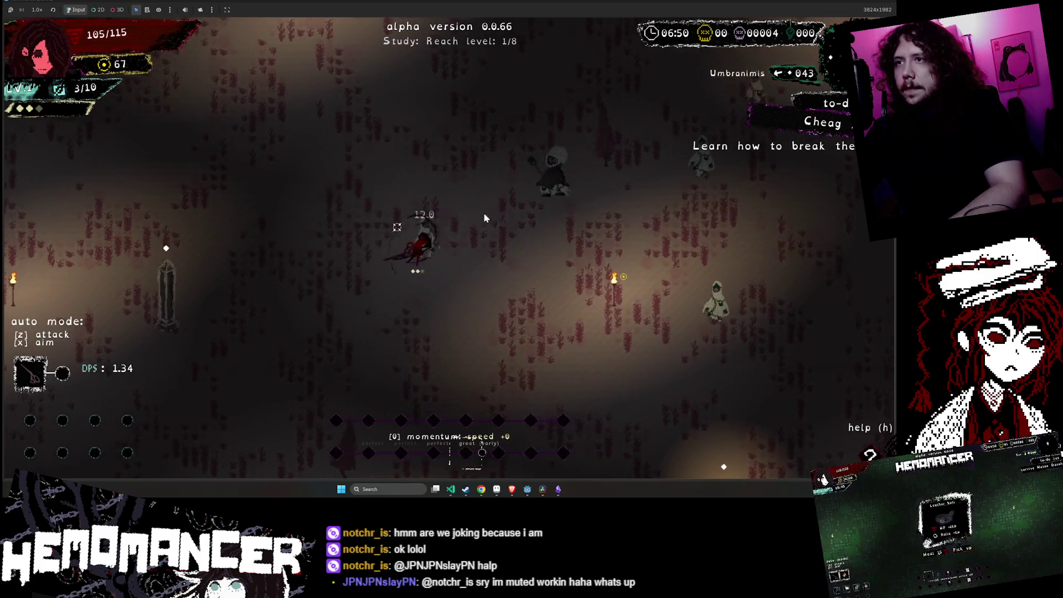
key("w")
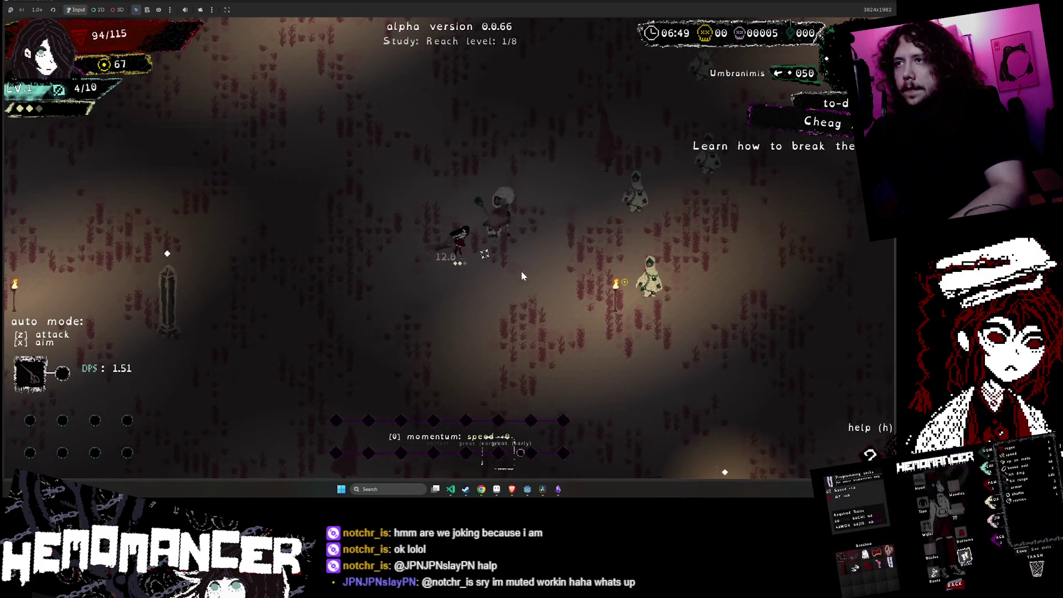
key("w")
key("d")
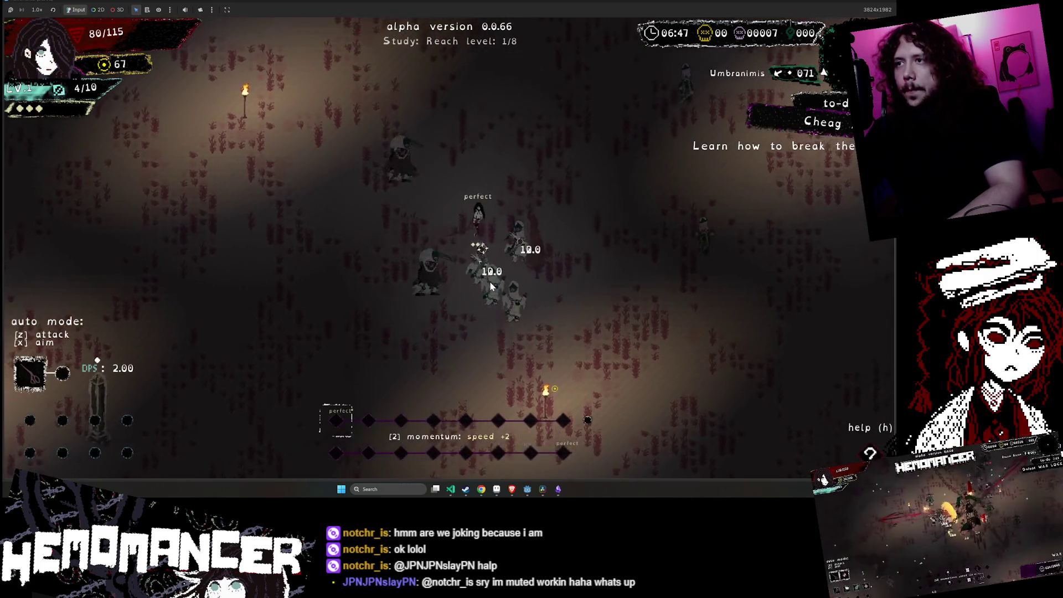
key("d")
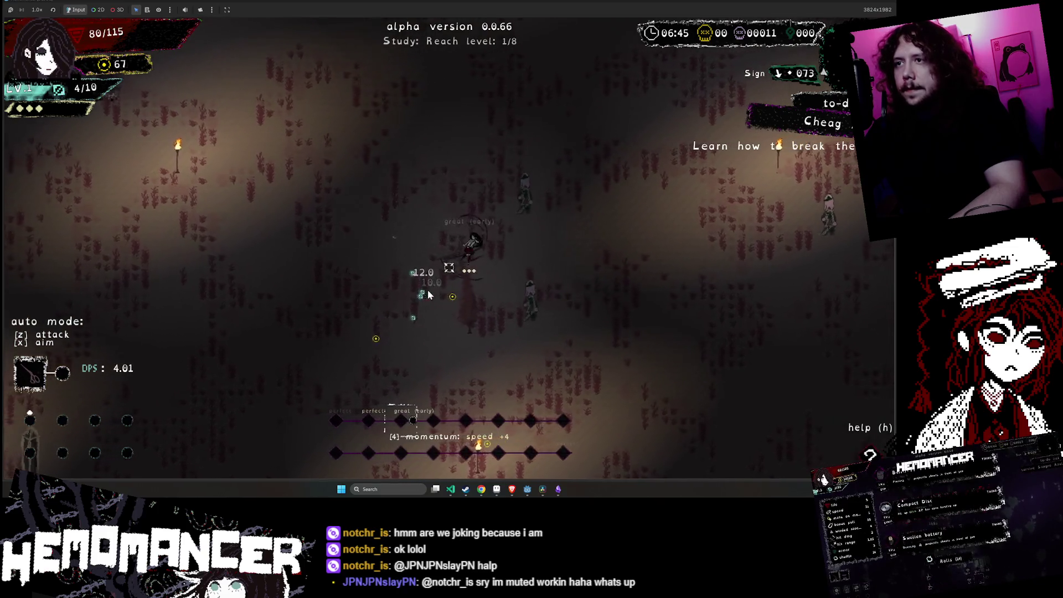
key("a")
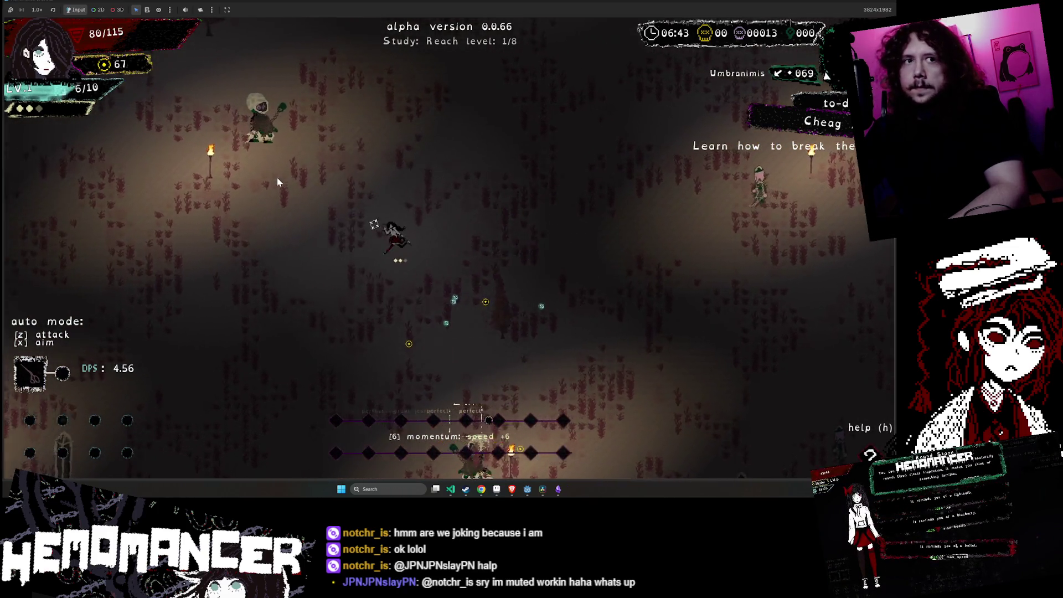
key("w")
key("a")
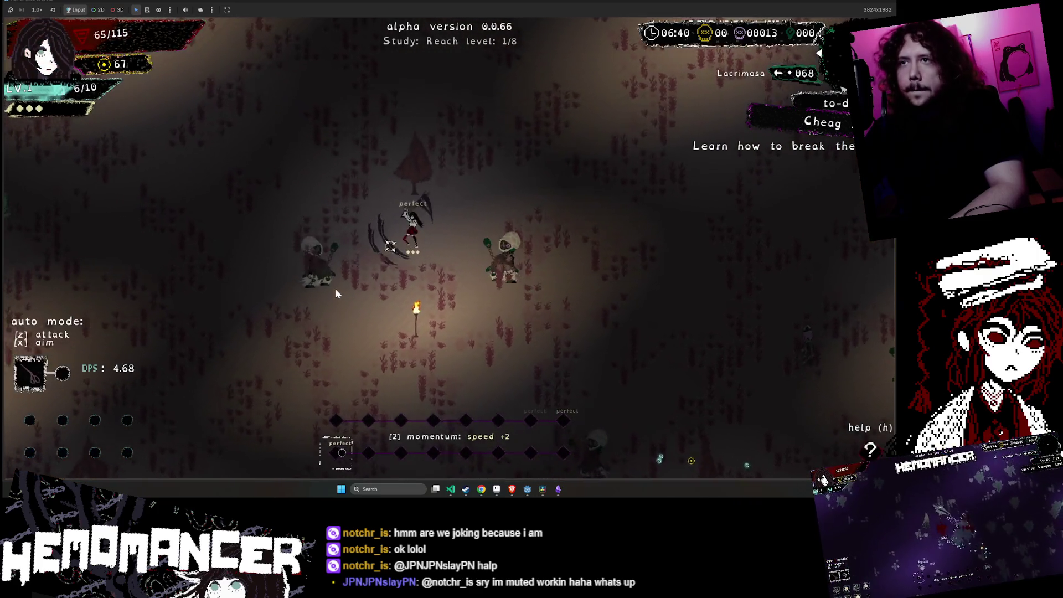
- Fight upward through the horde to level 2 and take the +5 max health / piercing trap reward
key("w")
key("a")
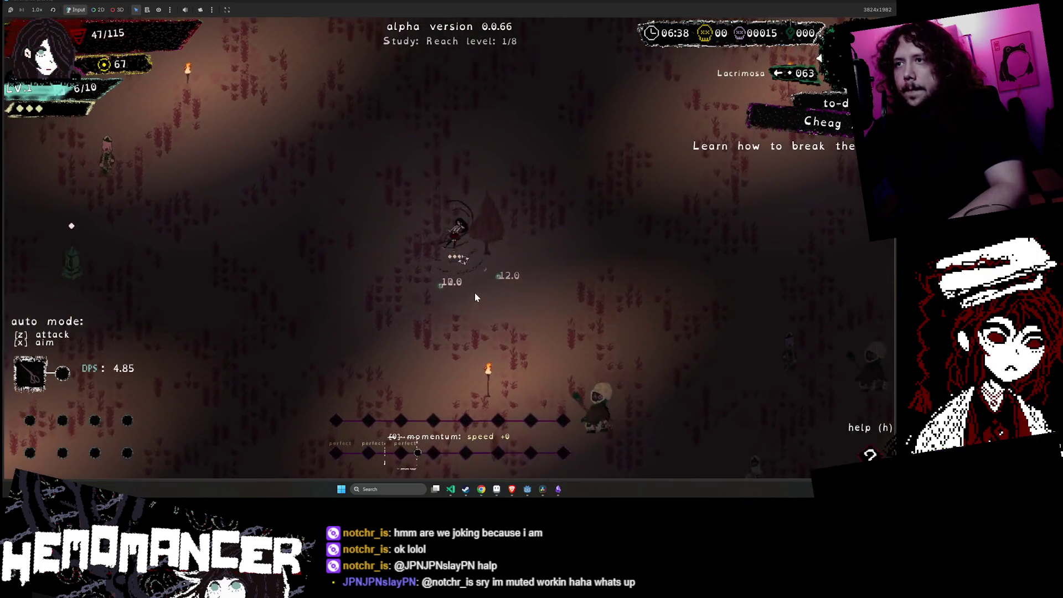
key("w")
key("a")
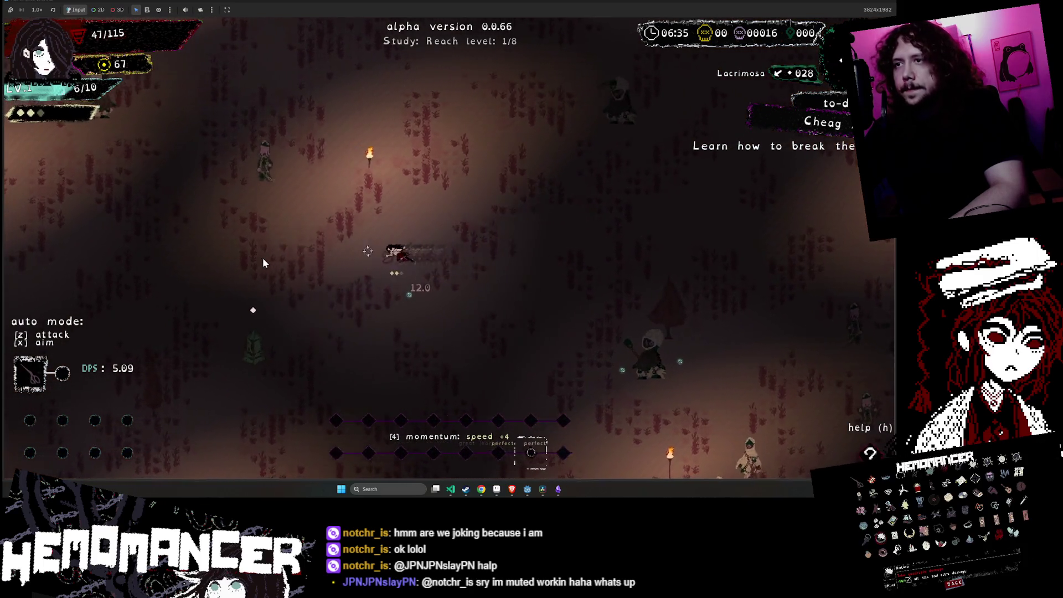
key("a")
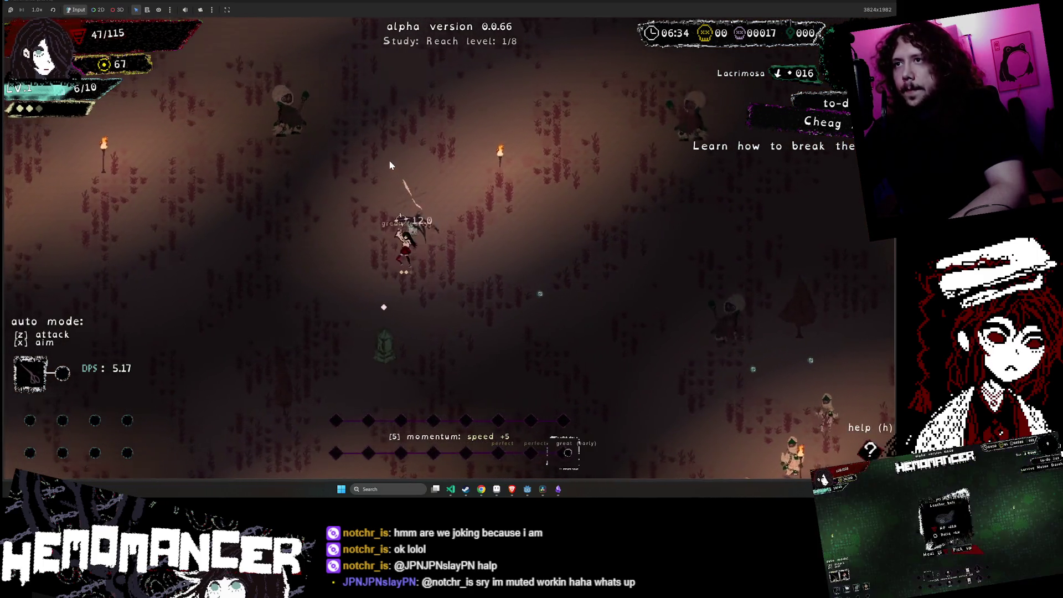
key("w")
key("a")
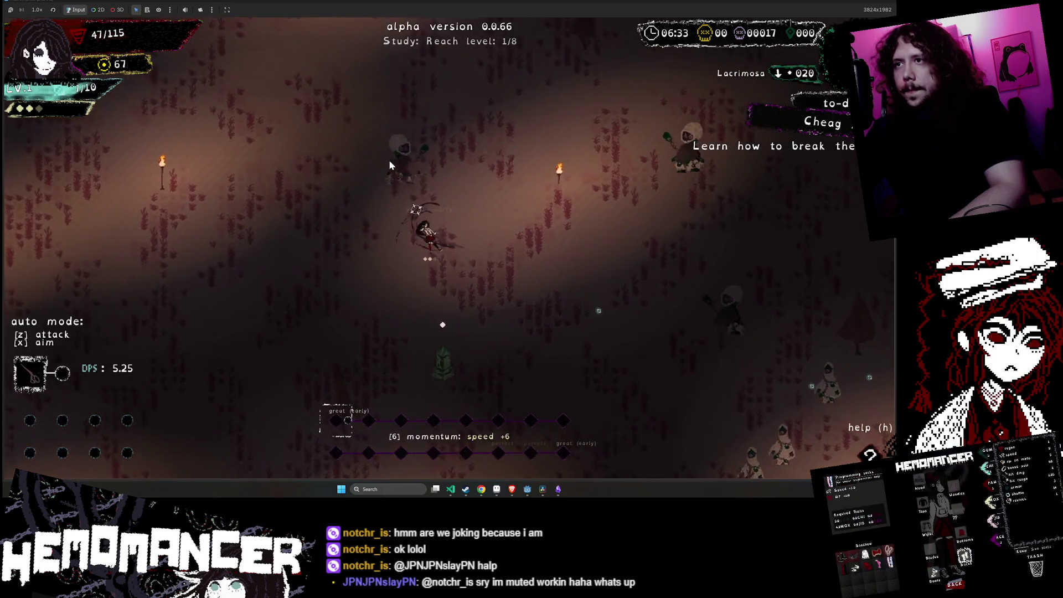
key("w")
key("d")
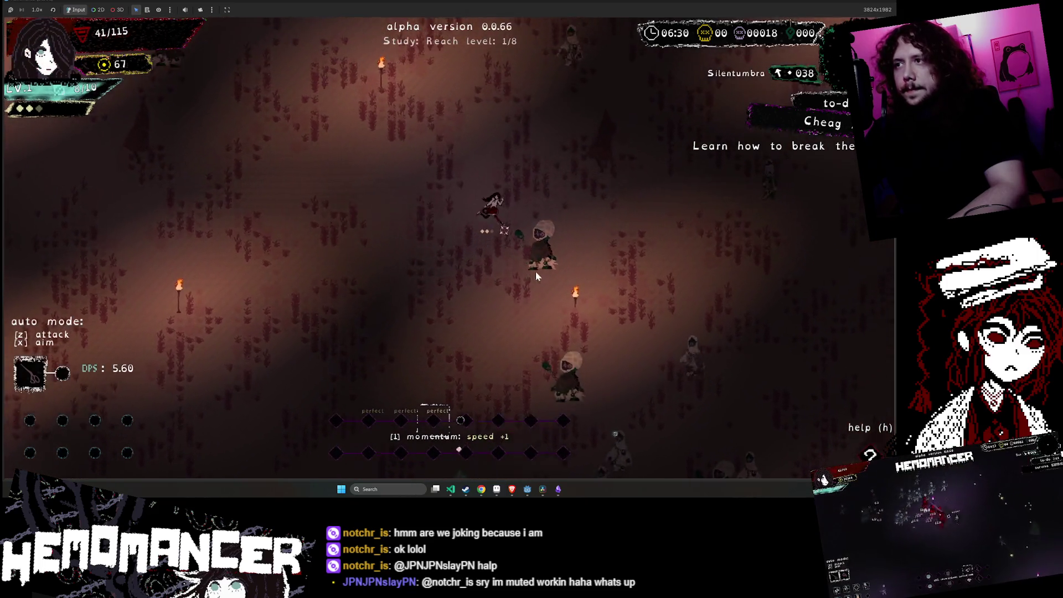
key("w")
key("d")
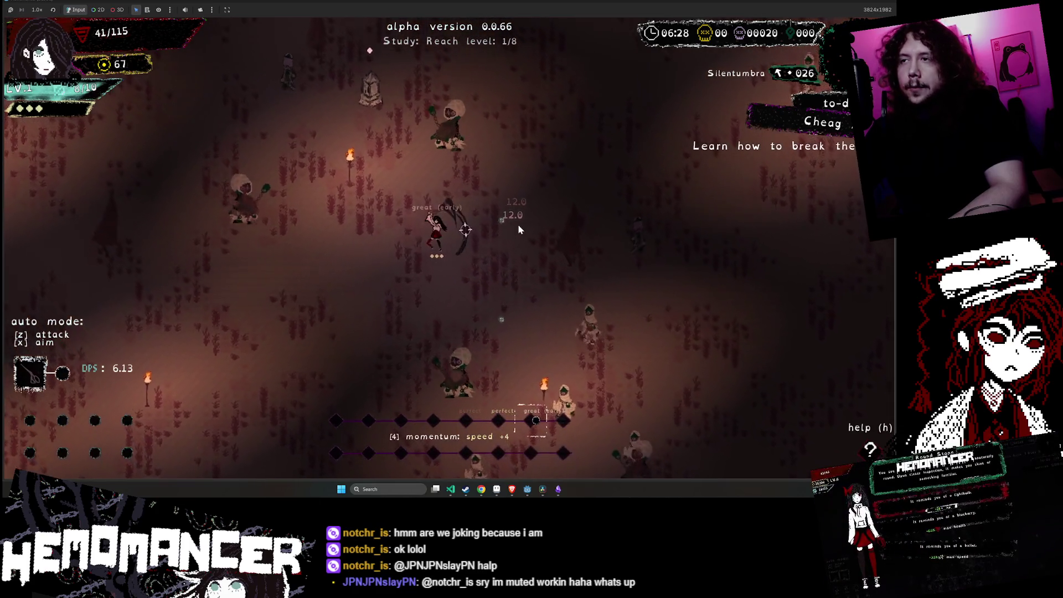
key("w")
key("d")
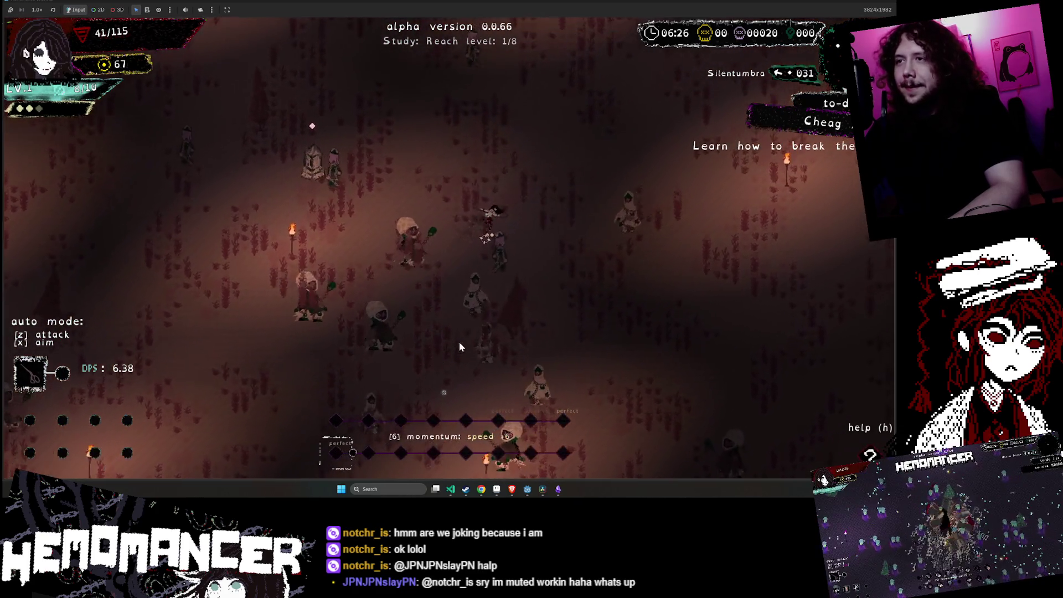
key("w")
key("a")
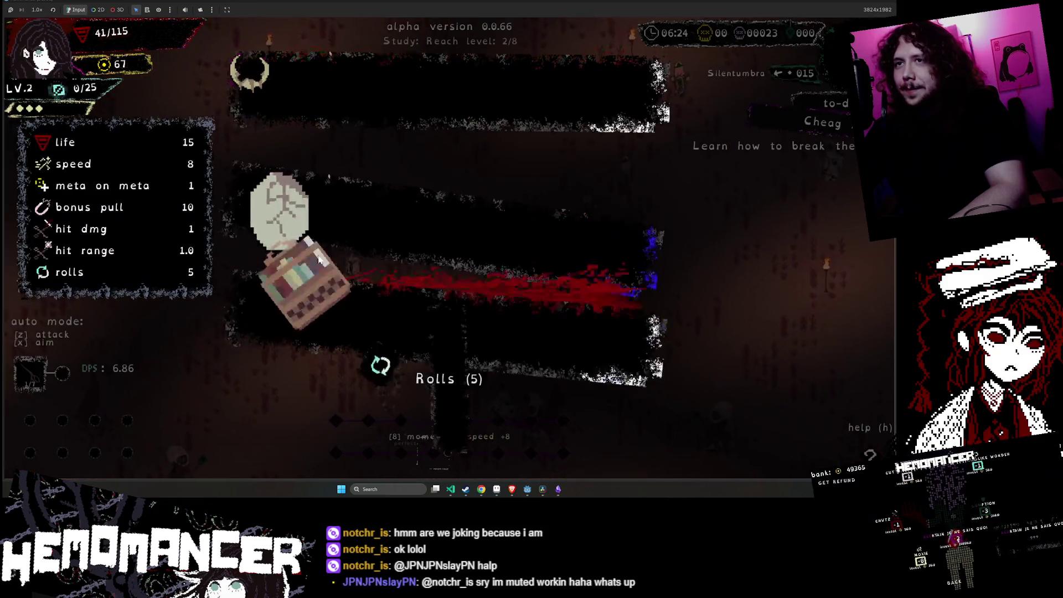
left_click(328, 224)
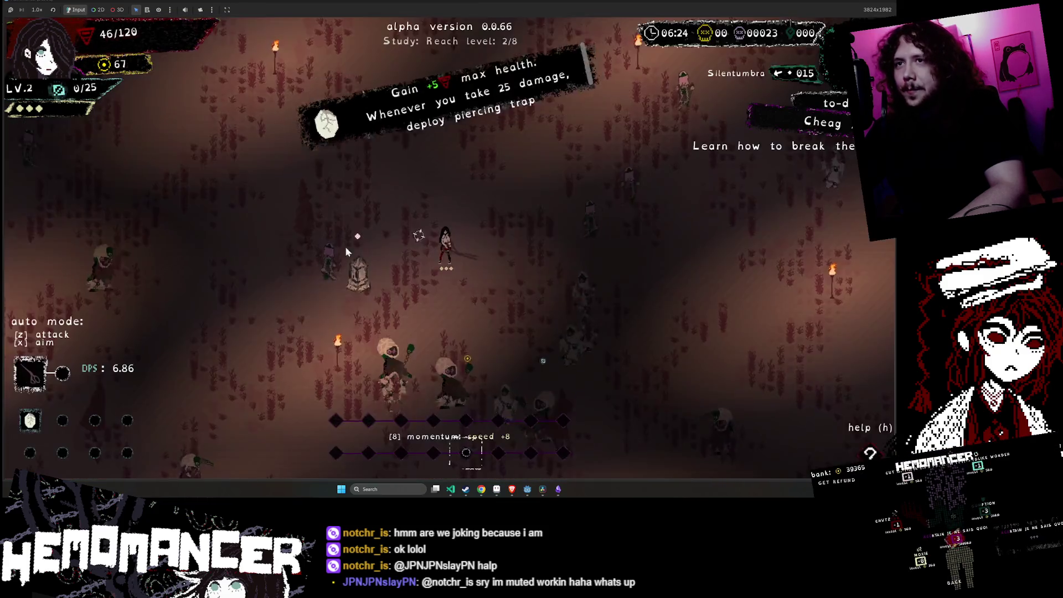
- Keep fighting past the tombstone until level 3 offers Megaphone, Melted moon or Vigil light
key("w")
key("d")
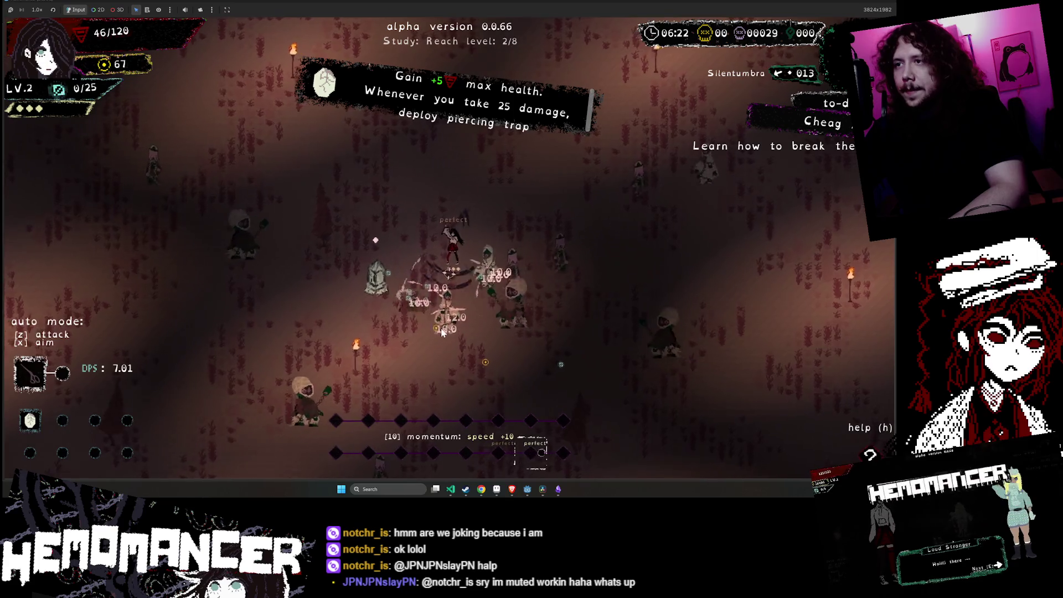
key("a")
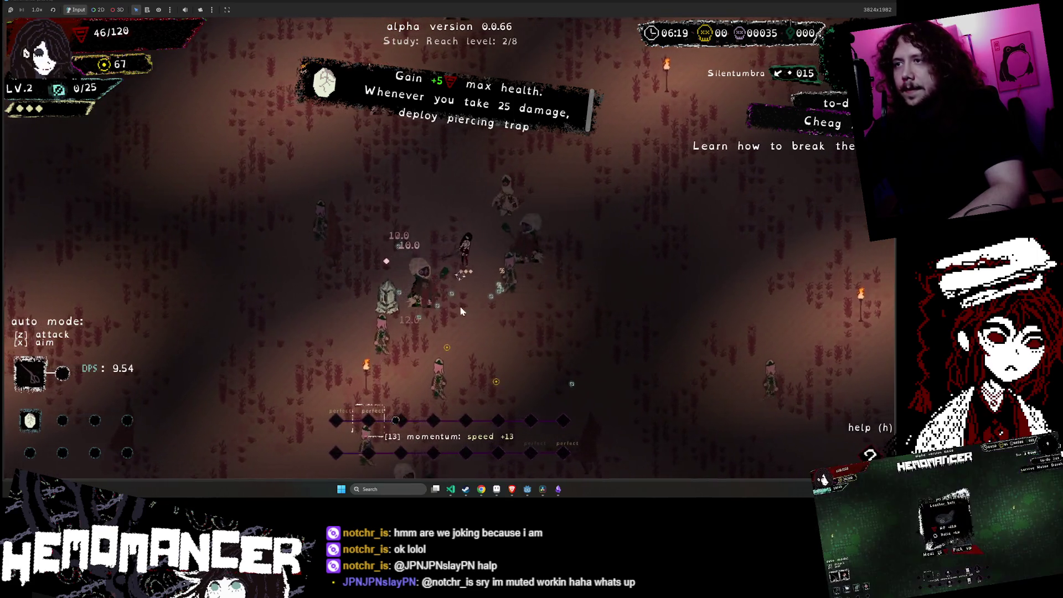
key("w")
key("d")
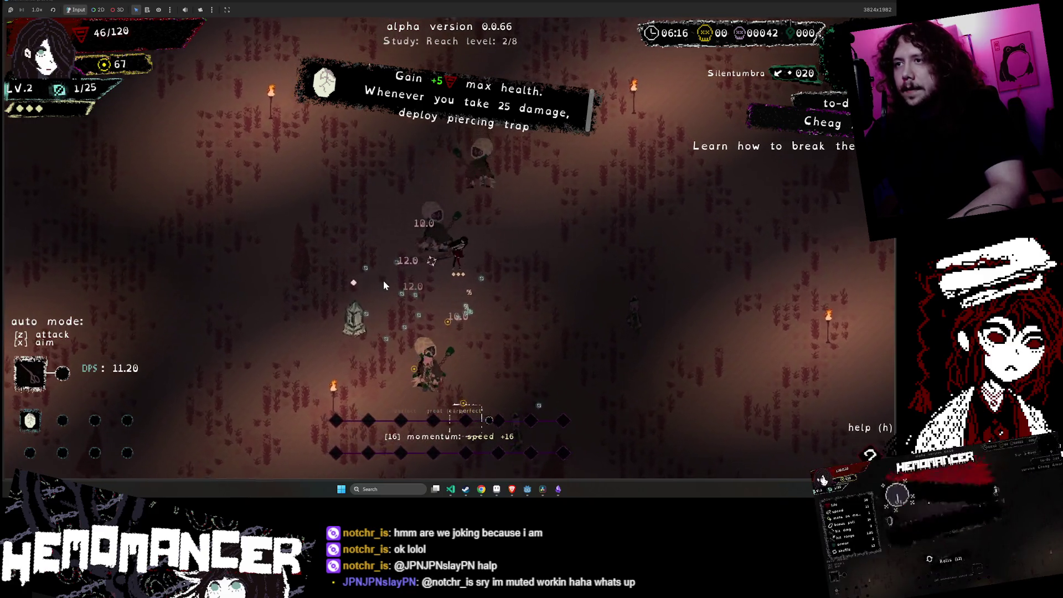
key("a")
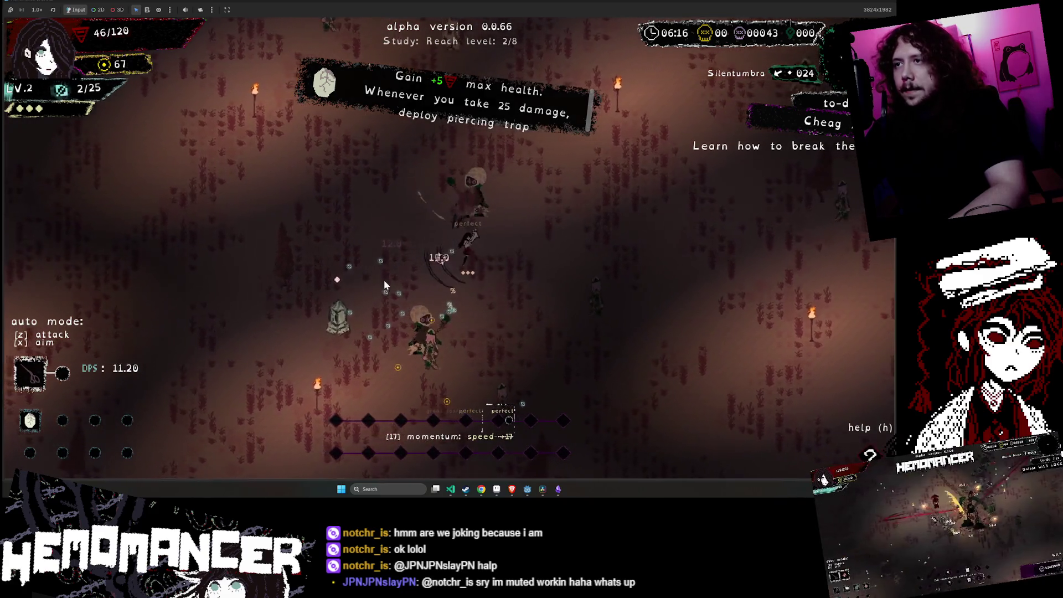
key("s")
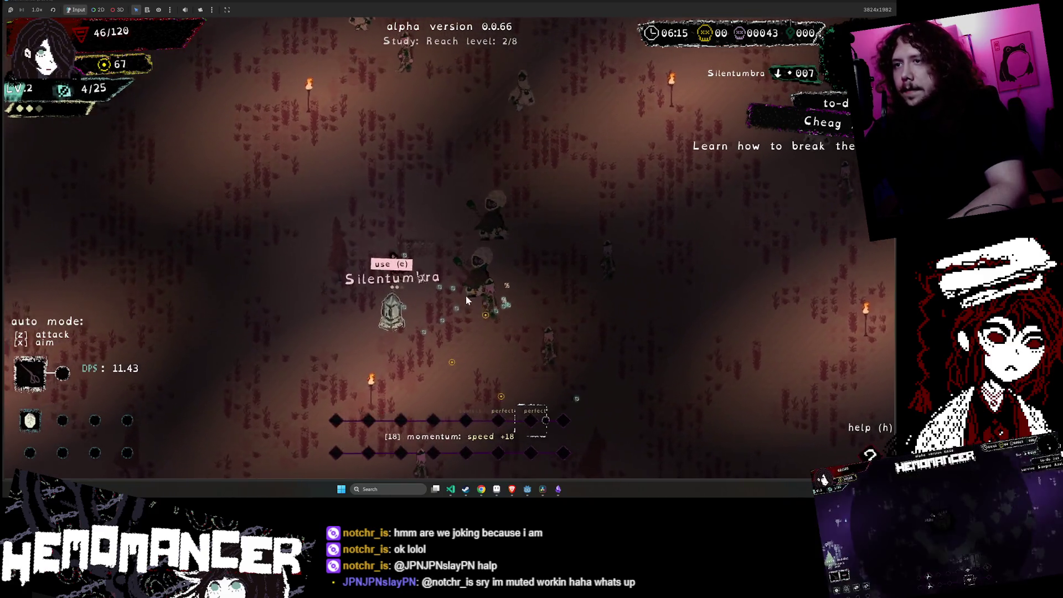
key("a")
key("s")
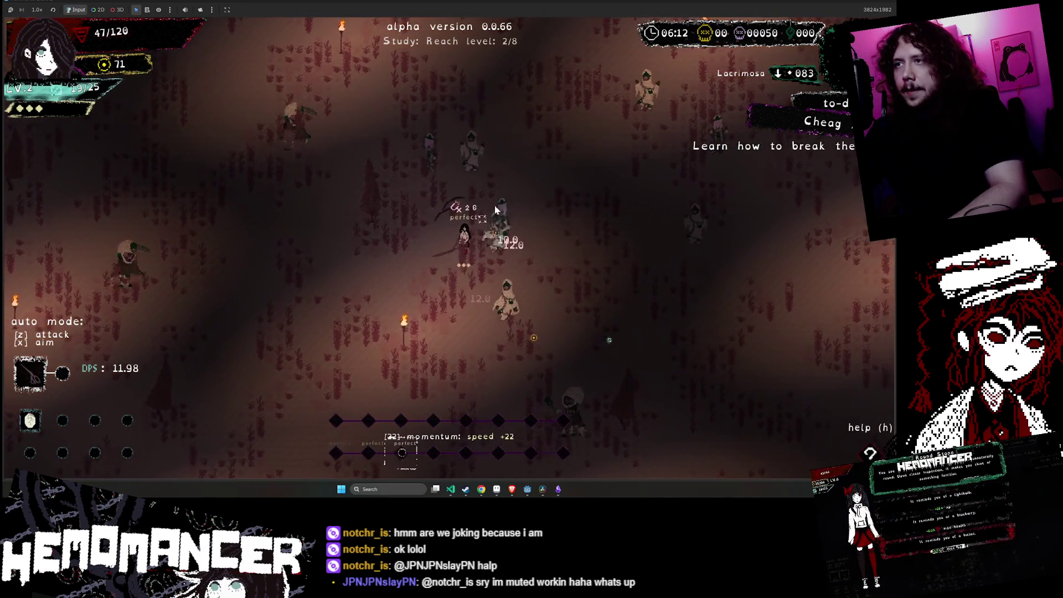
key("d")
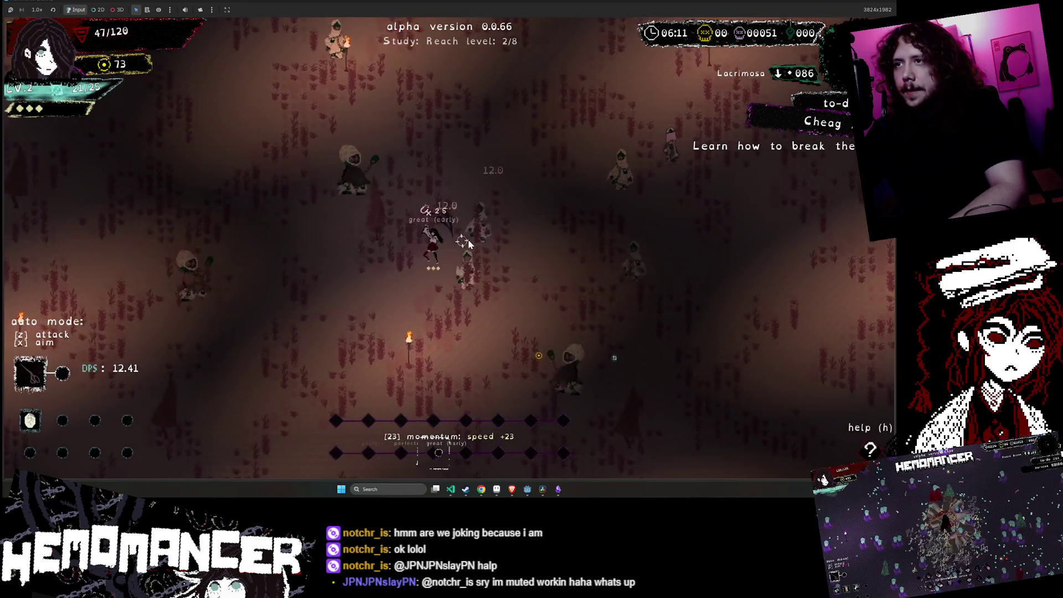
key("w")
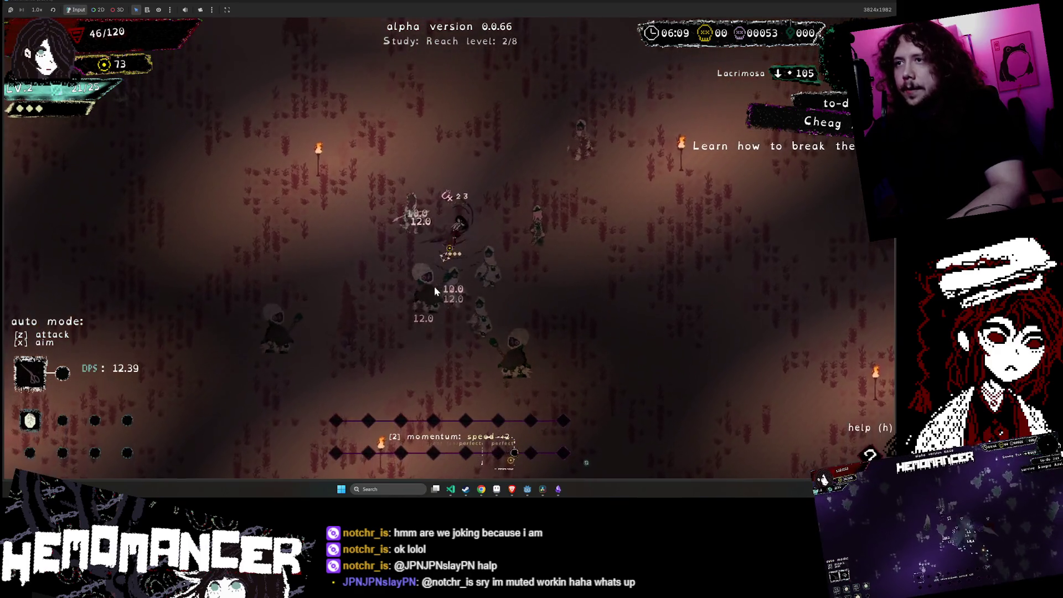
key("w")
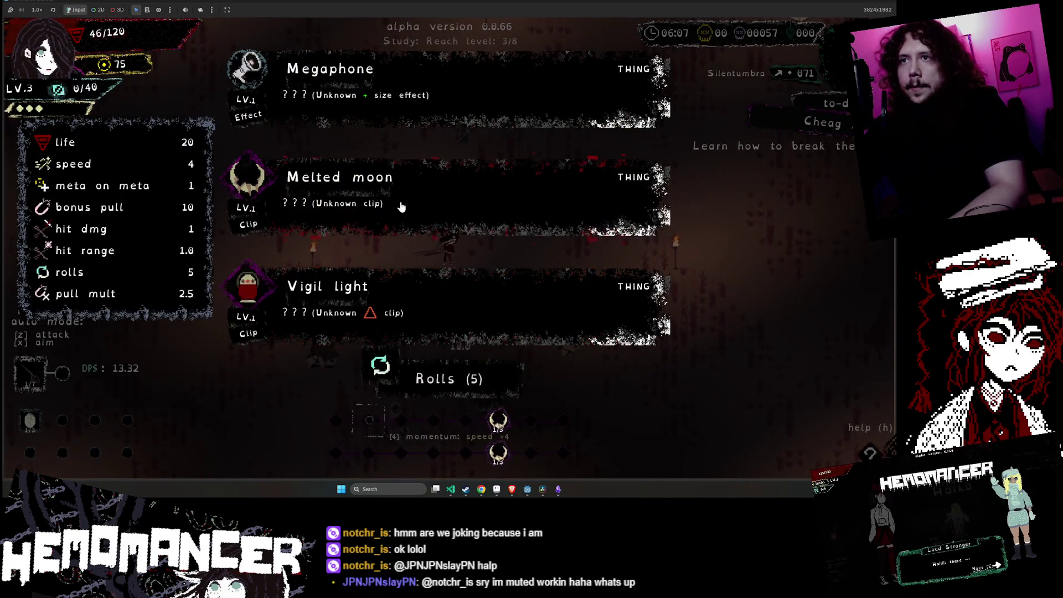
- Take the Melted moon reward and keep fighting up-left through the horde
left_click(403, 207)
key("w")
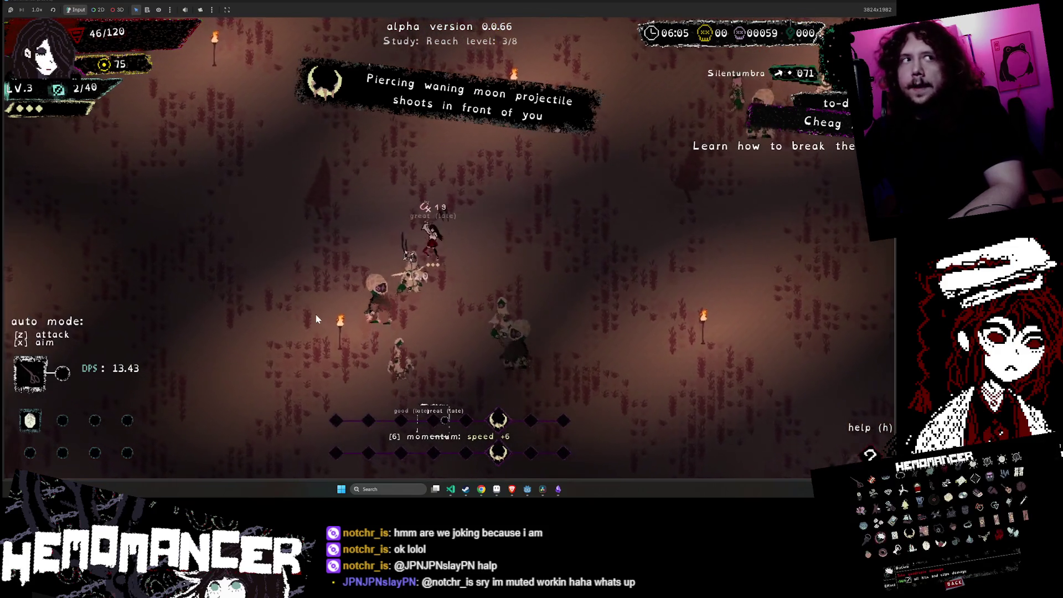
mouse_move(19, 421)
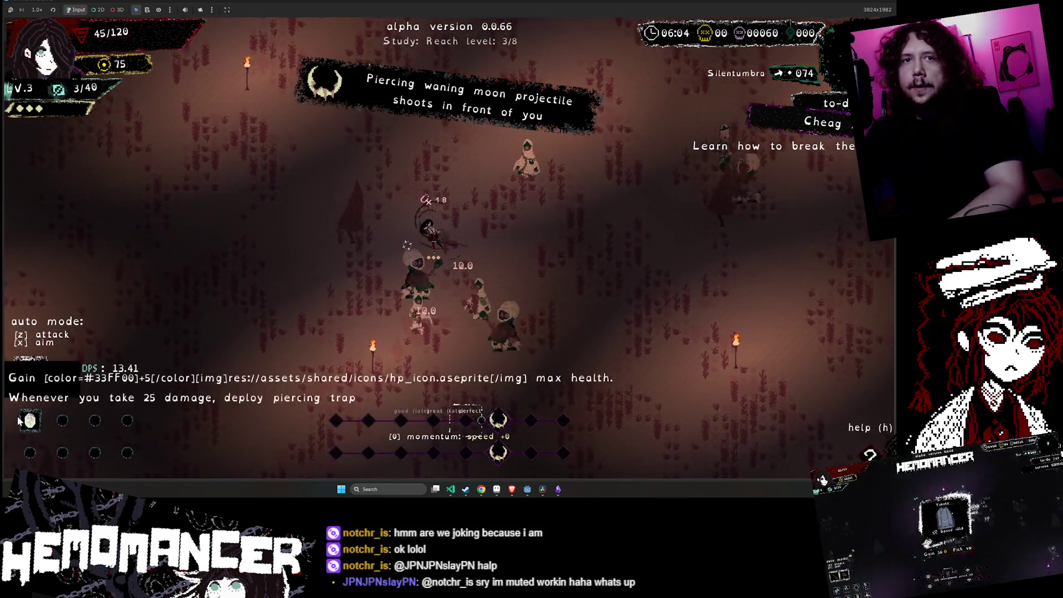
key("w")
key("a")
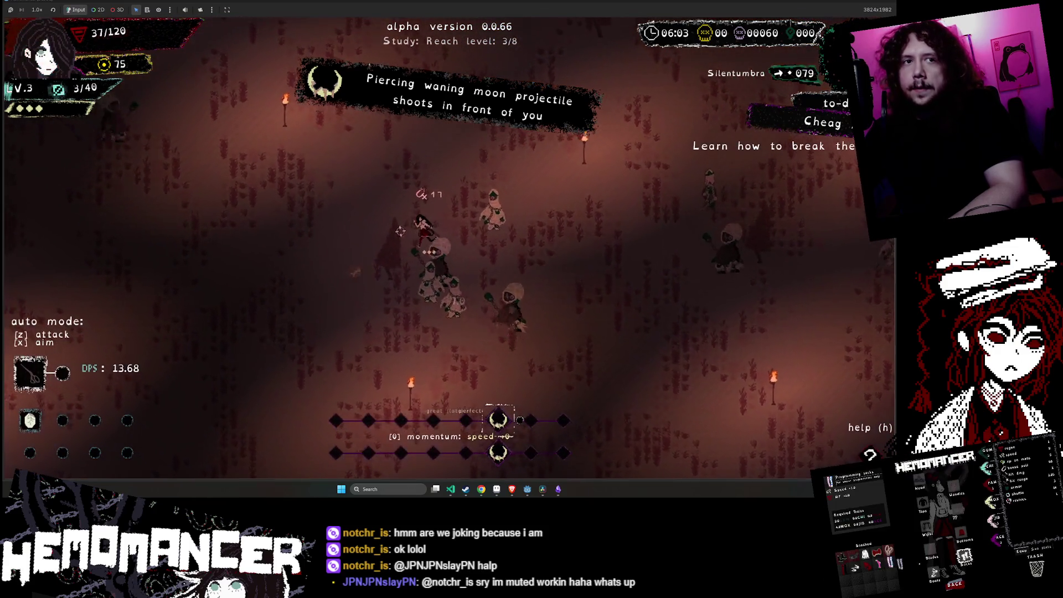
key("w")
key("a")
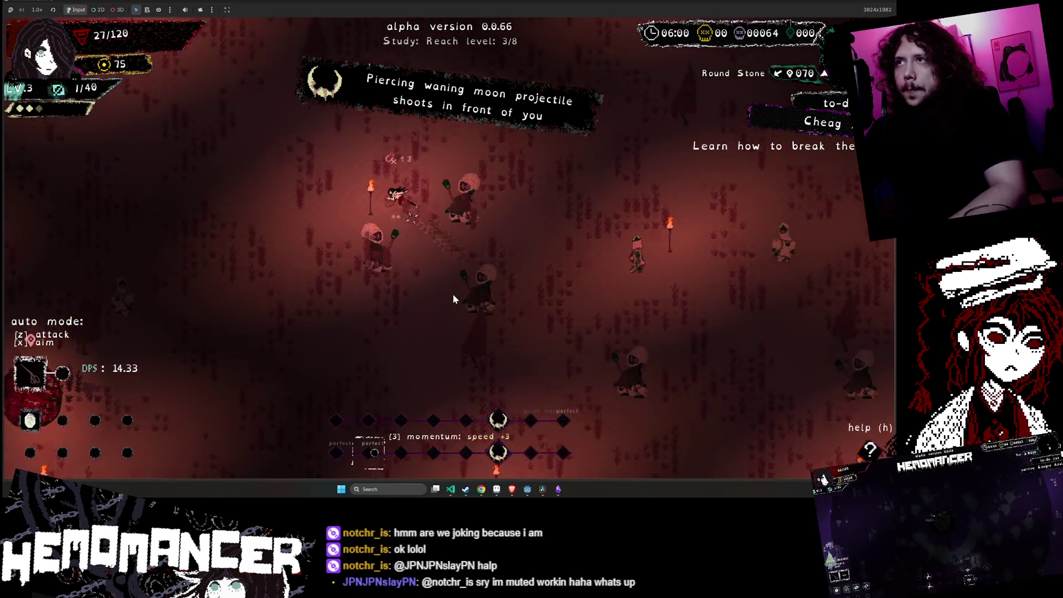
key("w")
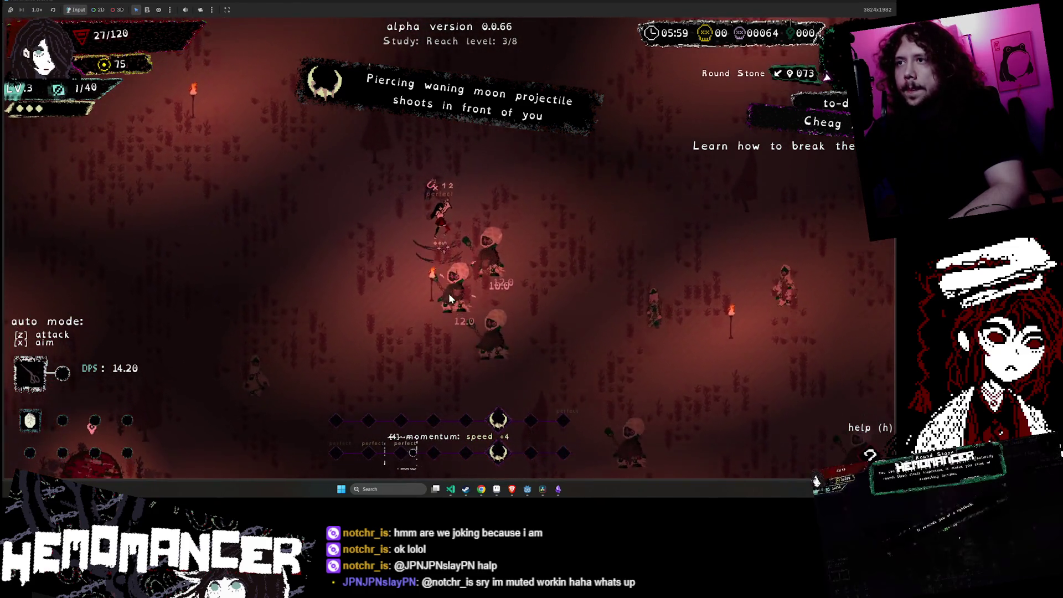
- Fight on until the character dies, then leave the Perished screen back to the hub
key("w")
key("d")
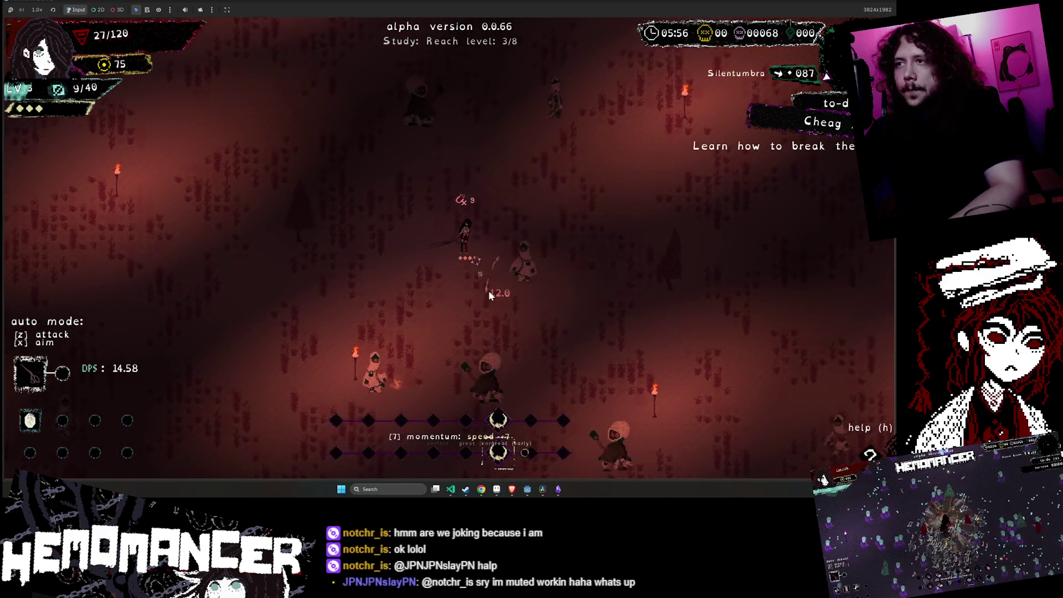
key("w")
key("d")
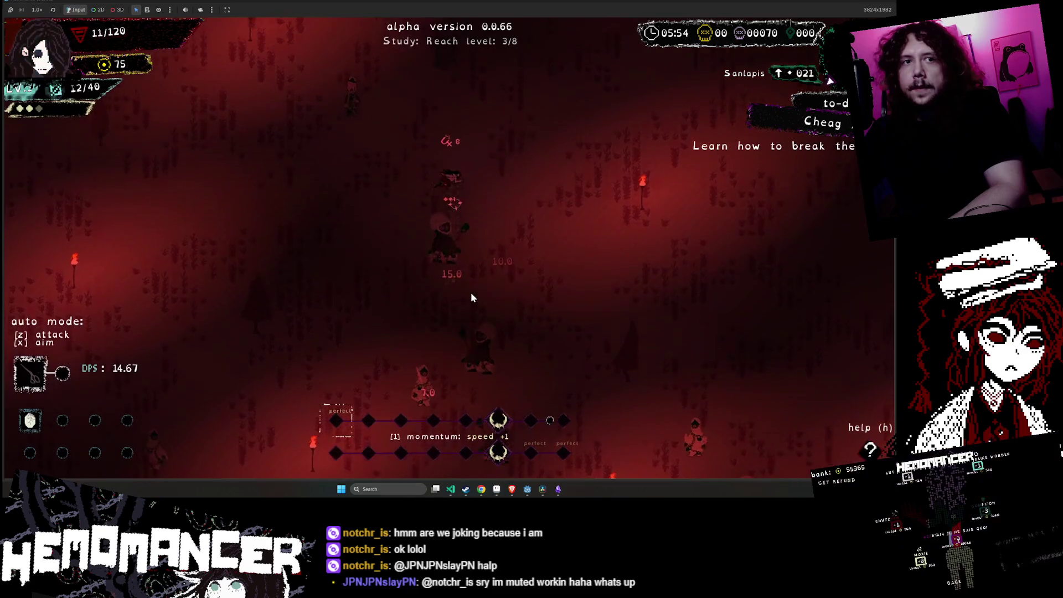
key("w")
key("a")
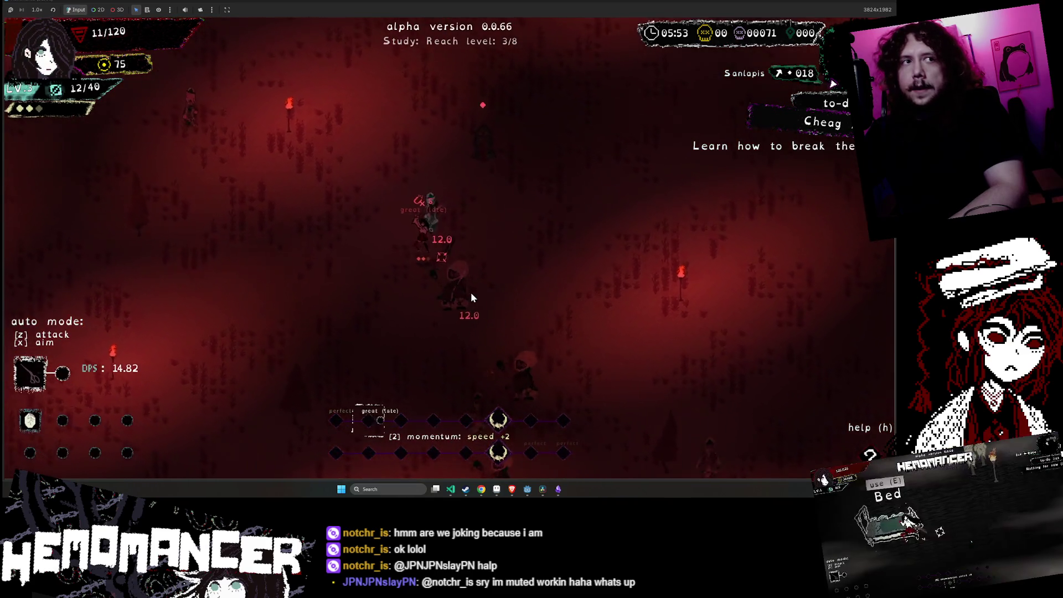
key("w")
key("a")
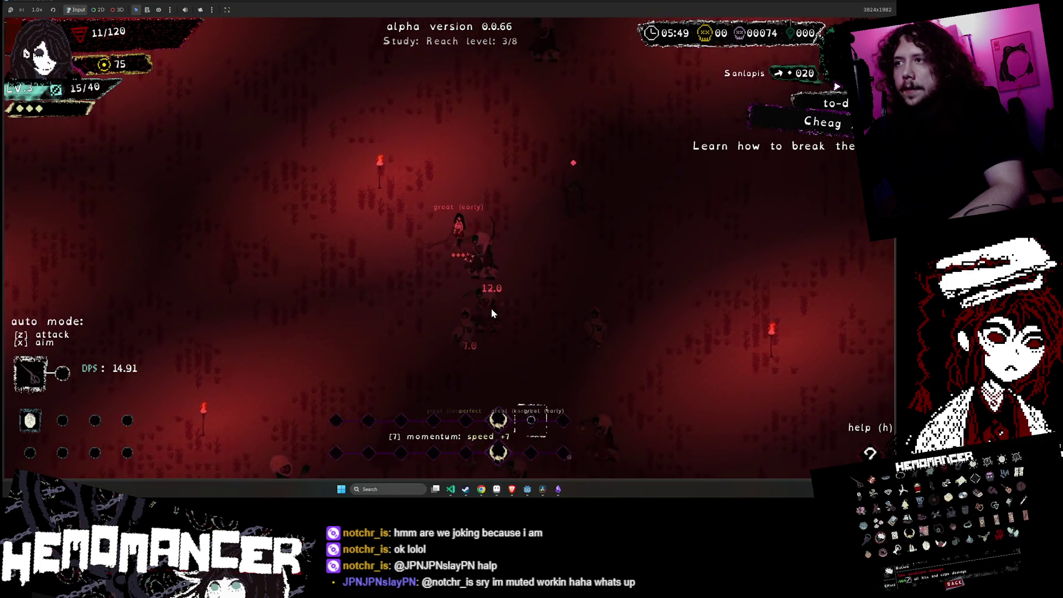
left_click(456, 268)
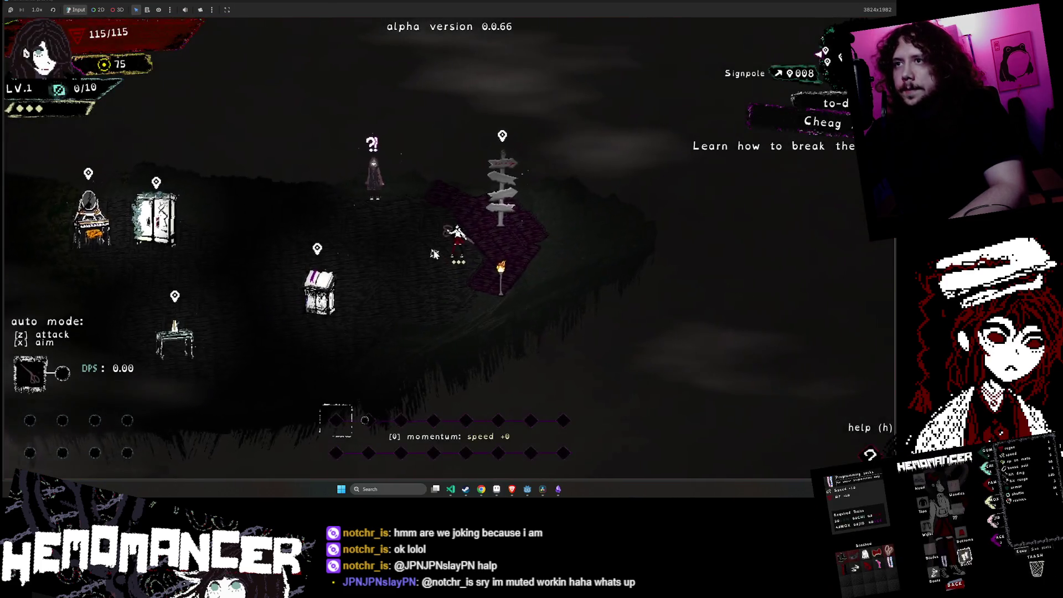
key("Escape")
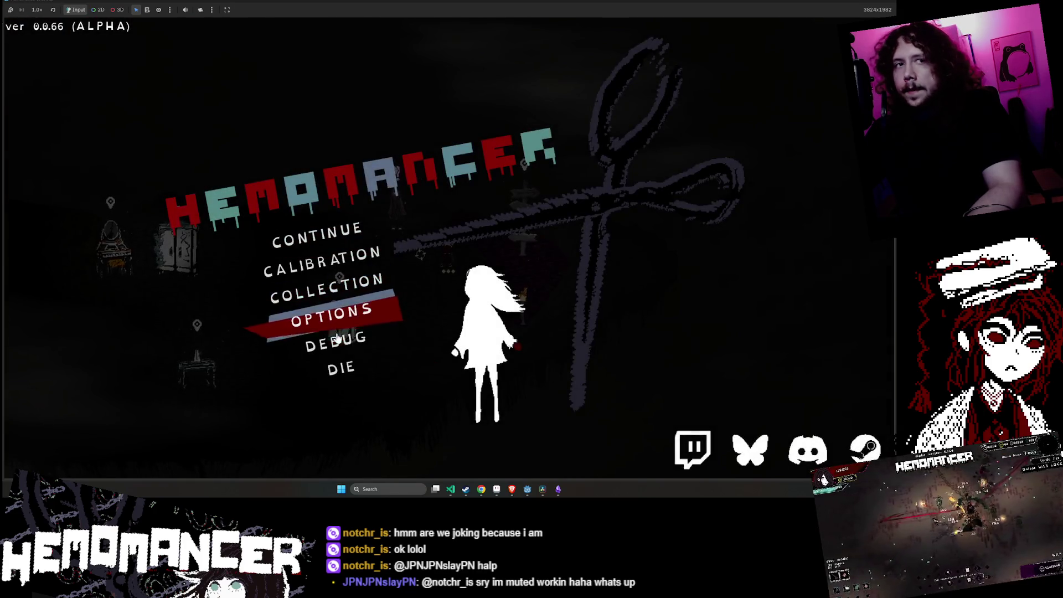
- Check the debug panel and Audio volume settings, then resume and switch back to Godot
left_click(339, 339)
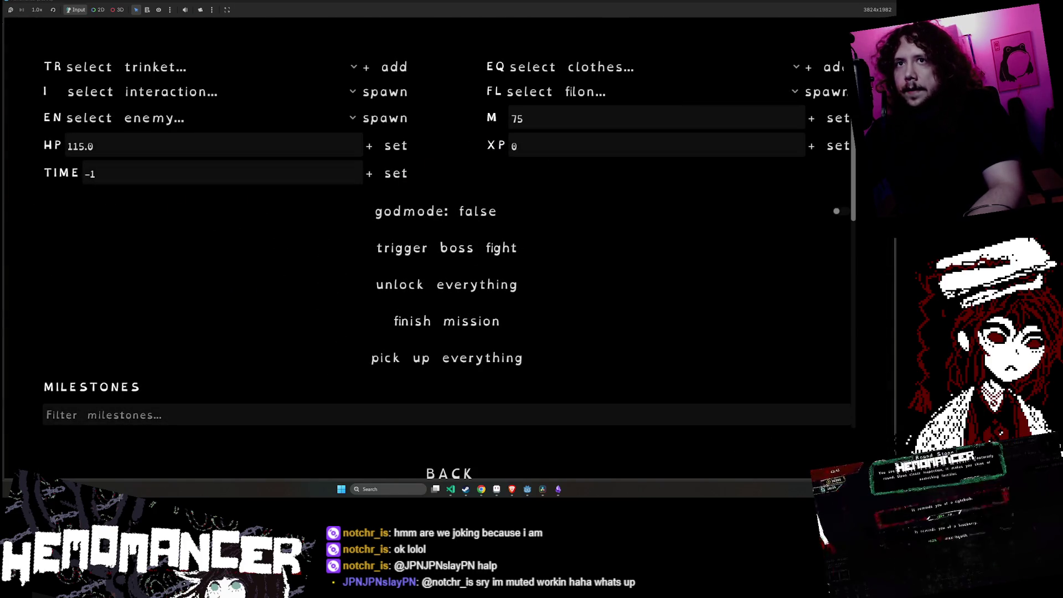
key("Escape")
left_click(339, 315)
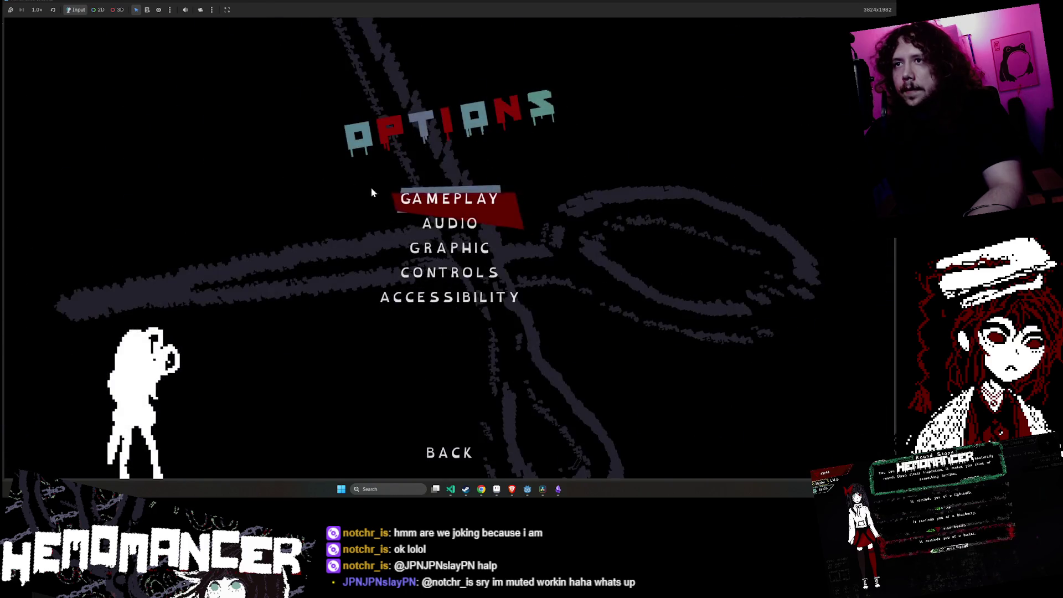
left_click(461, 230)
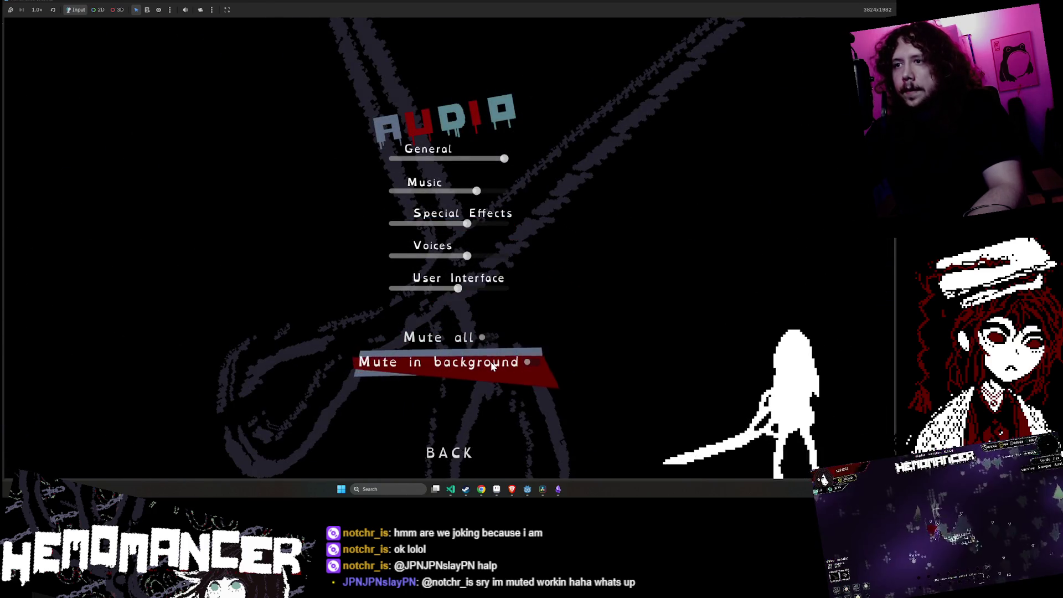
key("Escape")
key("Escape")
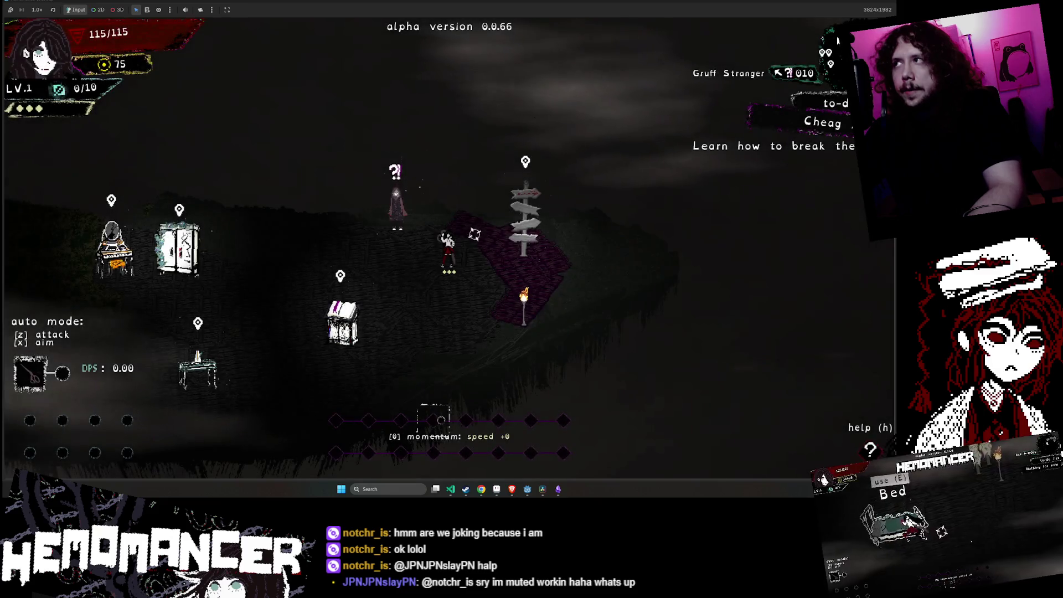
key("alt+Tab")
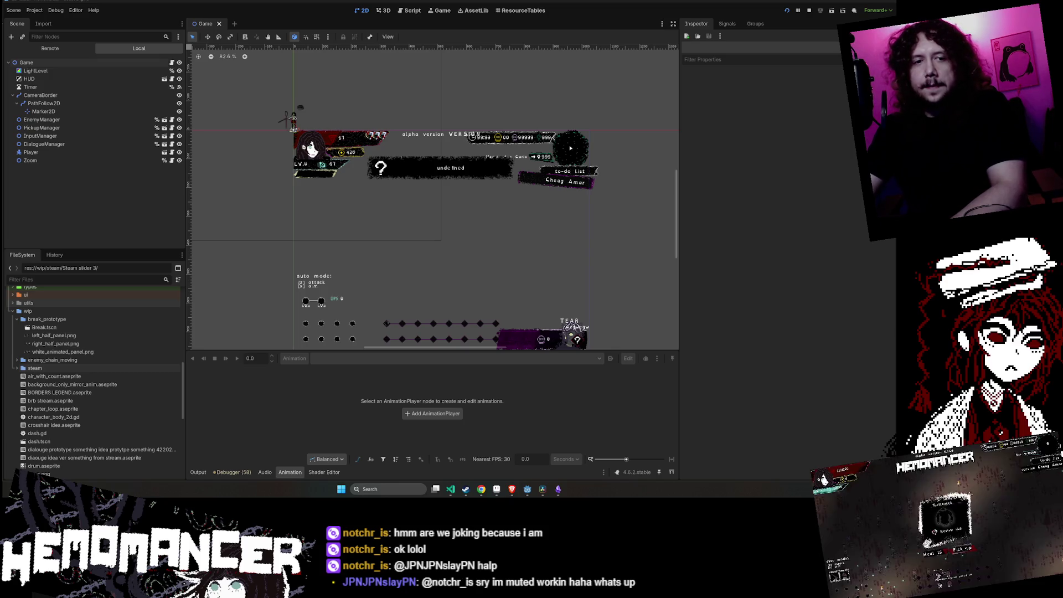
- Bring up the Chrome Twitch window and stretch it taller so the chat shows
key("alt+Tab")
mouse_move(460, 255)
left_mouse_down()
mouse_move(436, 74)
mouse_move(444, 48)
left_mouse_up()
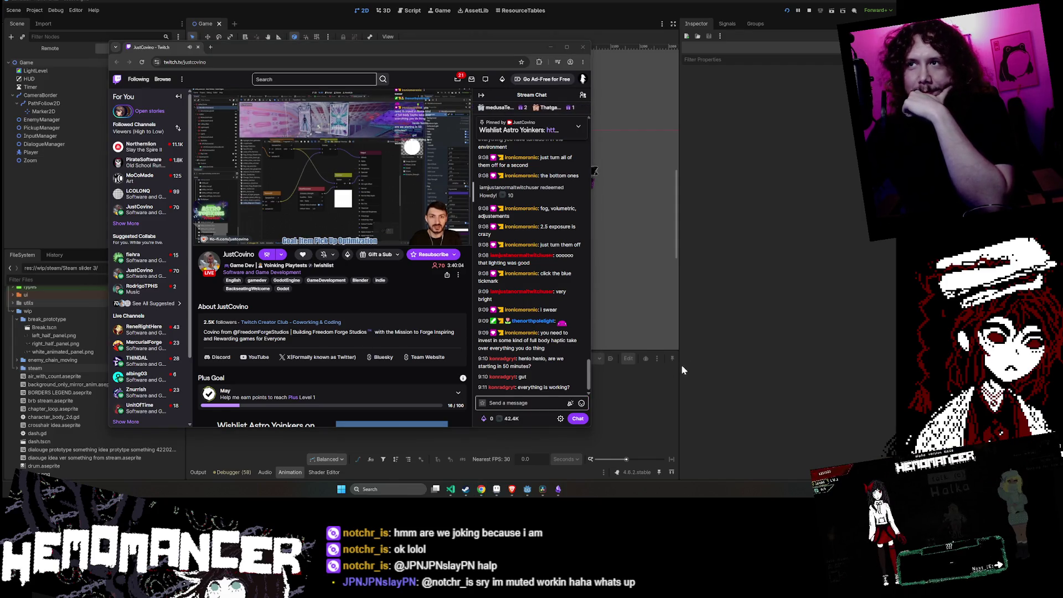
- Move the Twitch window down and to the left, then switch over to DaVinci Resolve
left_click_drag(387, 52, 384, 83)
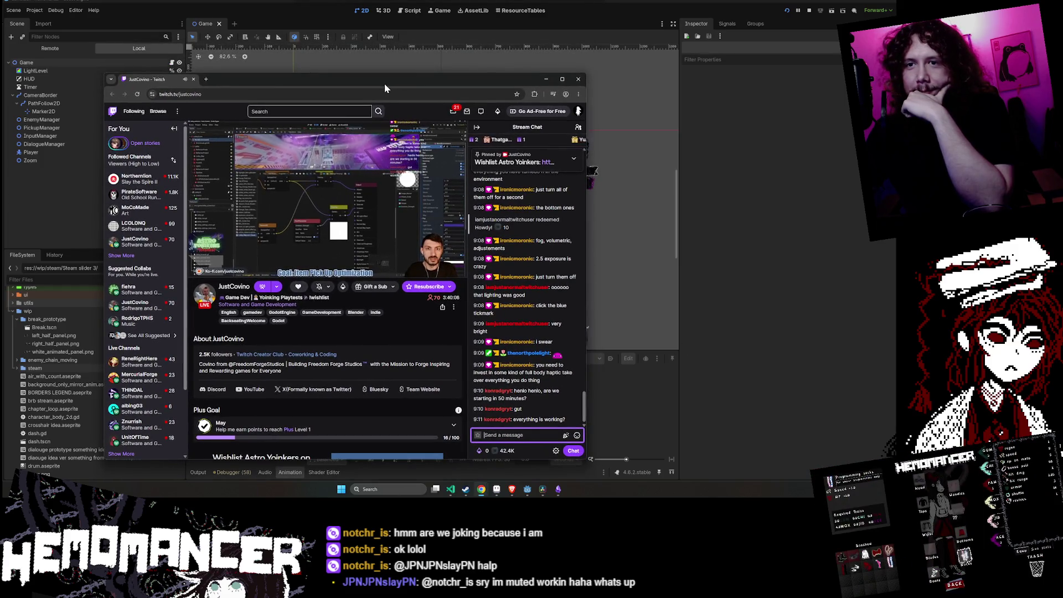
mouse_move(384, 88)
left_mouse_down()
mouse_move(189, 202)
mouse_move(0, 211)
left_mouse_up()
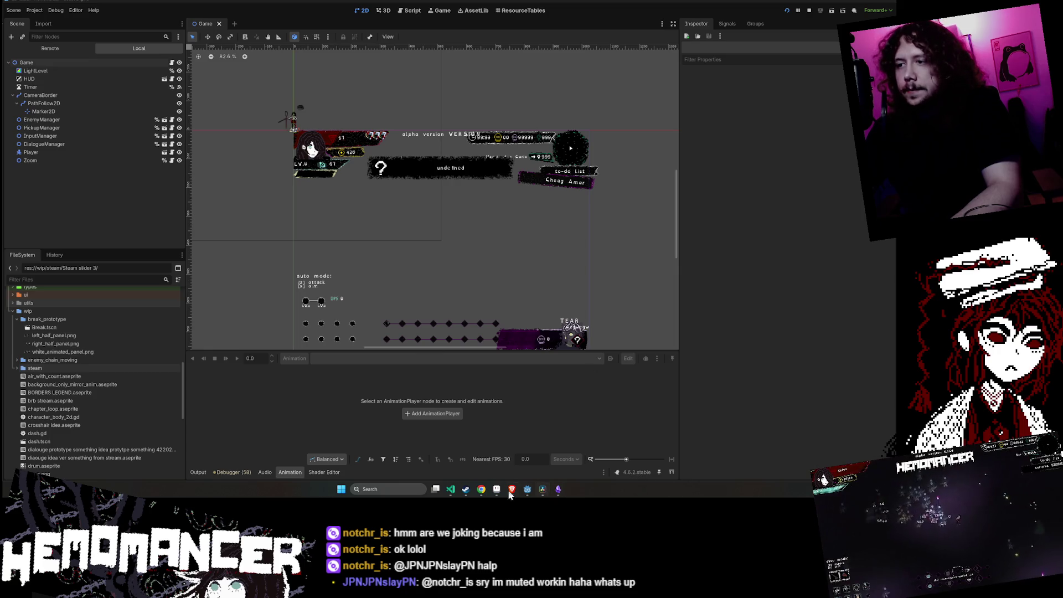
left_click(543, 489)
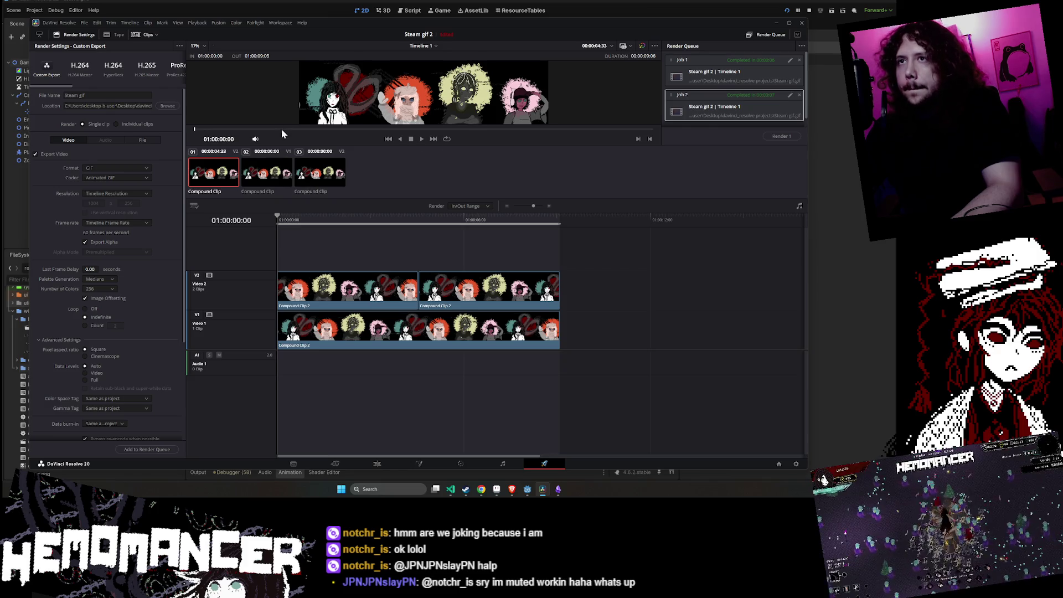
- Scrub the Steam gif 2 timeline preview and enlarge the DaVinci Resolve window
mouse_move(195, 128)
left_mouse_down()
mouse_move(513, 145)
mouse_move(195, 145)
left_mouse_up()
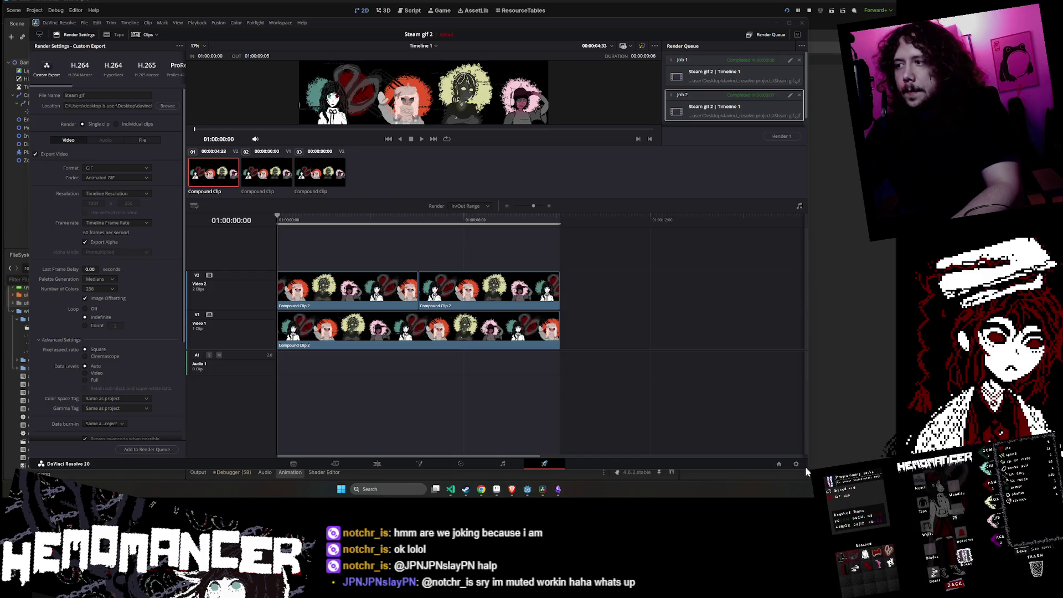
left_click_drag(806, 471, 855, 474)
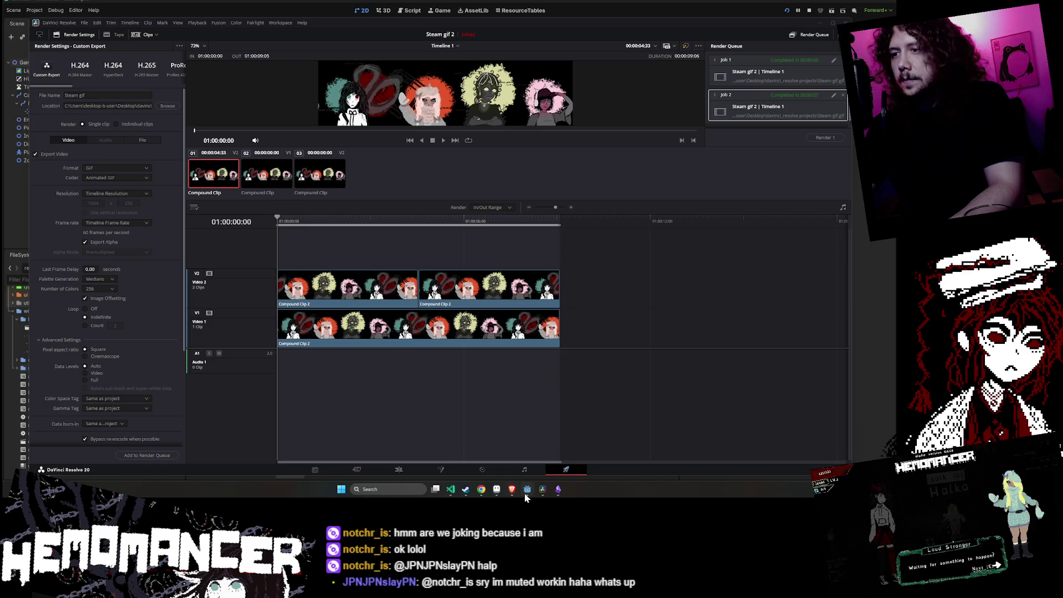
- Switch to Hemomancer and attack repeatedly to start building momentum
mouse_move(526, 493)
left_click(576, 450)
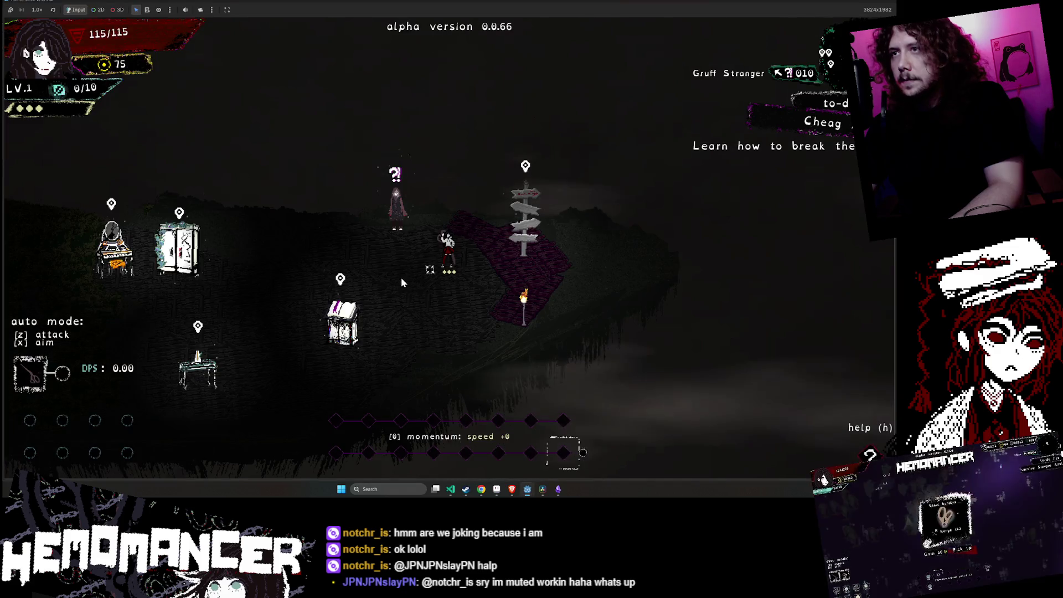
left_click(360, 234)
left_click(360, 234)
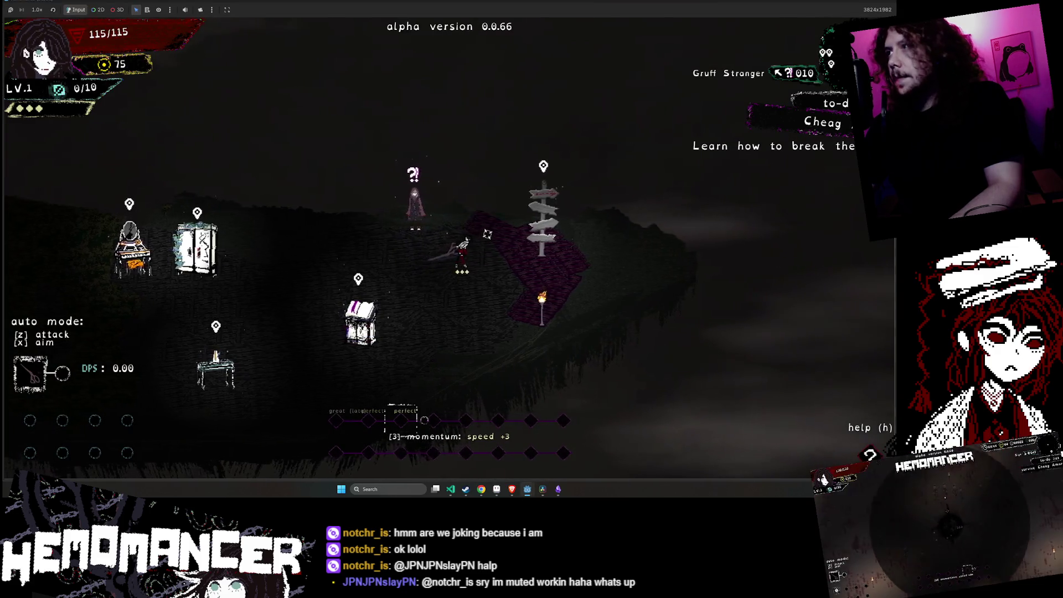
left_click(355, 261)
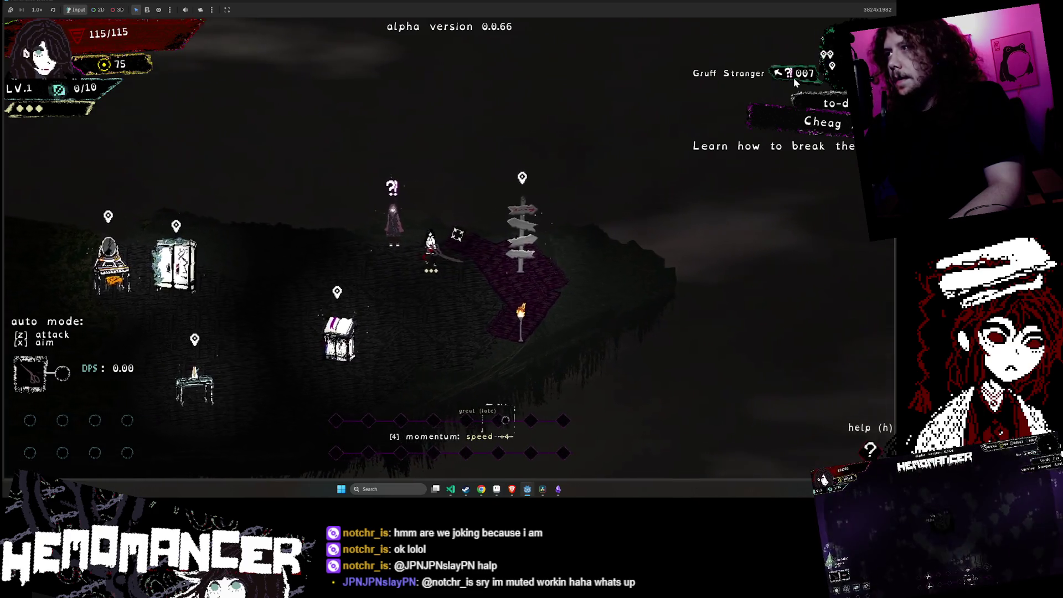
key("a")
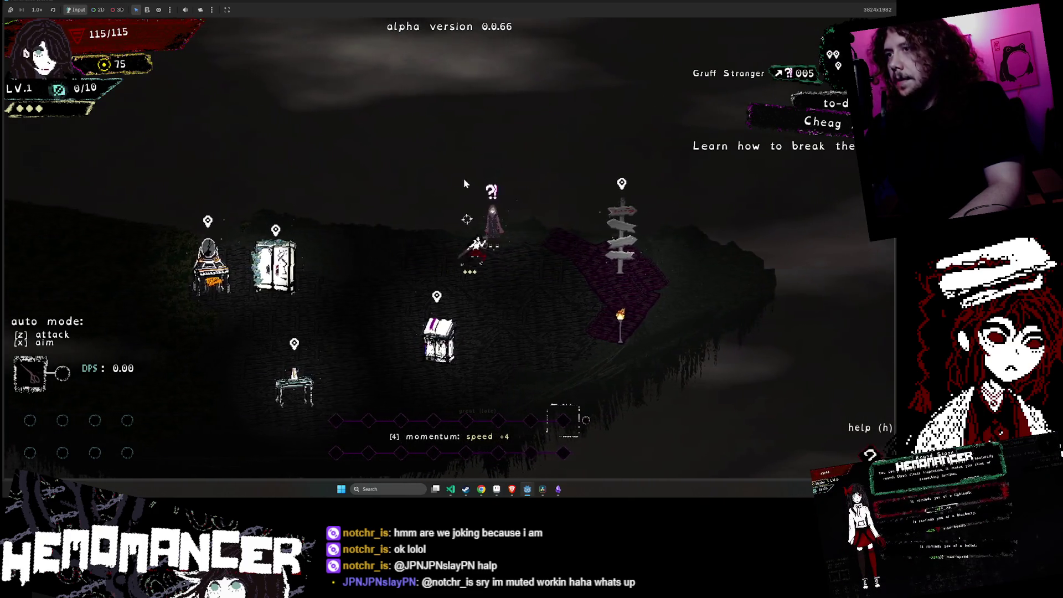
- Keep attacking around the Vanity and Wardrobe to reach speed +12, then close the game
left_click(287, 241)
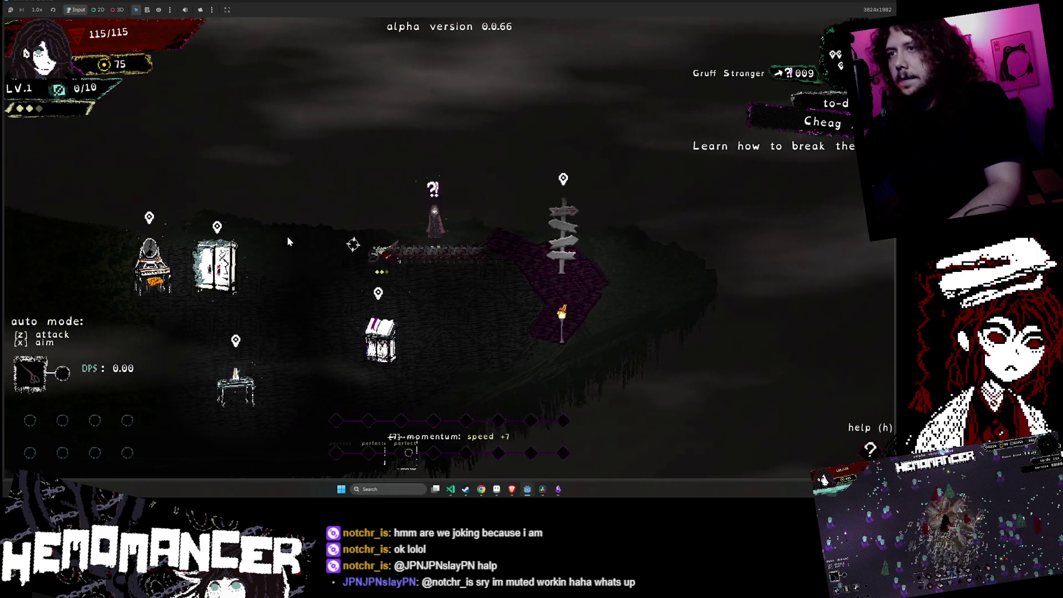
key("a")
left_click(249, 238)
left_click(251, 238)
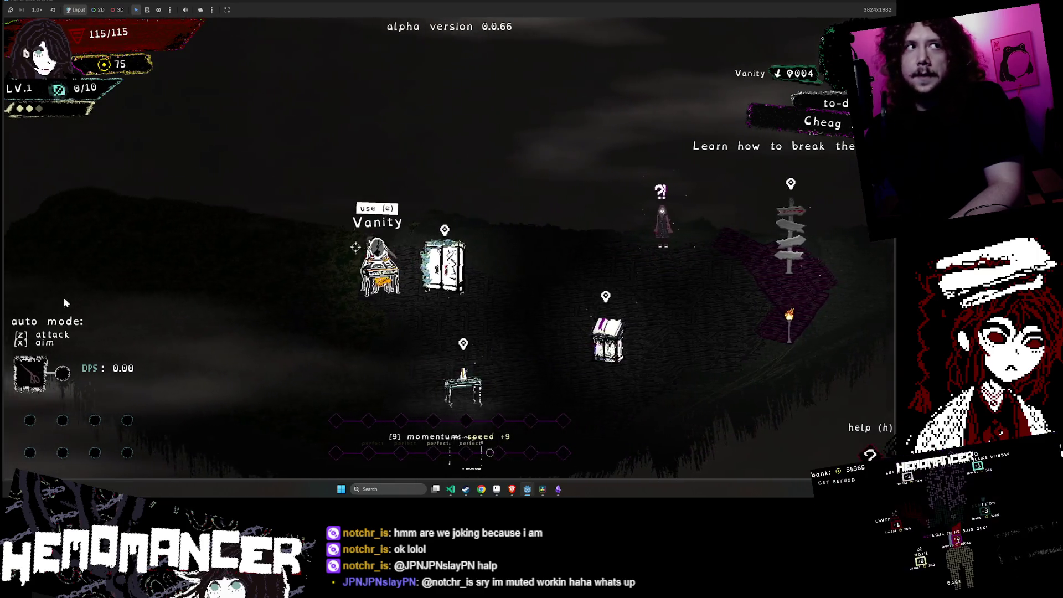
key("a")
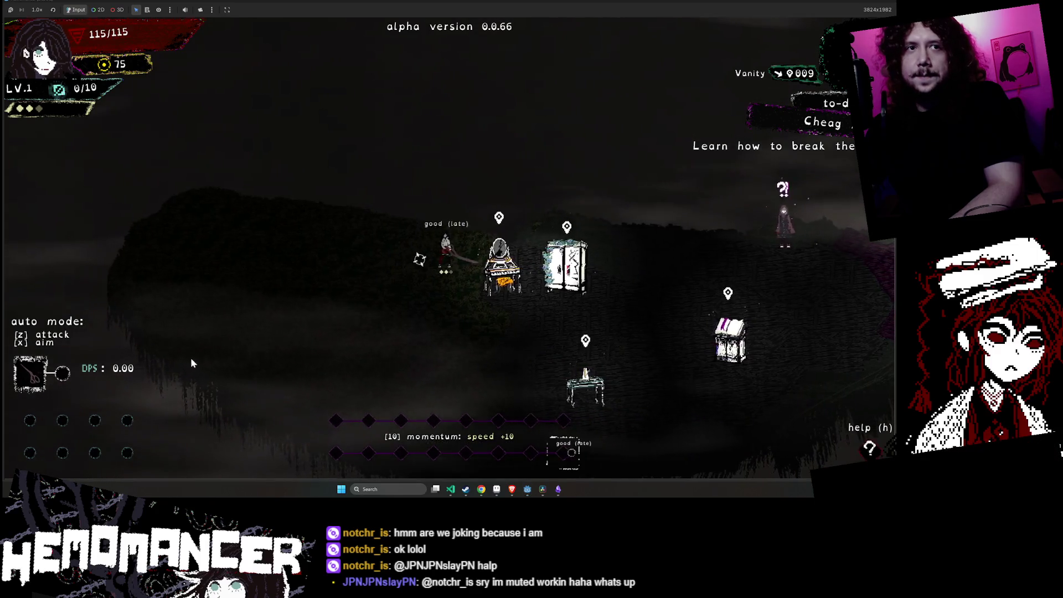
key("d")
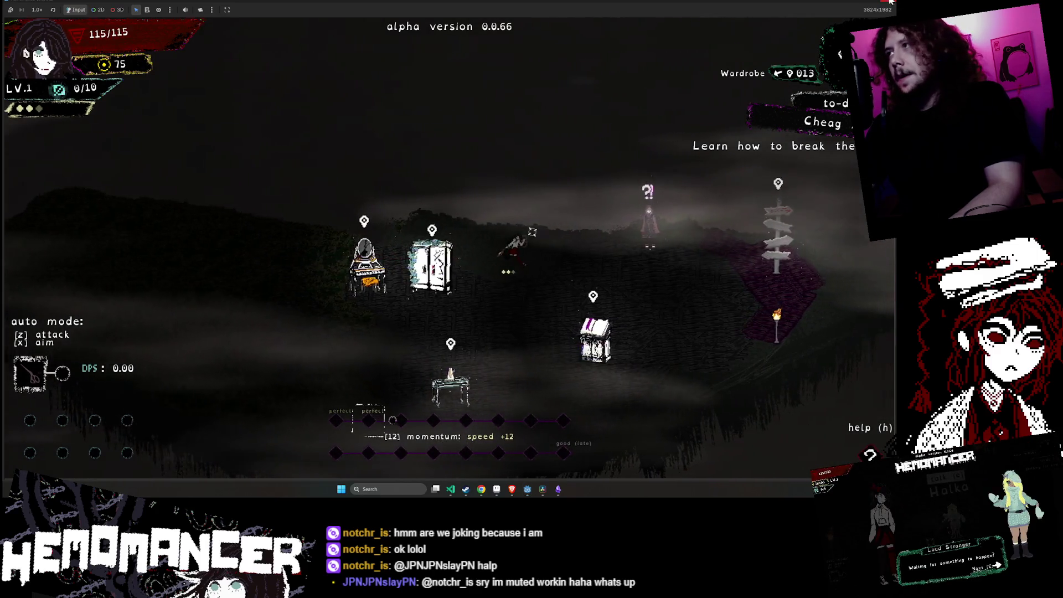
left_click(890, 1)
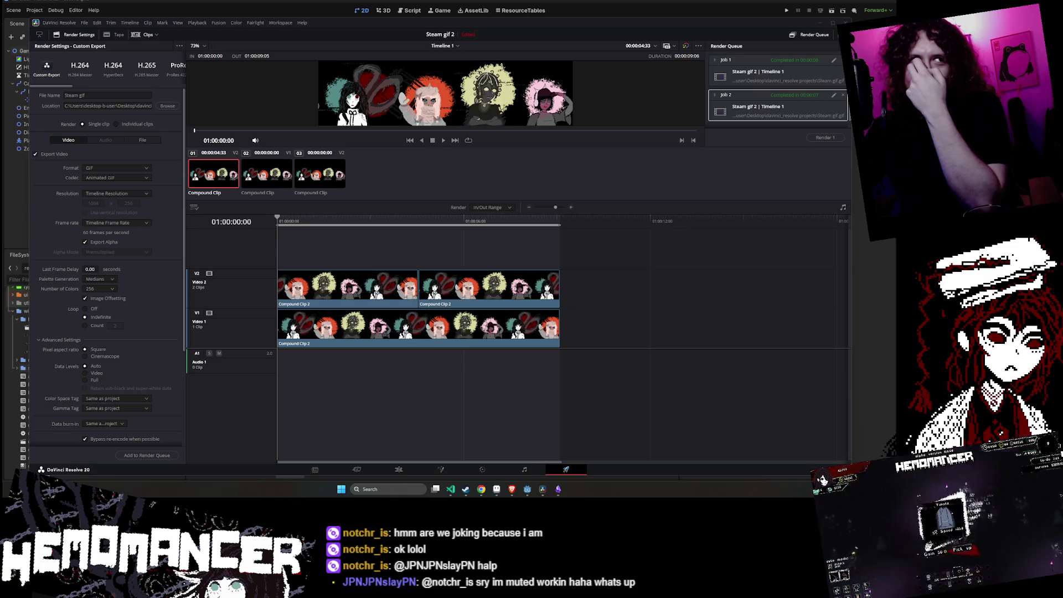
- Minimize DaVinci Resolve so the Godot editor's Game scene with its HUD is in front
left_click(821, 23)
key("alt+Tab")
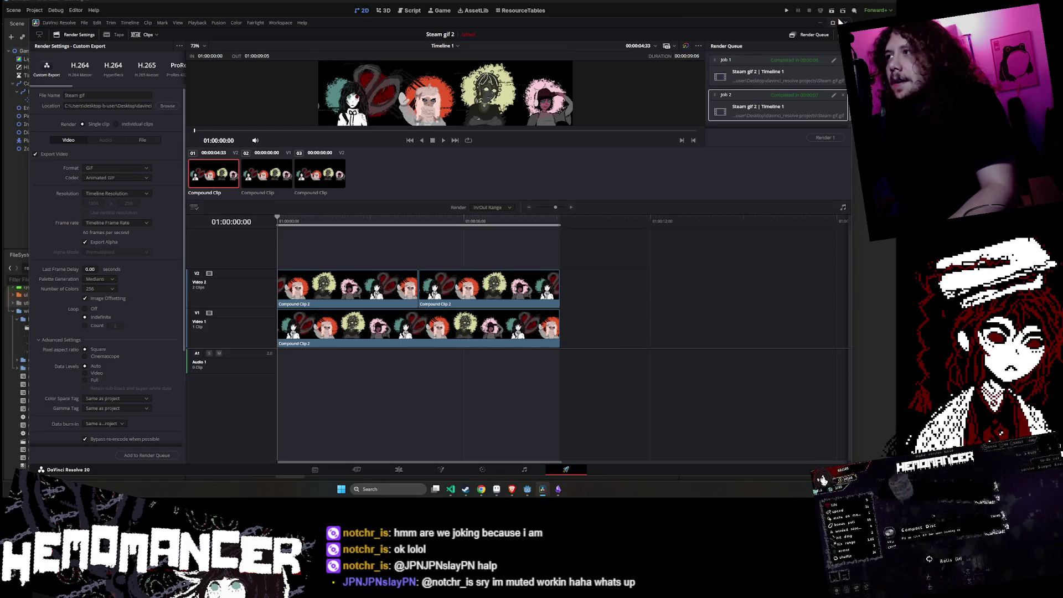
left_click(819, 23)
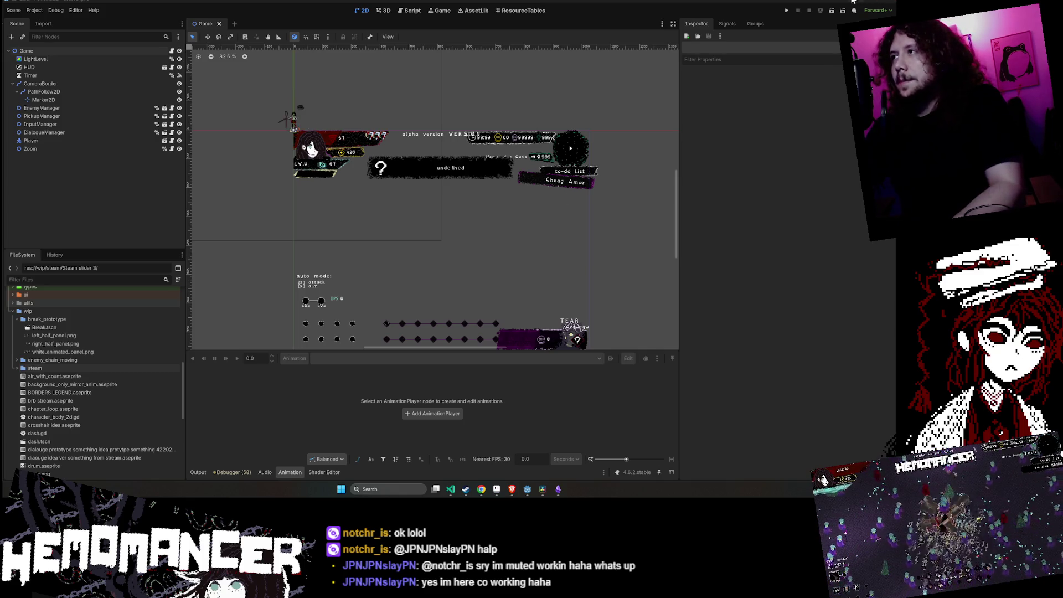
left_click(466, 492)
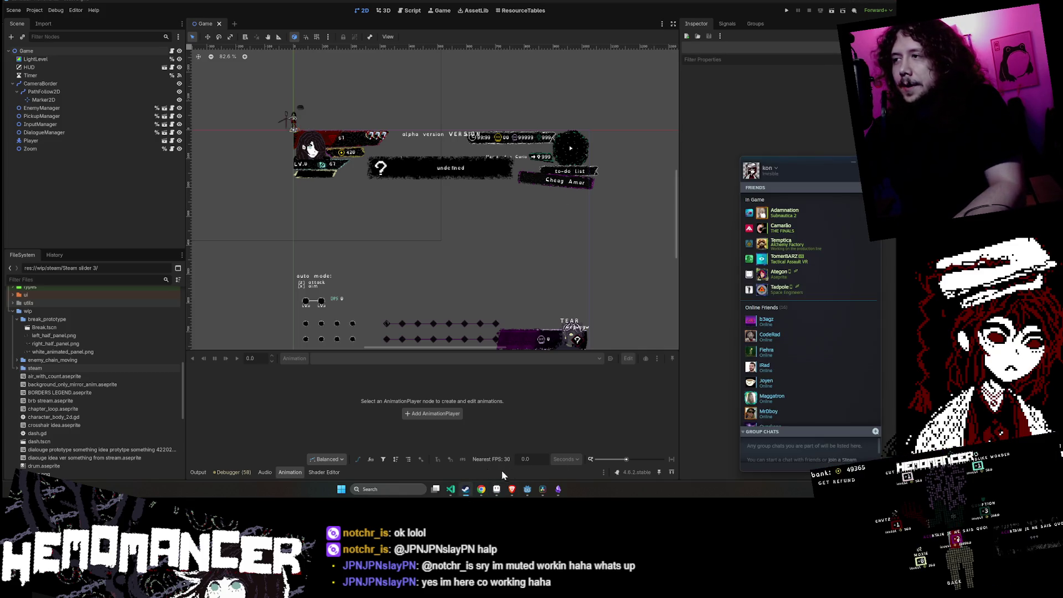
right_click(467, 493)
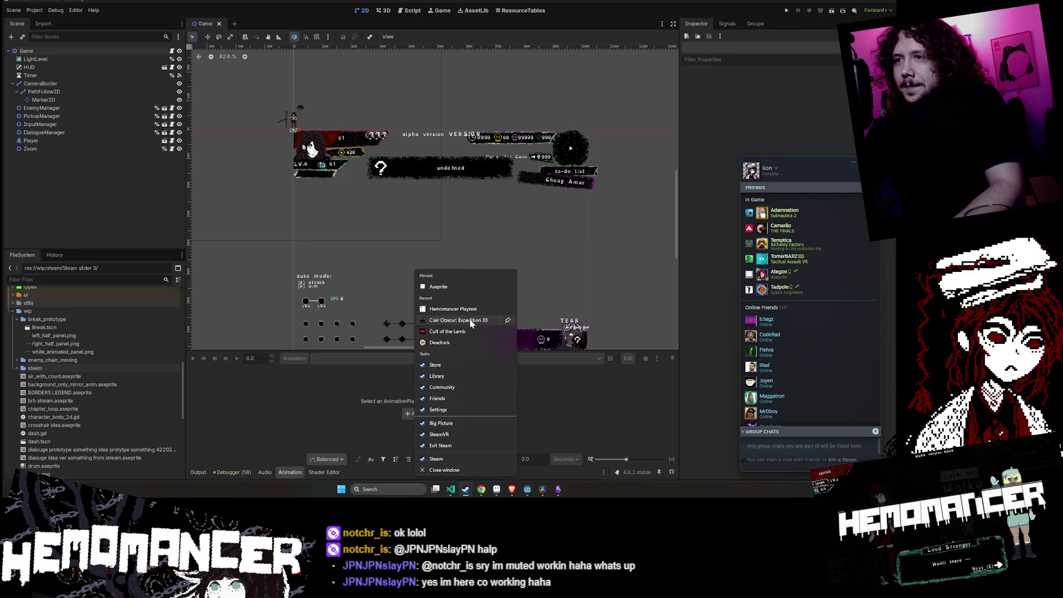
left_click(453, 344)
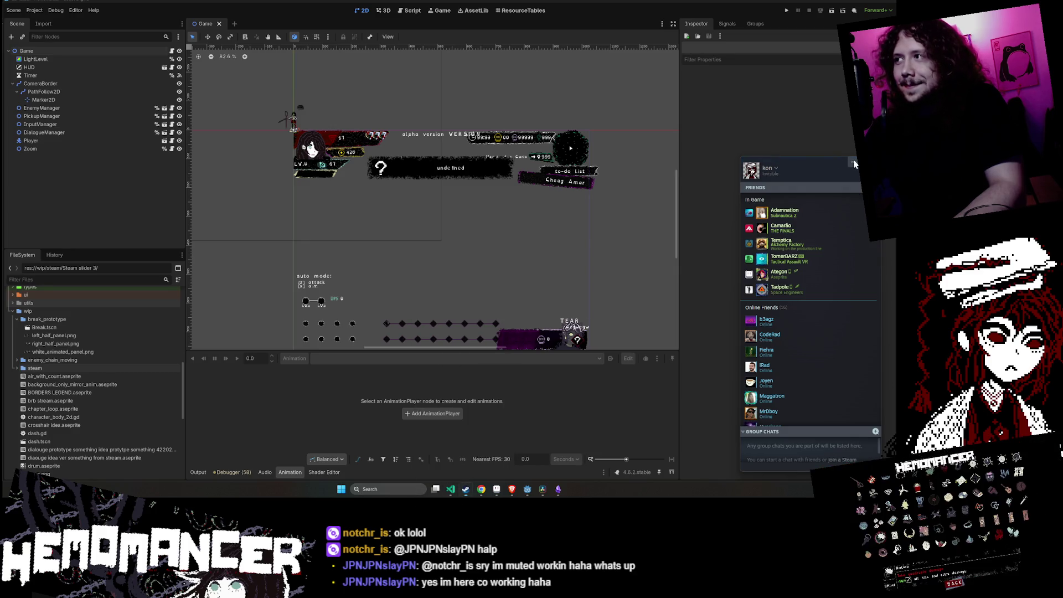
left_click(853, 163)
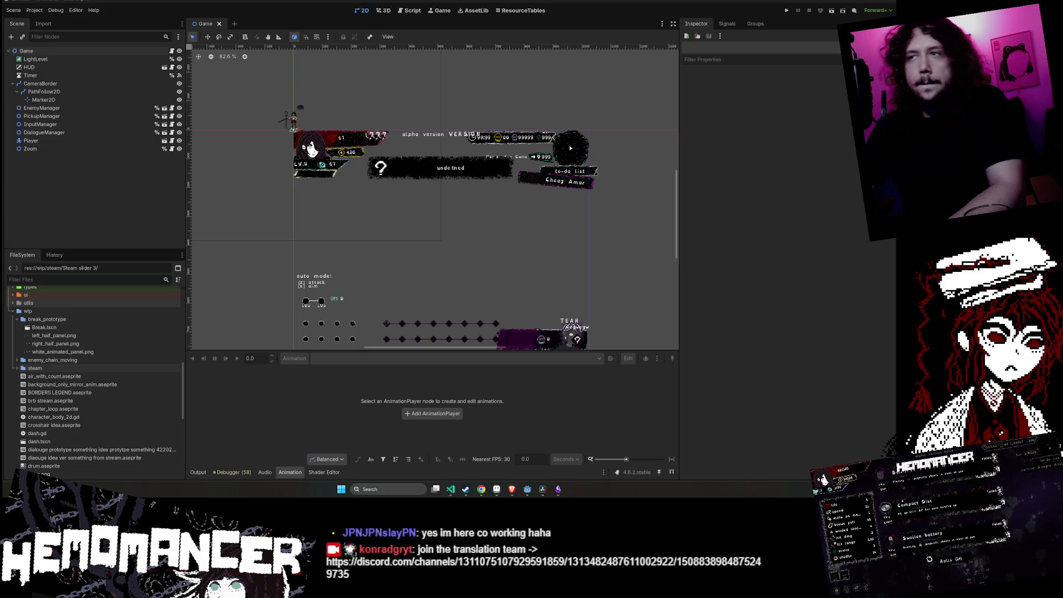
left_click(465, 490)
- Launch Deadlock from Steam's recent-games jump list and accept the Early Development Build notice
right_click(465, 487)
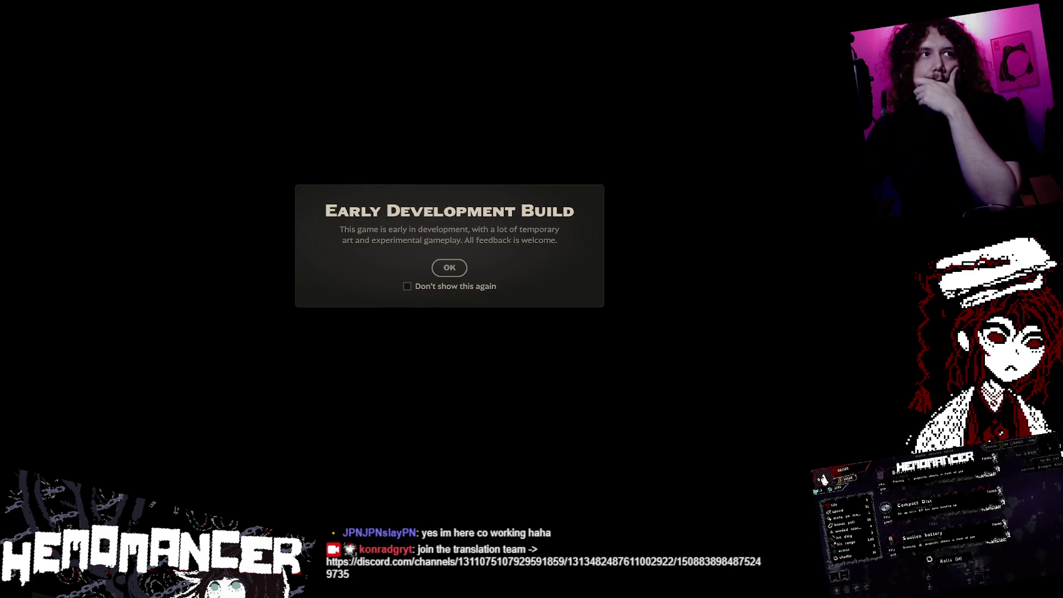
left_click(449, 269)
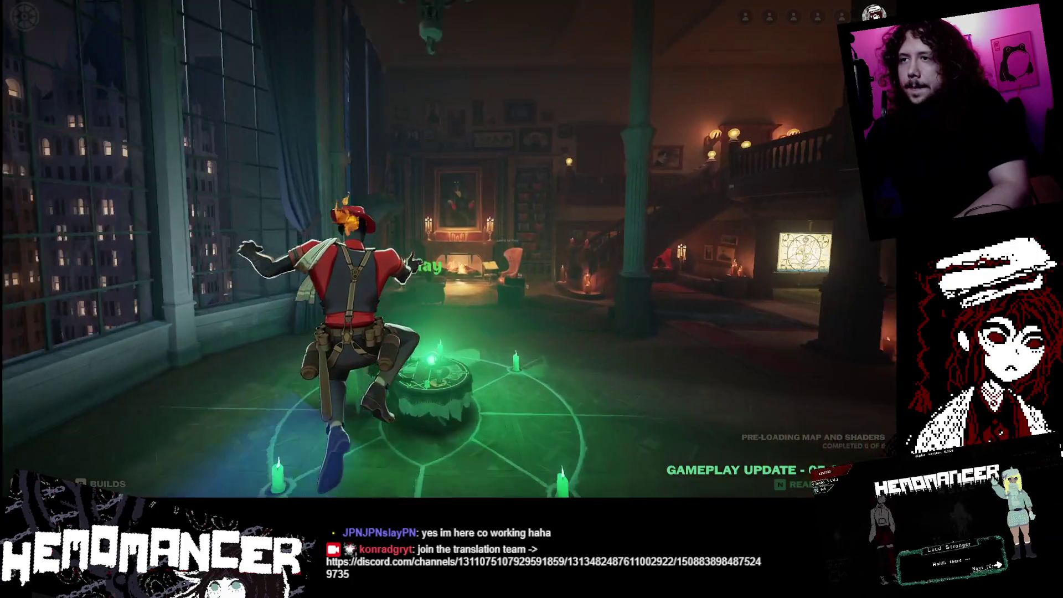
- Open the hero roster from the mode screen and start a match search
key("e")
left_click(320, 237)
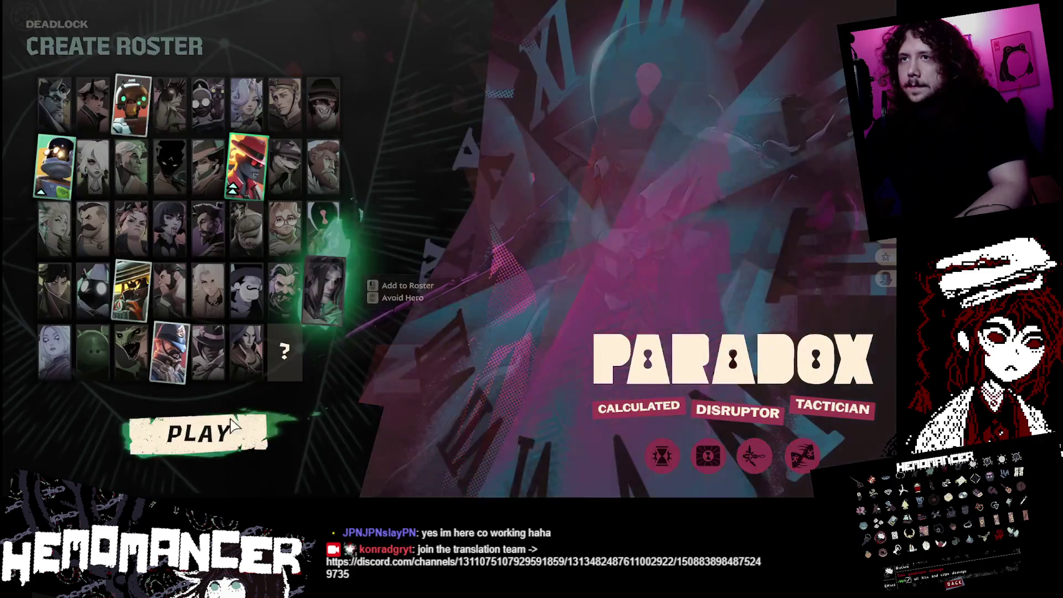
left_click(255, 420)
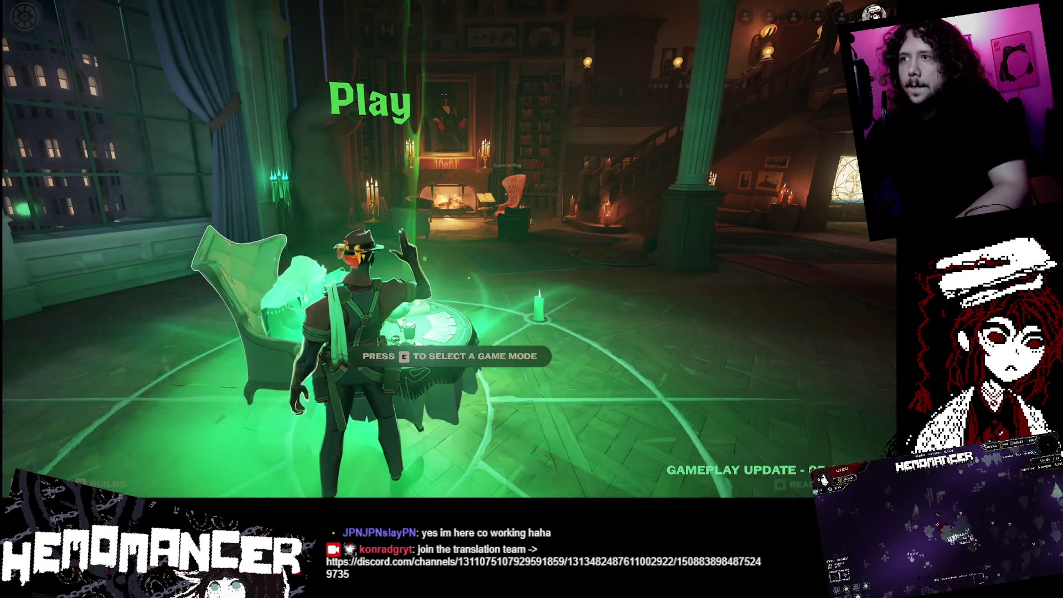
- Choose the standard mode, lower Infernus to Priority, and start searching again
key("e")
left_click(221, 311)
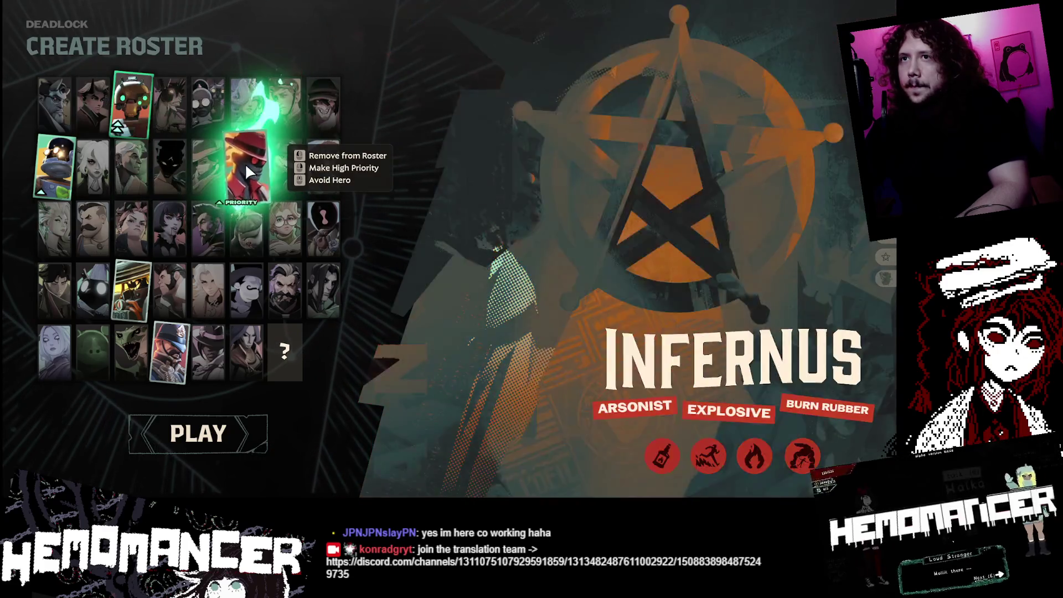
left_click(246, 168)
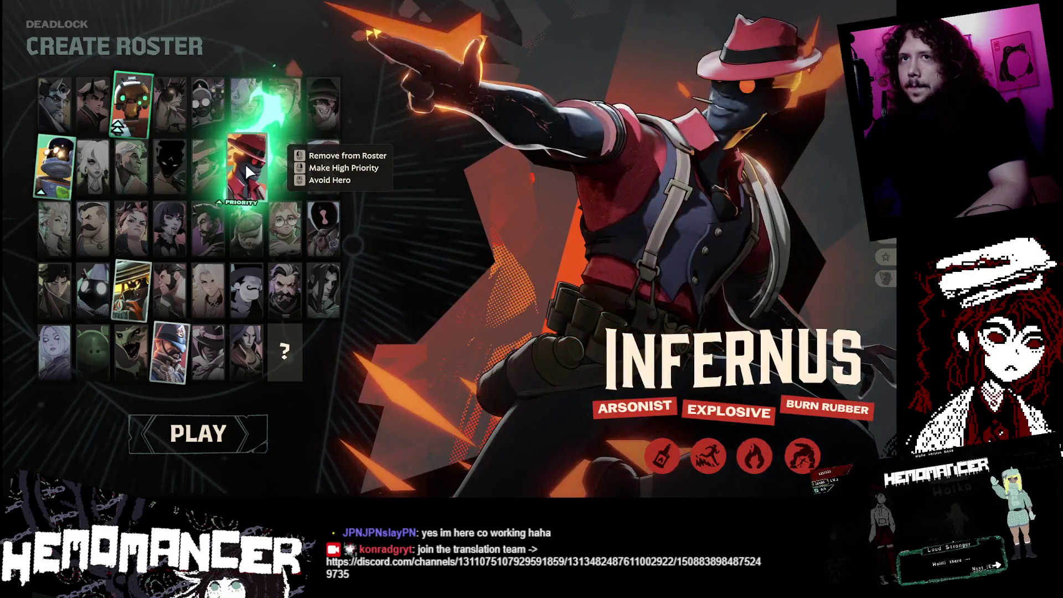
left_click(198, 433)
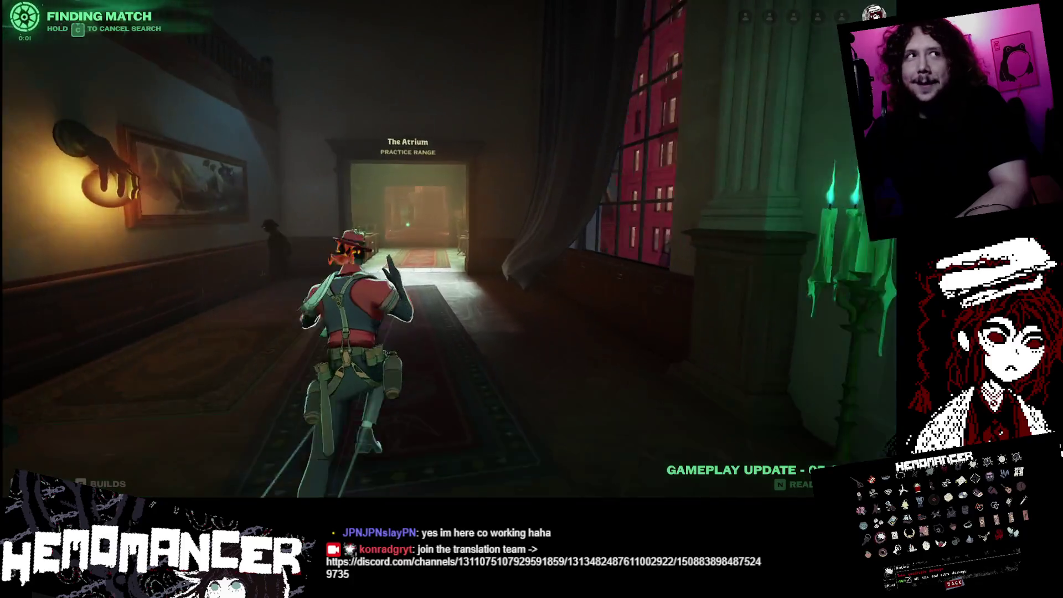
- Run through the shop room into the hall and empty the magazine at the scaffolding target
key("w")
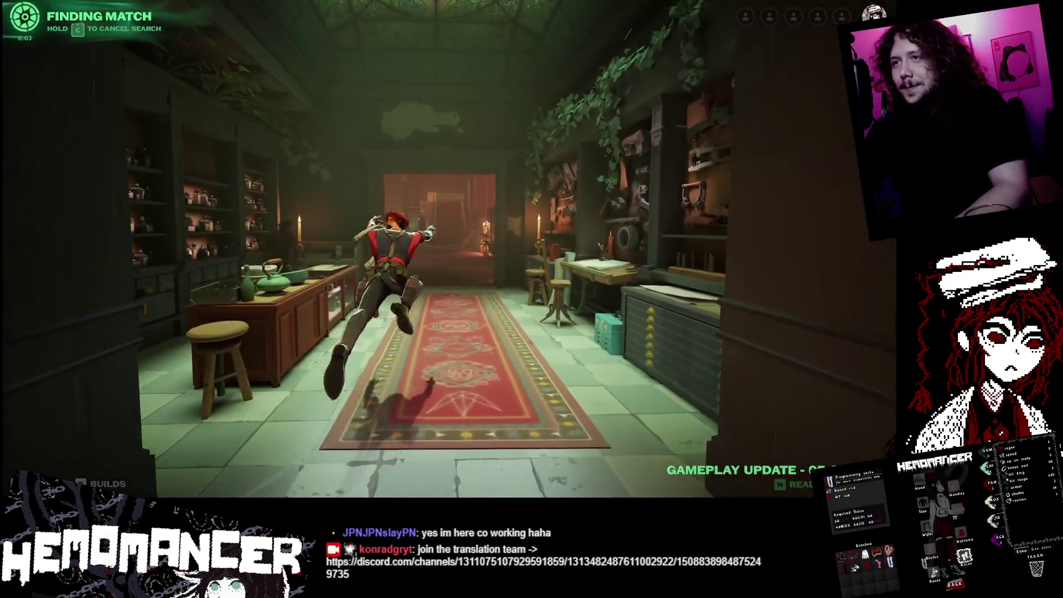
key("w")
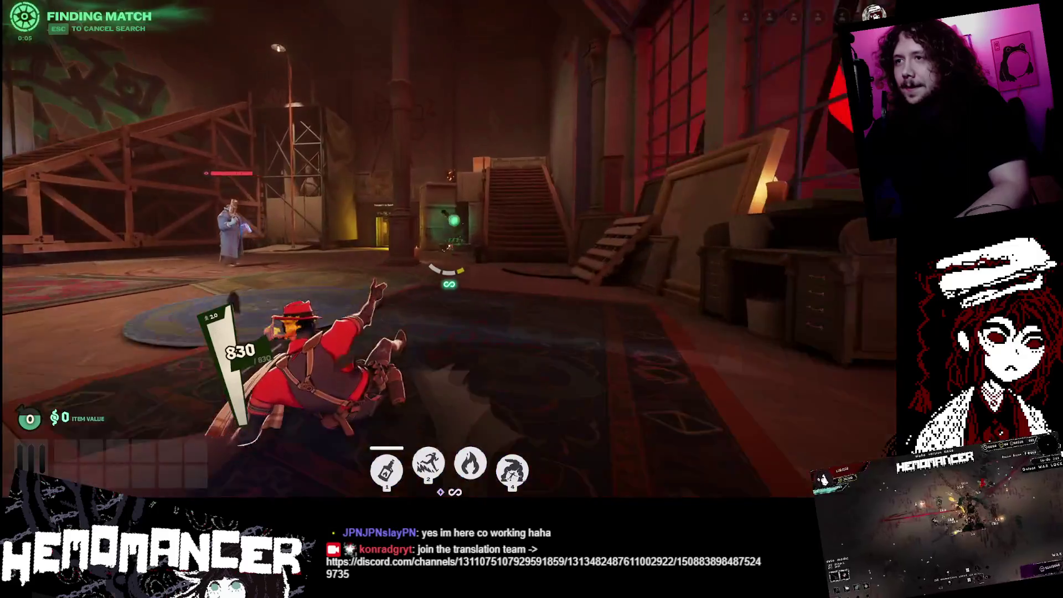
key("w")
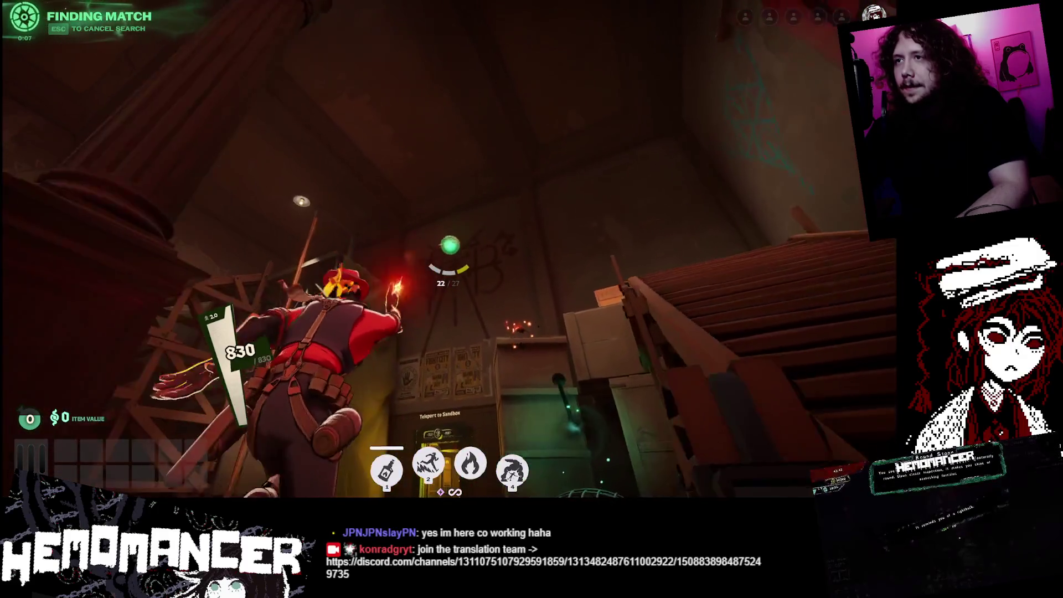
key("w")
left_click(448, 271)
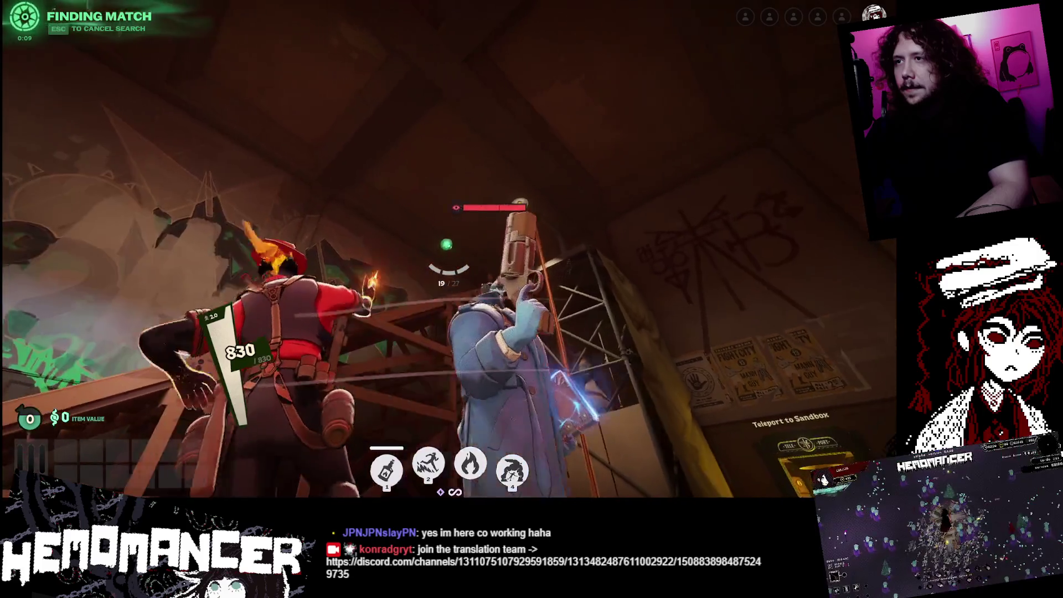
left_click(448, 270)
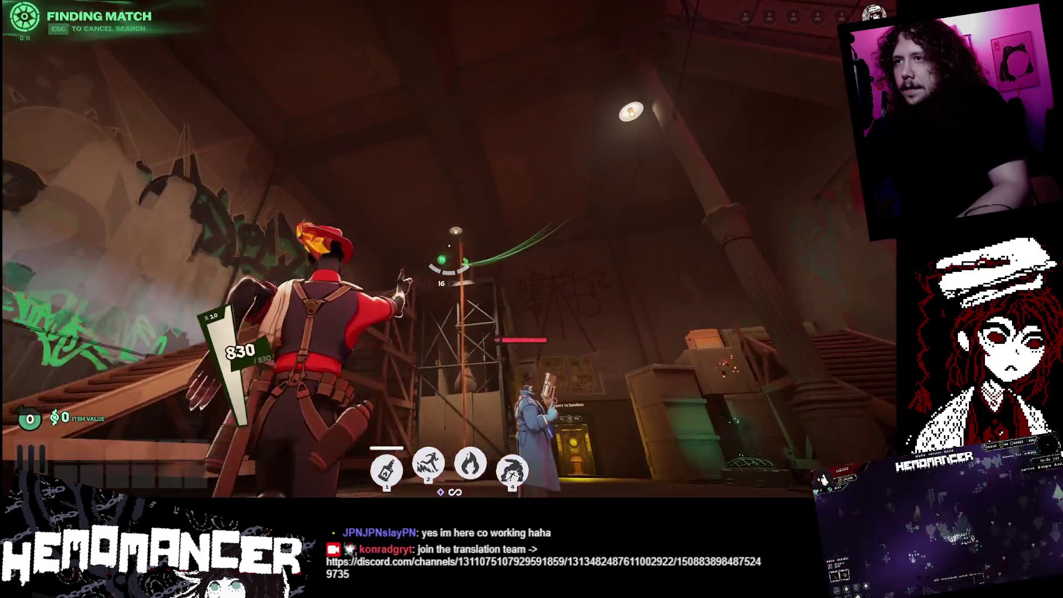
left_click(449, 271)
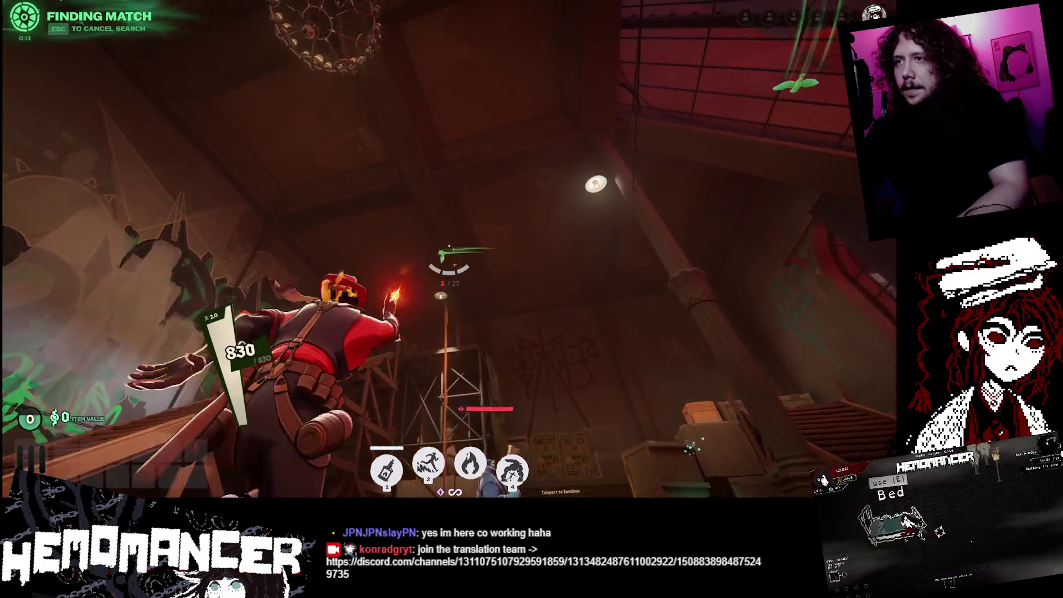
left_click(448, 270)
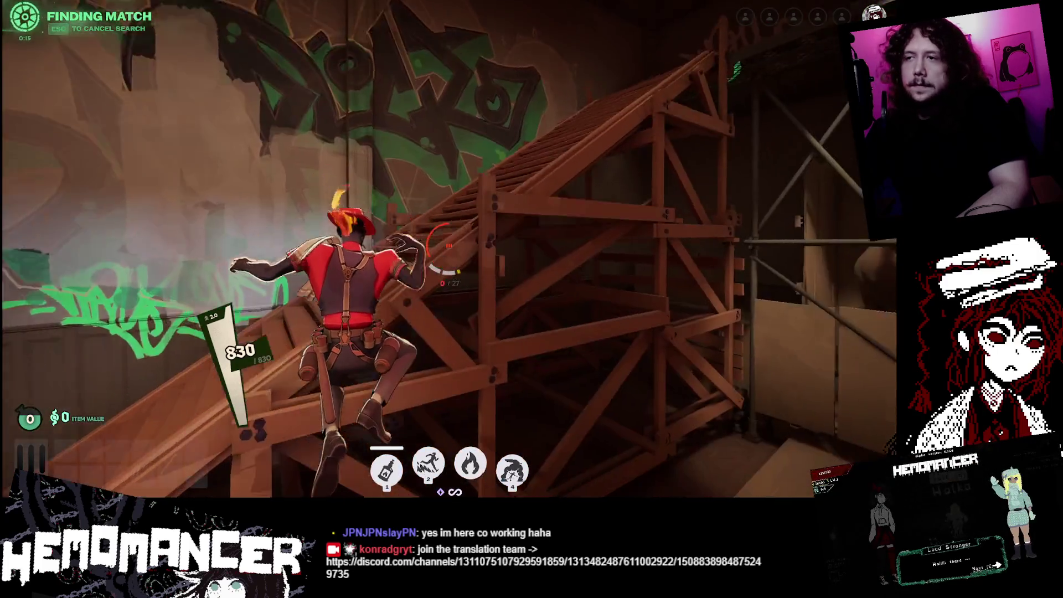
- Leap with the fire ability, shoot in the crate room, reload, and cross the grate platform
key("3")
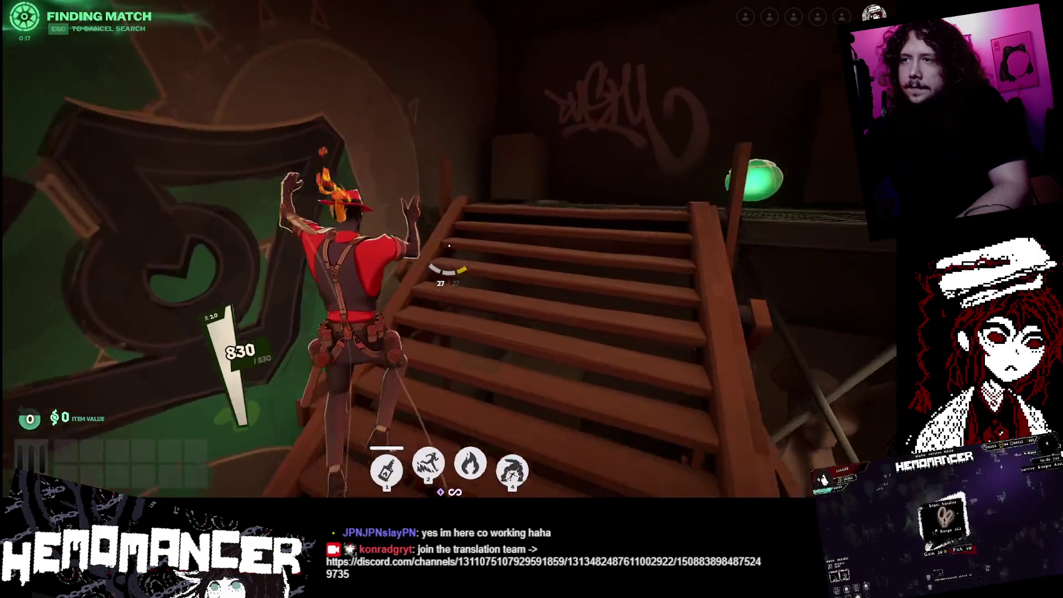
left_click(449, 245)
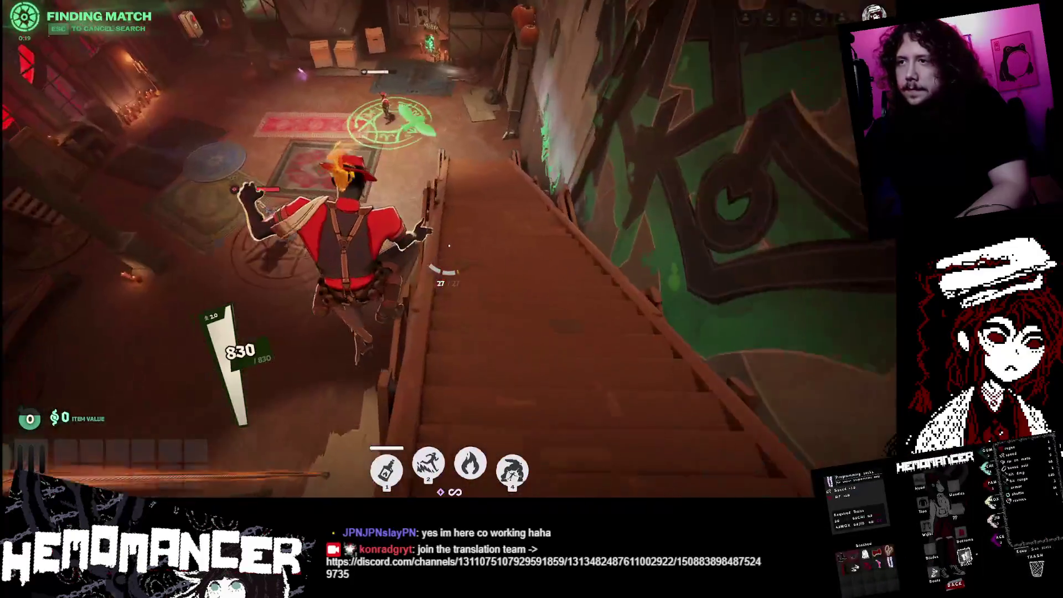
left_click(449, 245)
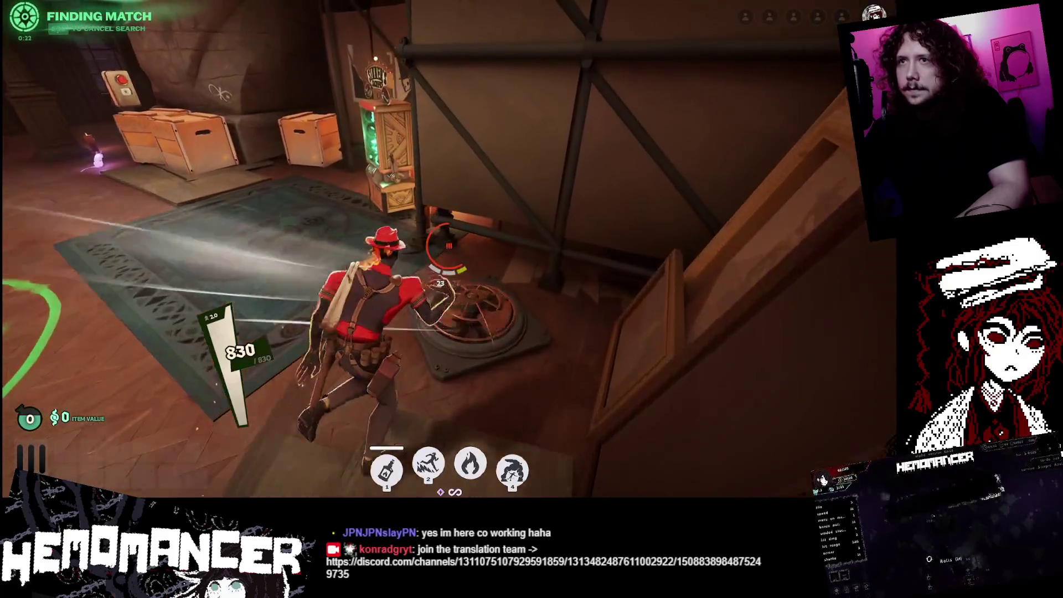
left_click(449, 245)
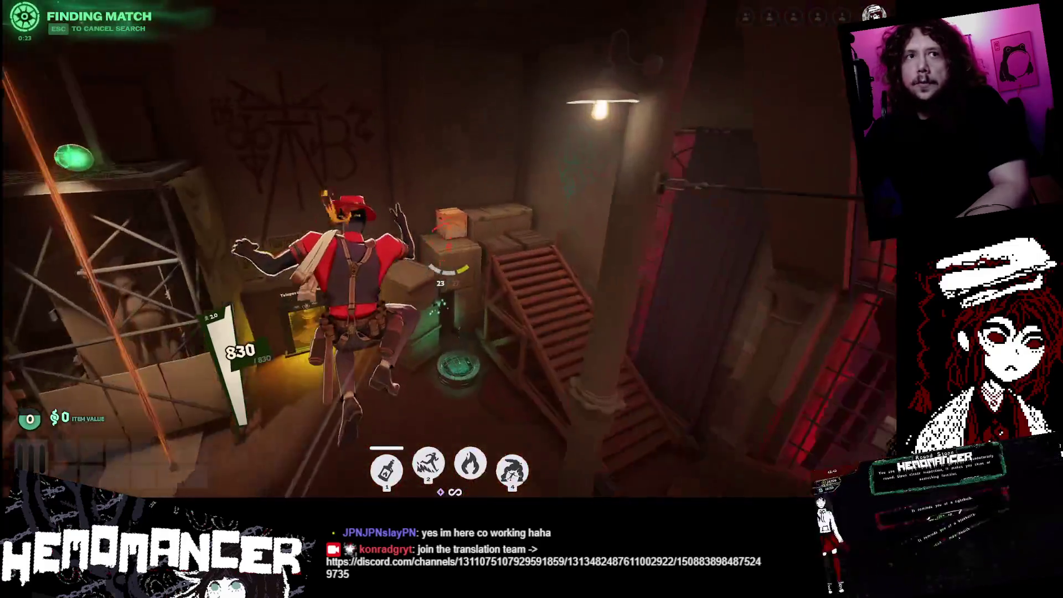
key("r")
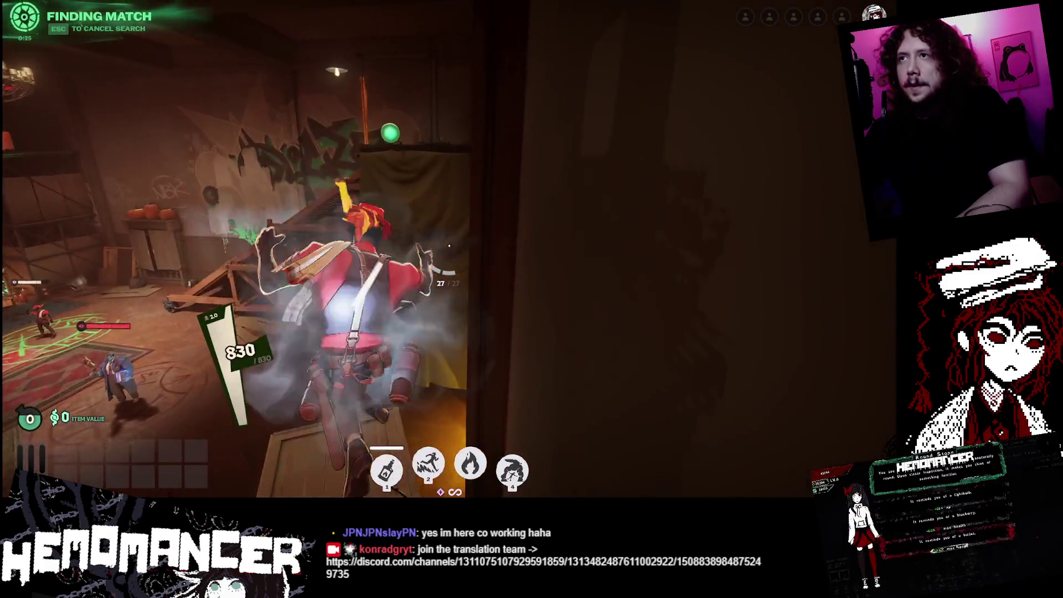
key("space")
key("w")
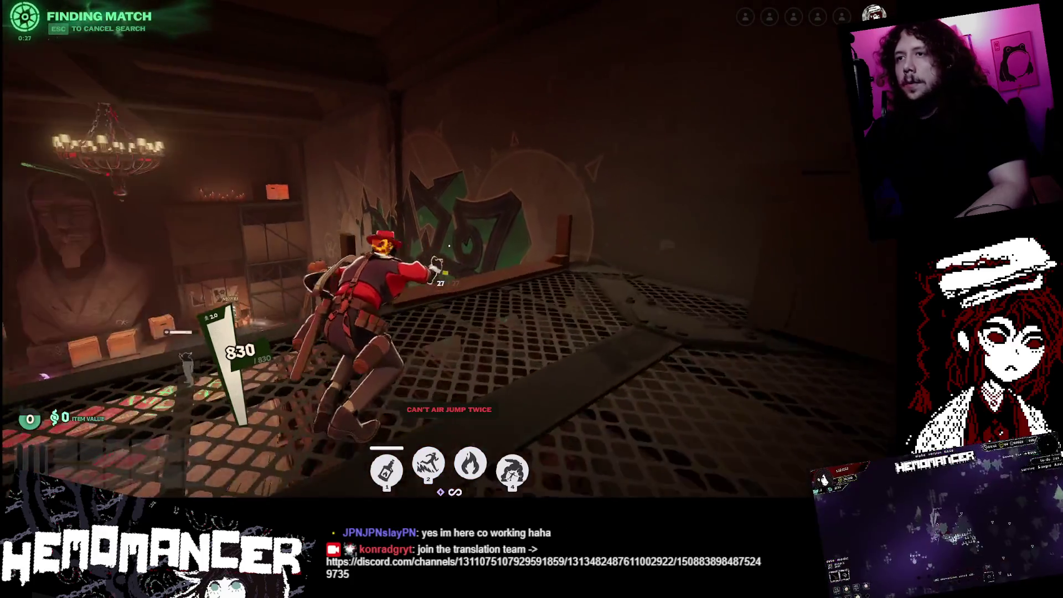
key("w")
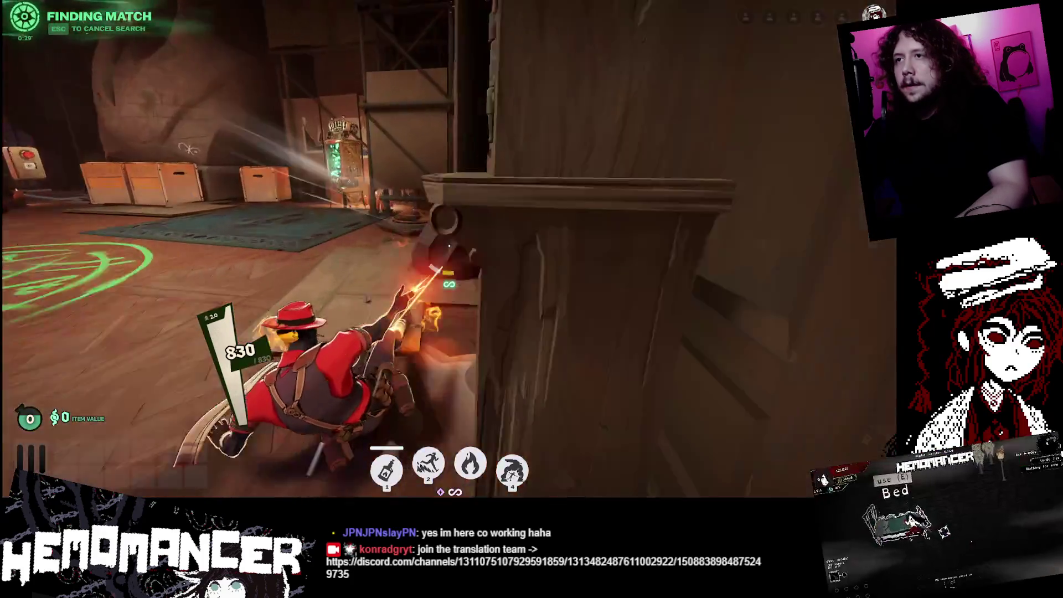
key("w")
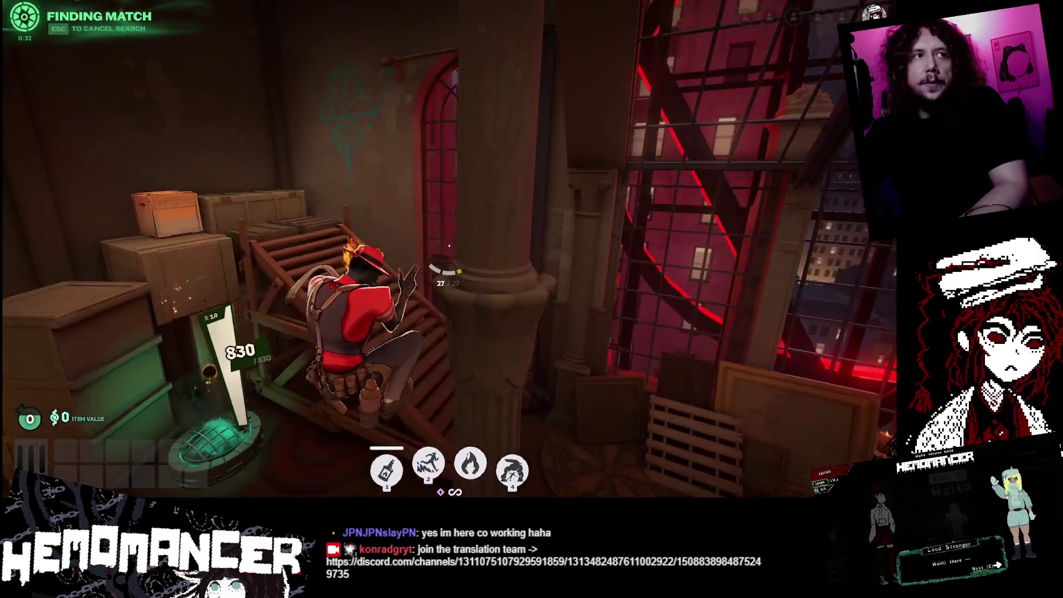
key("w")
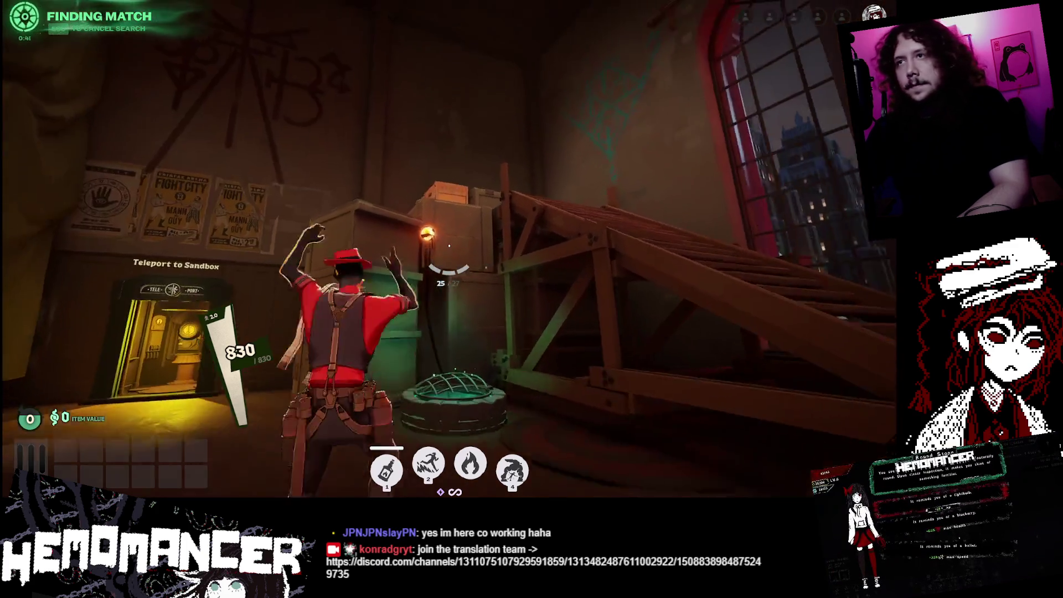
- Jump onto the crates, collect the loot on top, and shoot the blue-coated enemy
left_click(449, 245)
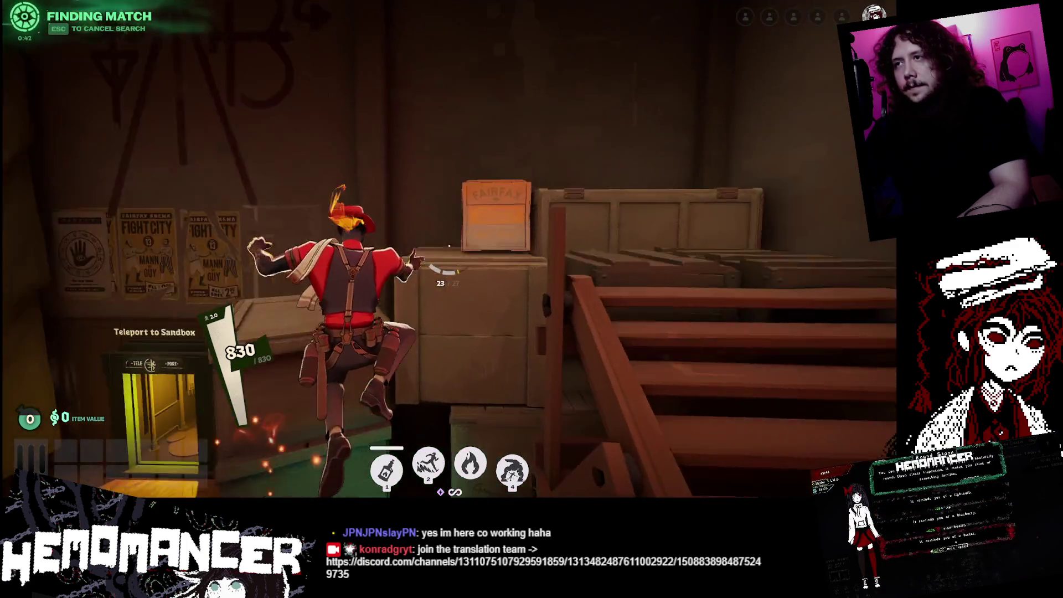
key("space")
key("space")
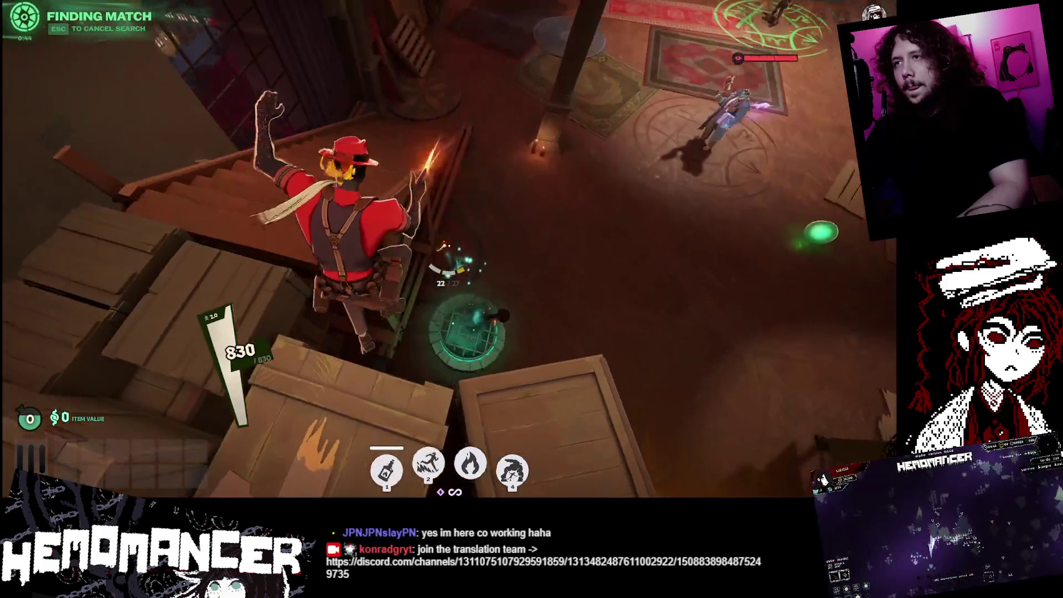
left_click(449, 245)
key("w")
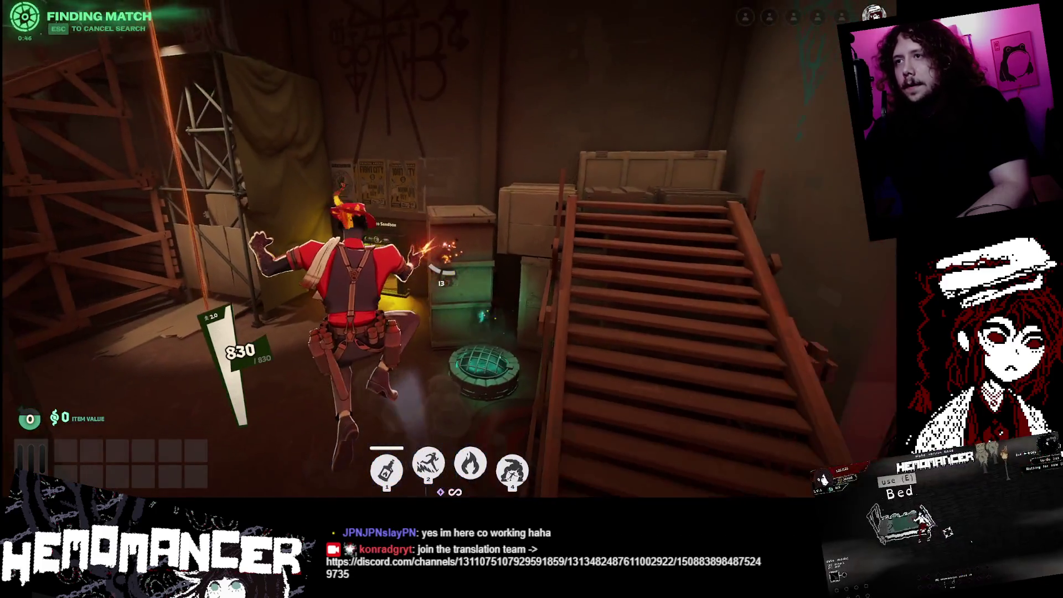
left_click(449, 245)
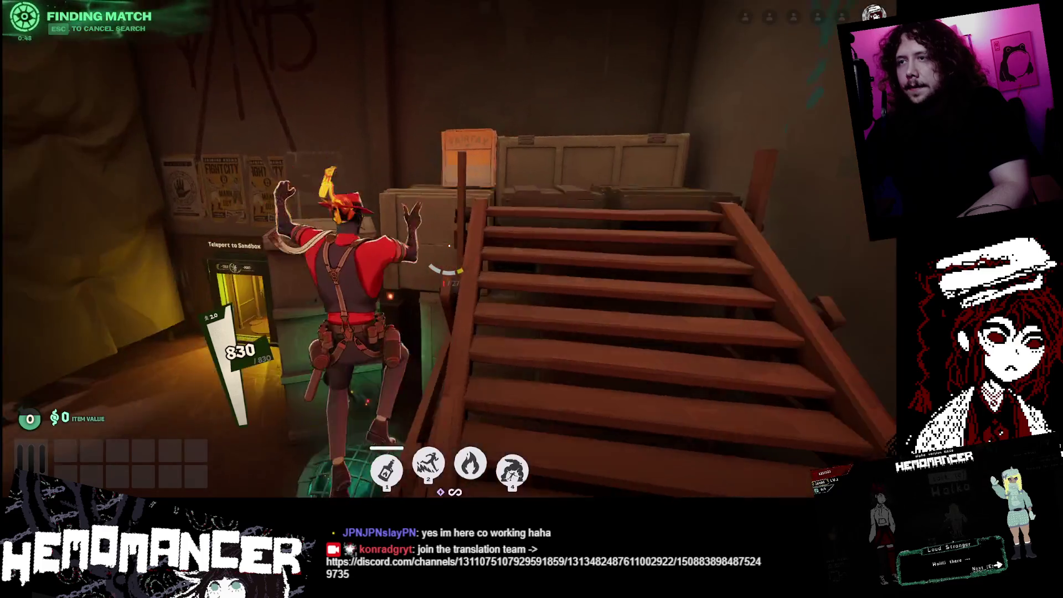
key("w")
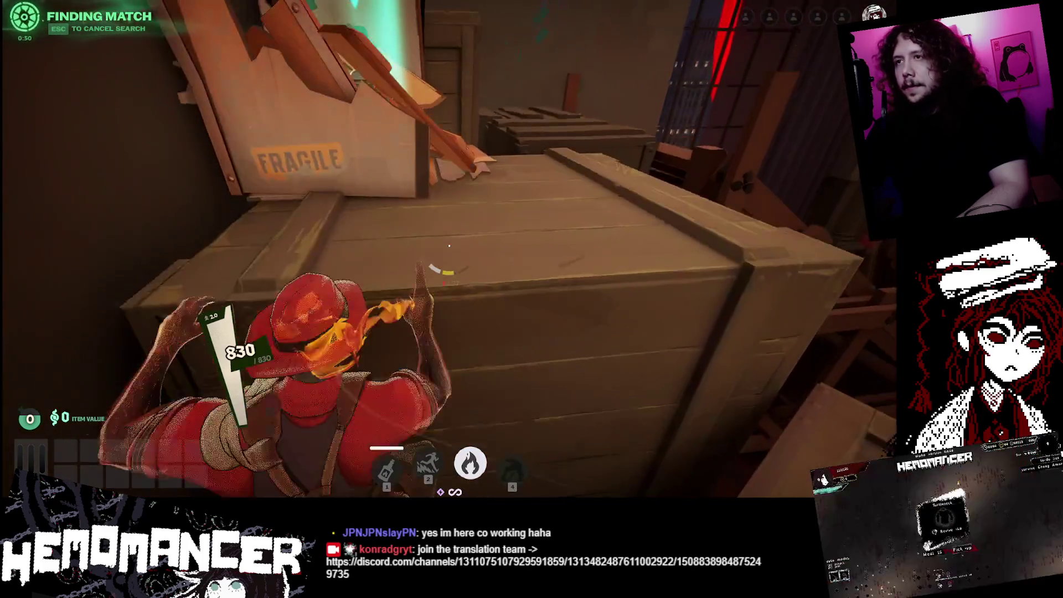
key("e")
key("w")
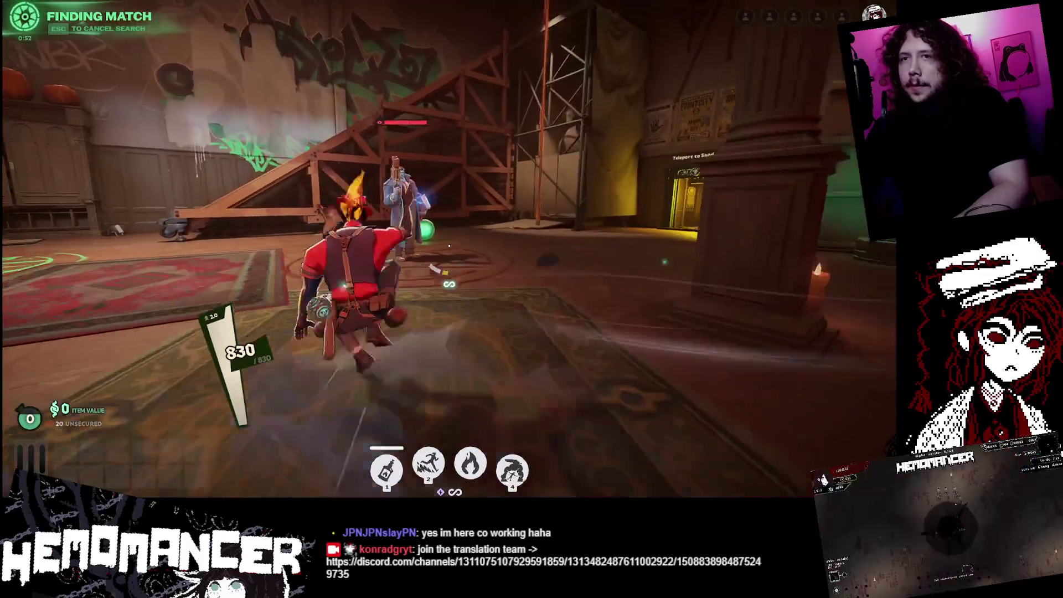
left_click(450, 246)
- Chase the blue-coated enemy and keep hitting it with shots
key("w")
left_click(449, 246)
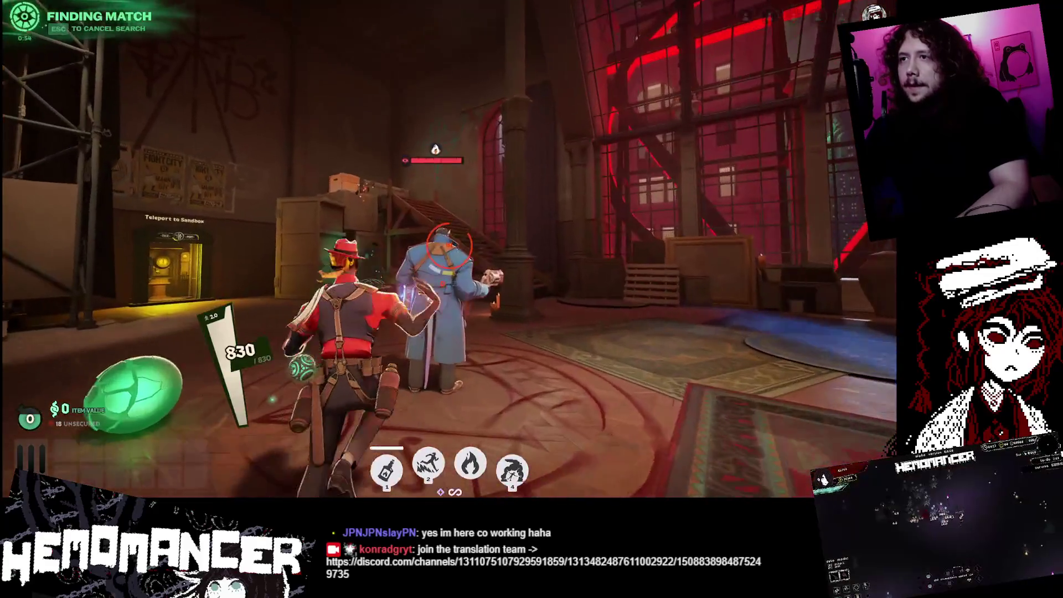
key("w")
left_click(445, 244)
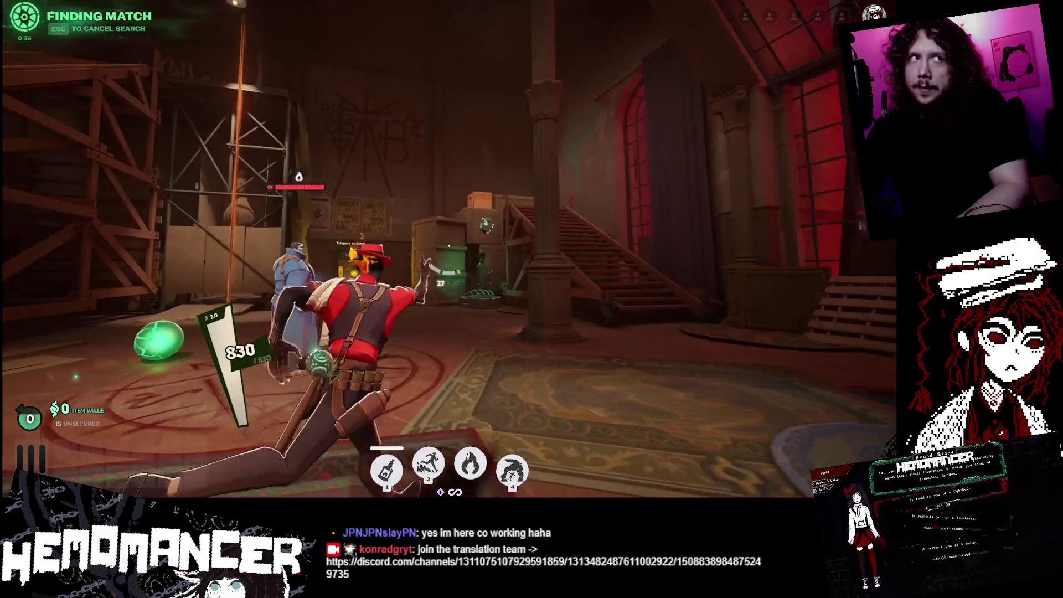
- Run up the stairs, jump down to the rug room, and climb the staircase again
key("w")
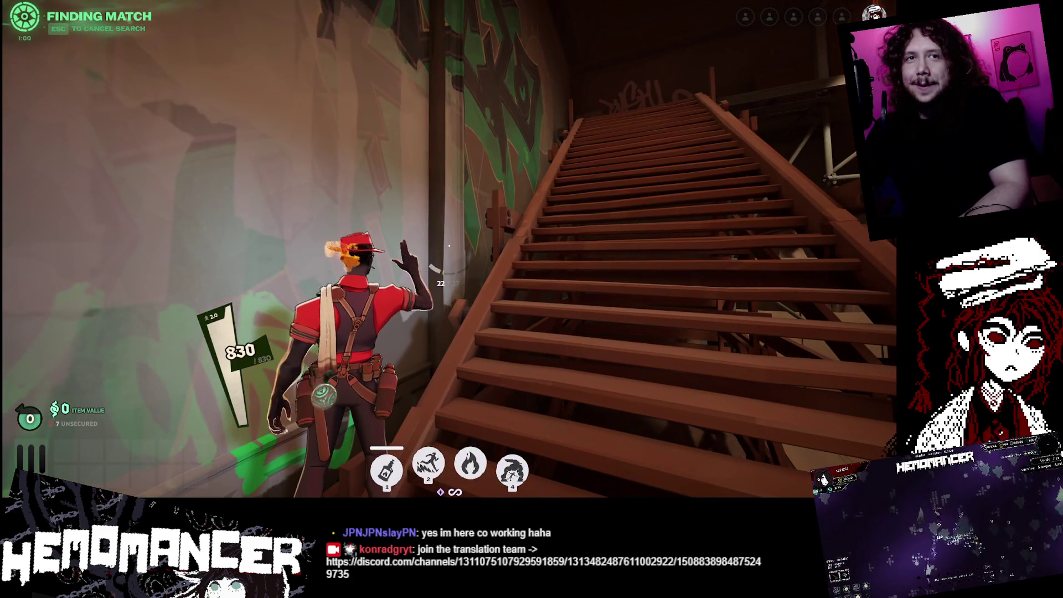
key("w")
left_click(449, 245)
key("w")
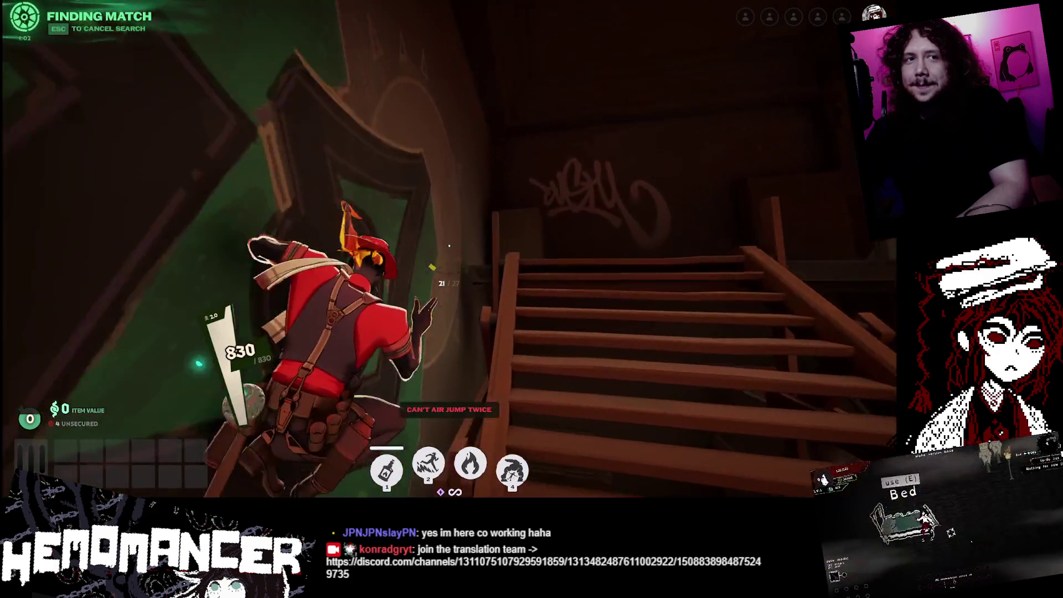
key("space")
key("space")
key("w")
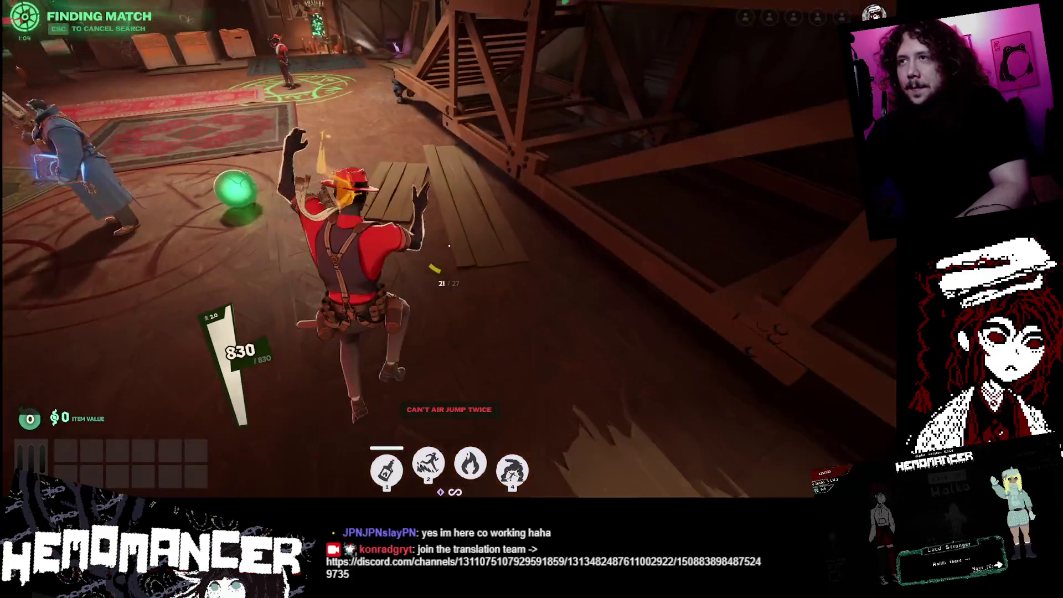
key("shift")
key("w")
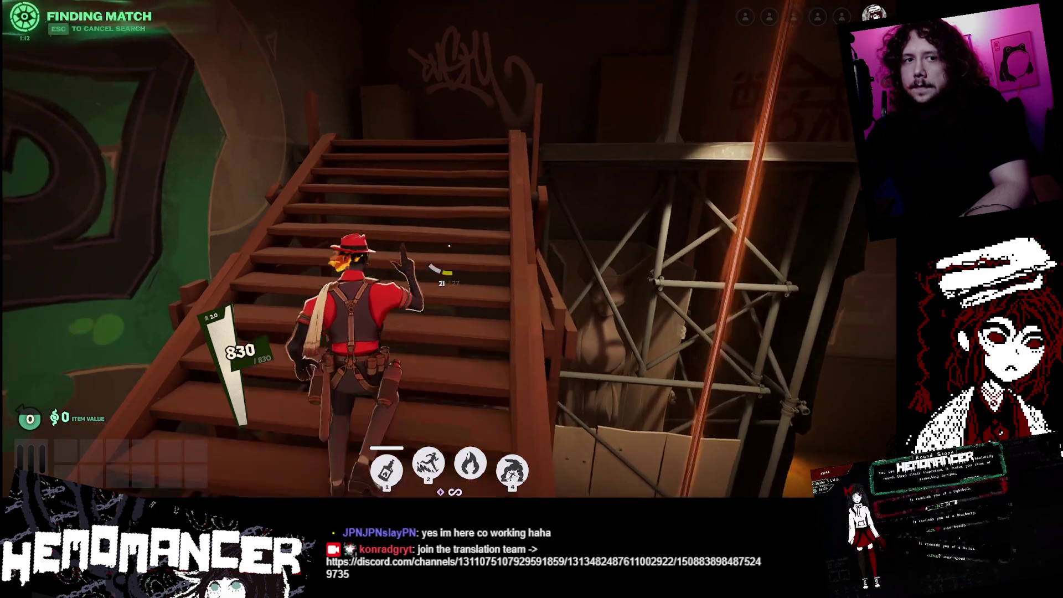
- Come back down and hit the training dummy with a fire attack
key("w")
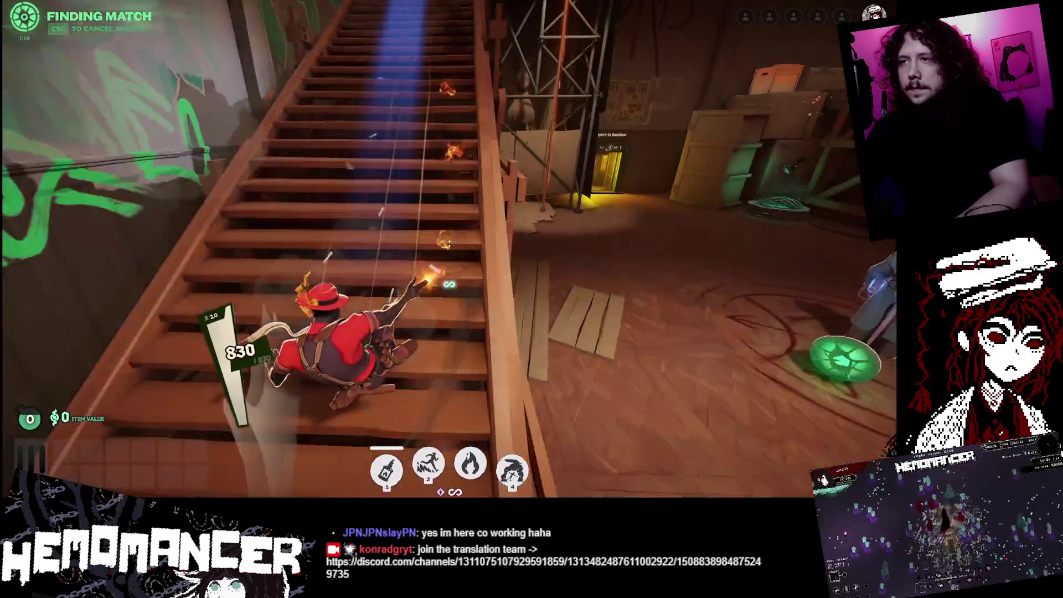
key("w")
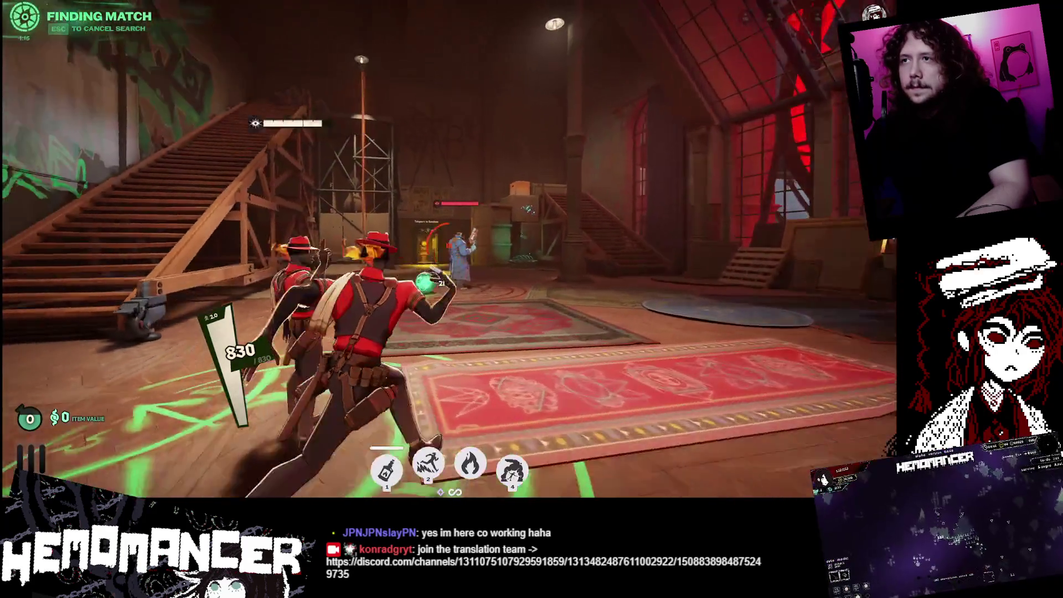
left_click(449, 247)
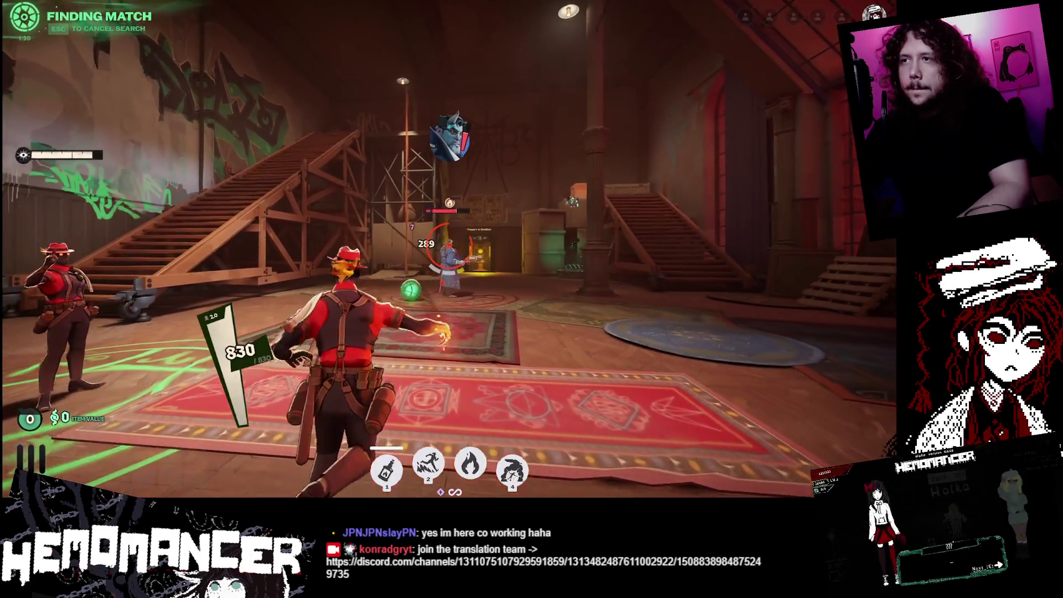
key("w")
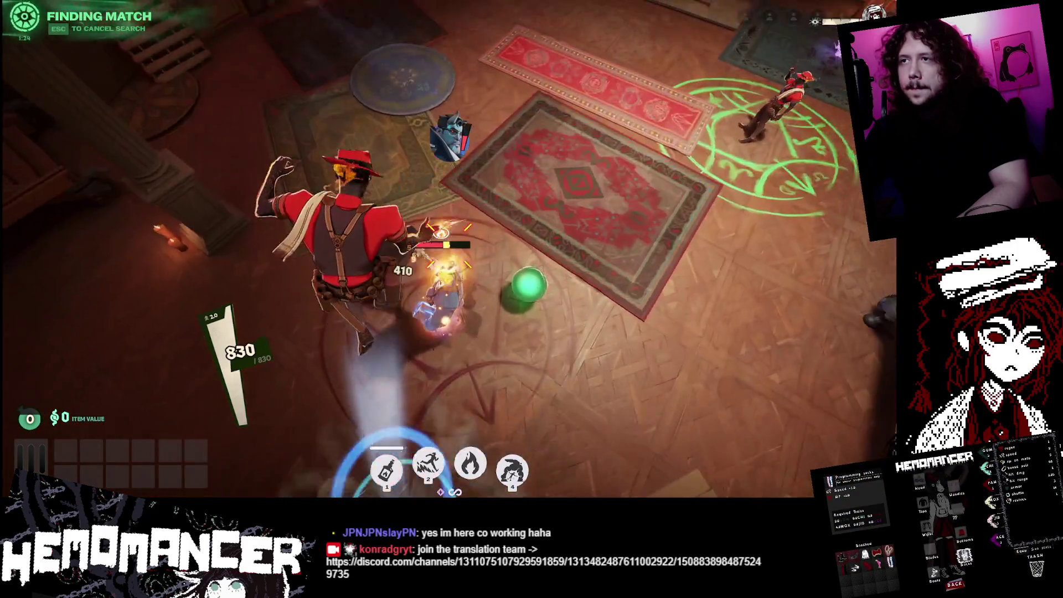
- Run to the wooden staircase, climb it to overlook the room, and dash back down
key("w")
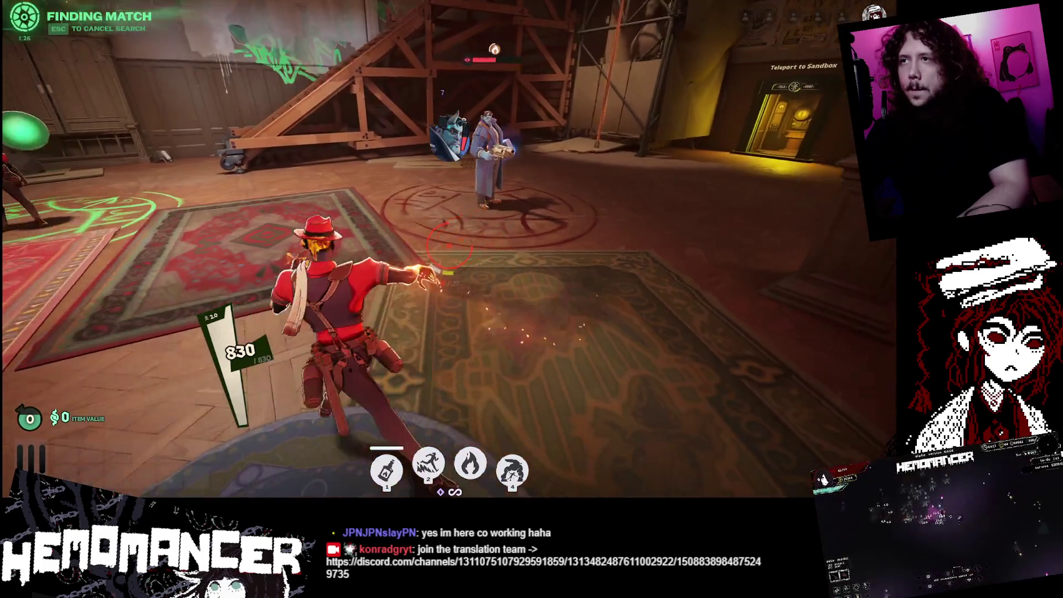
key("w")
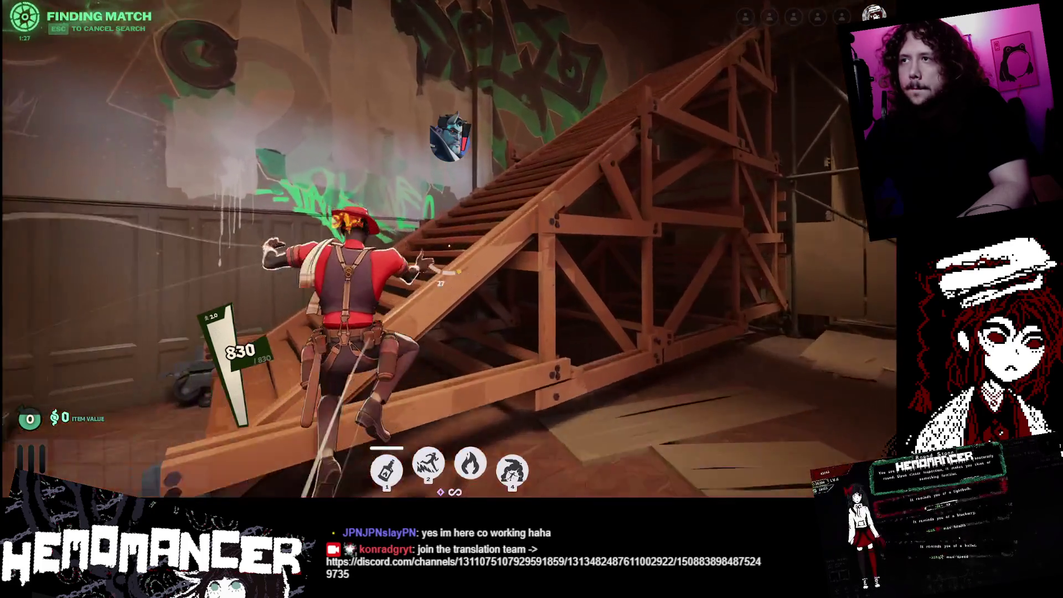
key("space")
key("space")
key("space")
key("w")
key("space")
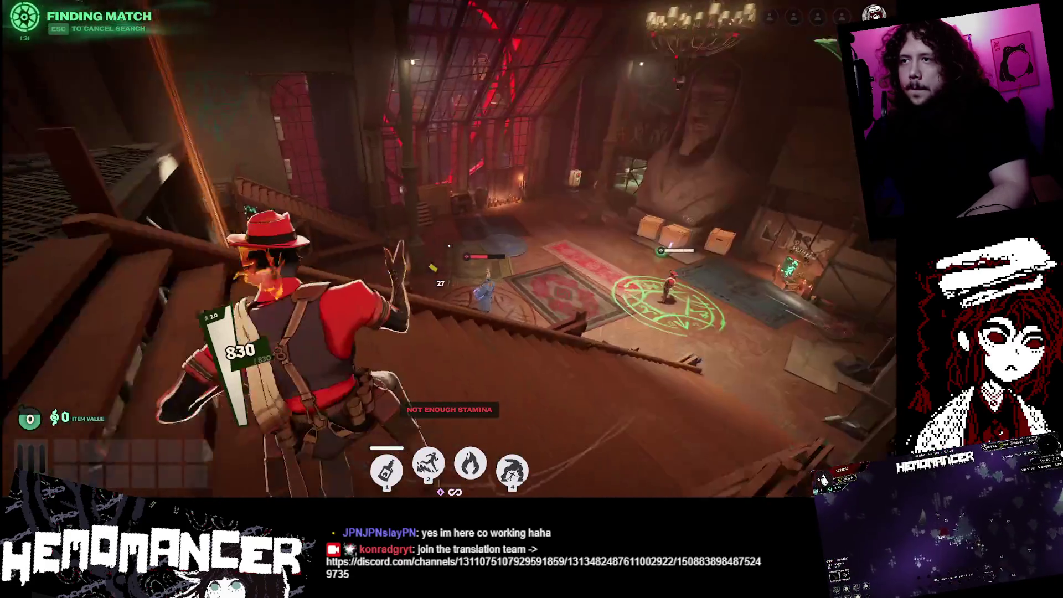
key("w")
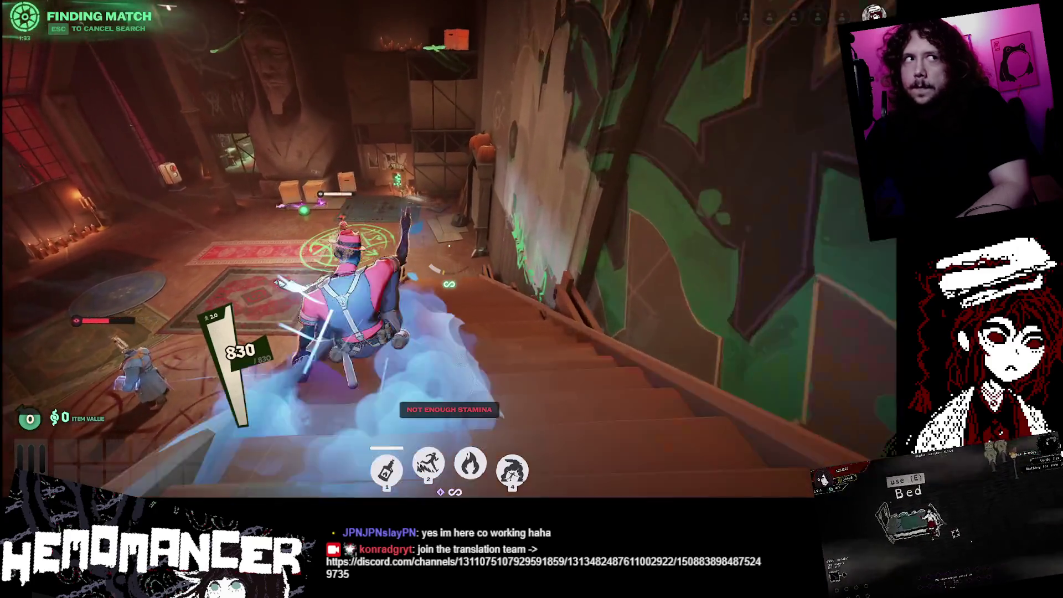
- Cross the storage room via a ledge, smash wall crates, and fire at a target
key("w")
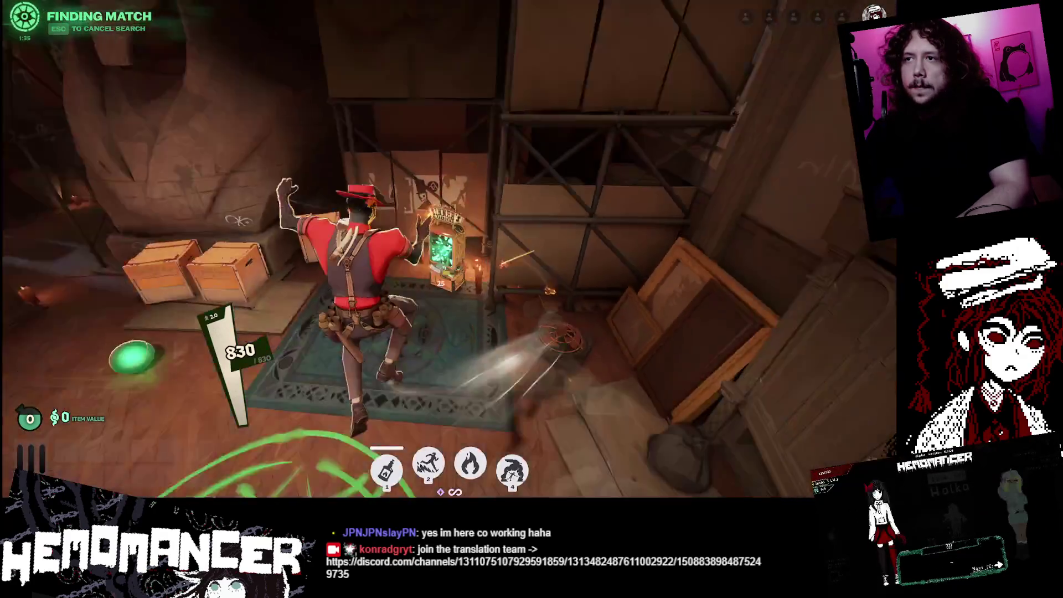
key("w")
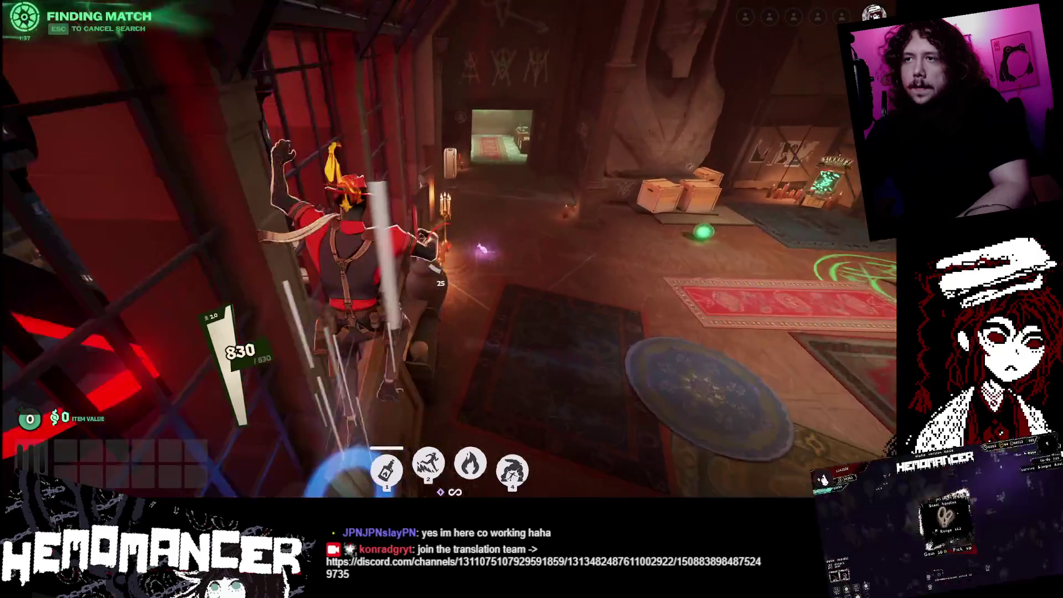
key("w")
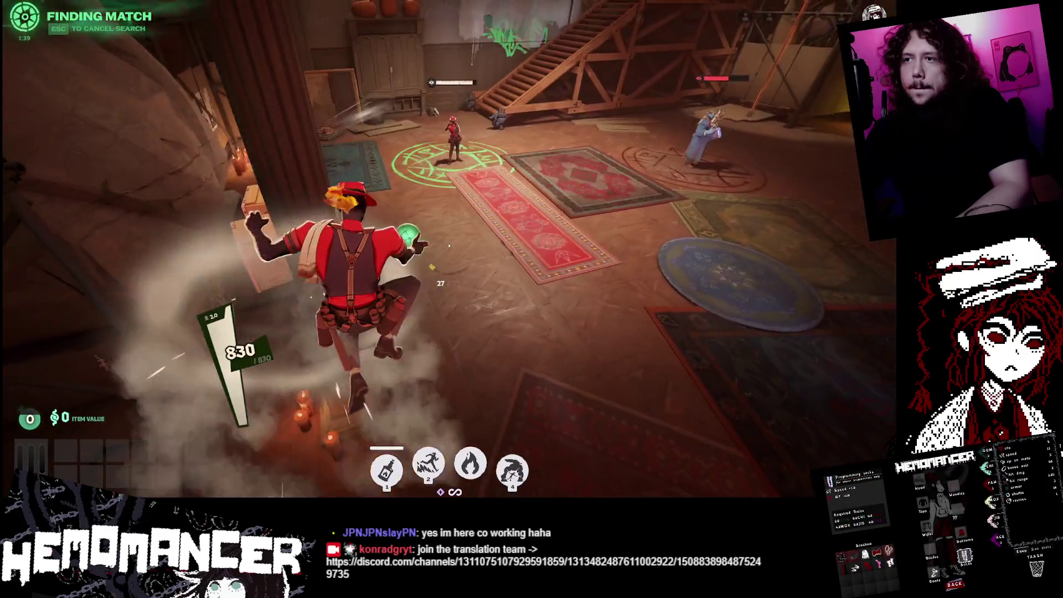
key("w")
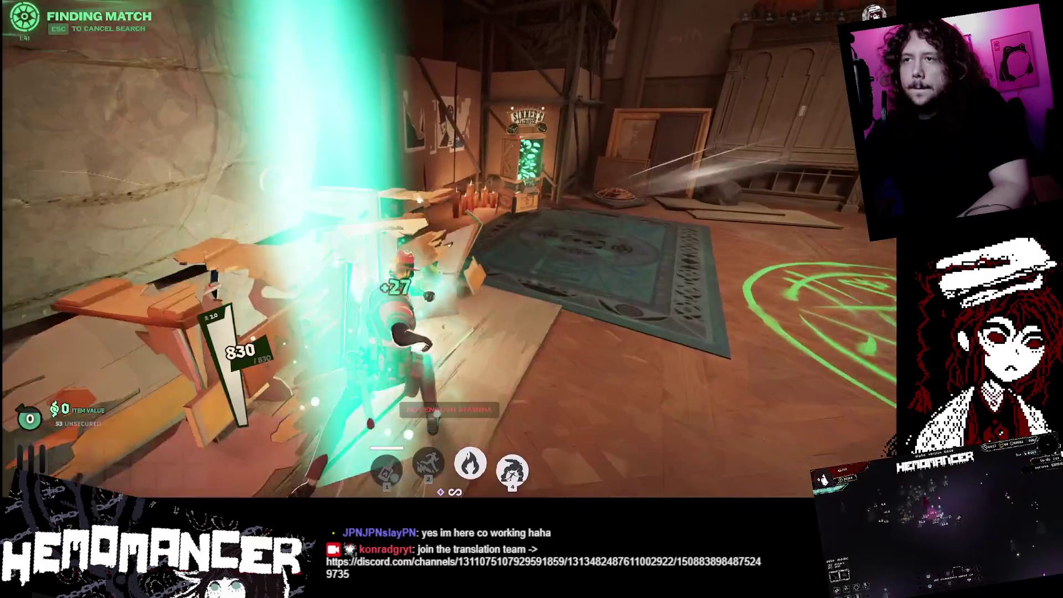
key("w")
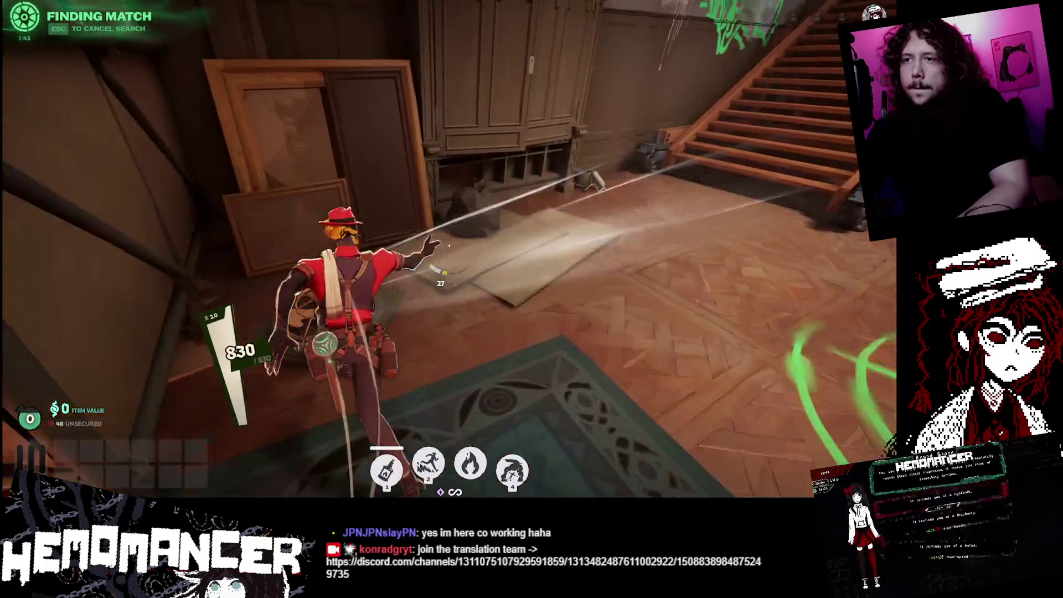
key("w")
left_click(449, 245)
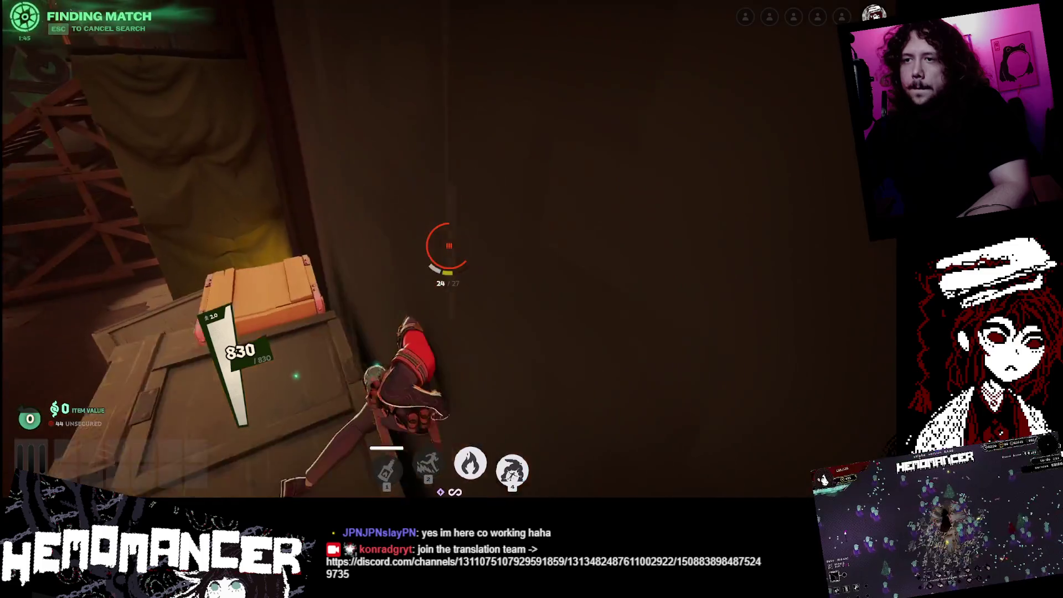
- Jump onto the mesh catwalk, drop down, and climb onto the stacked crates
key("w")
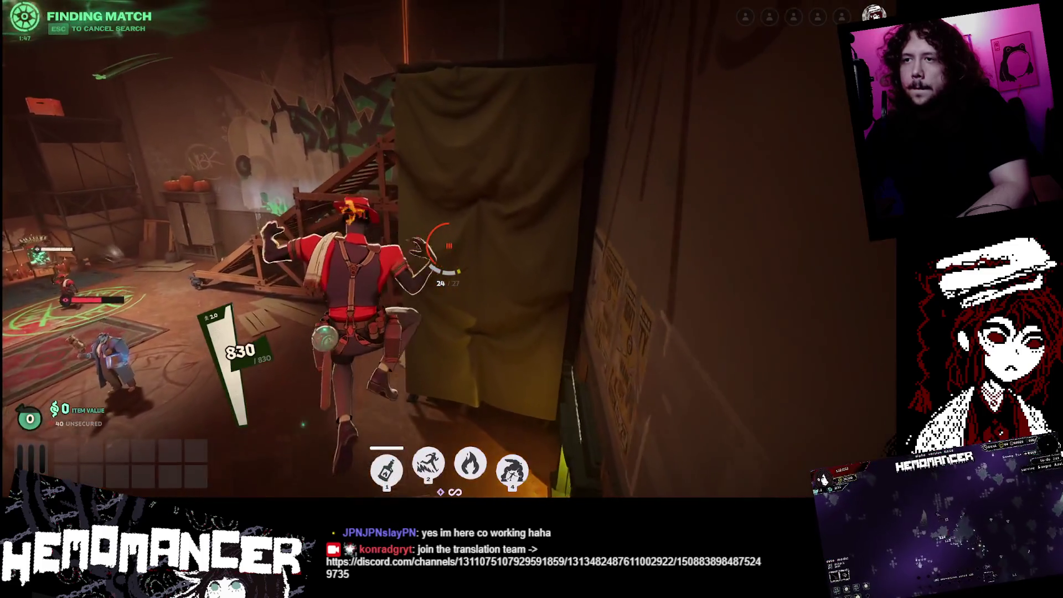
key("w")
key("space")
key("space")
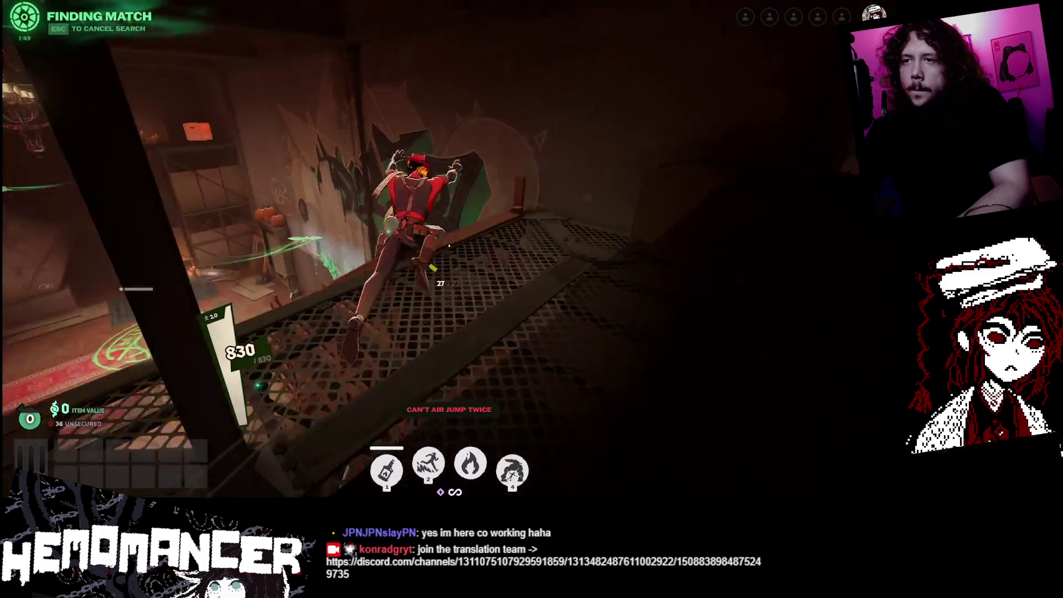
key("w")
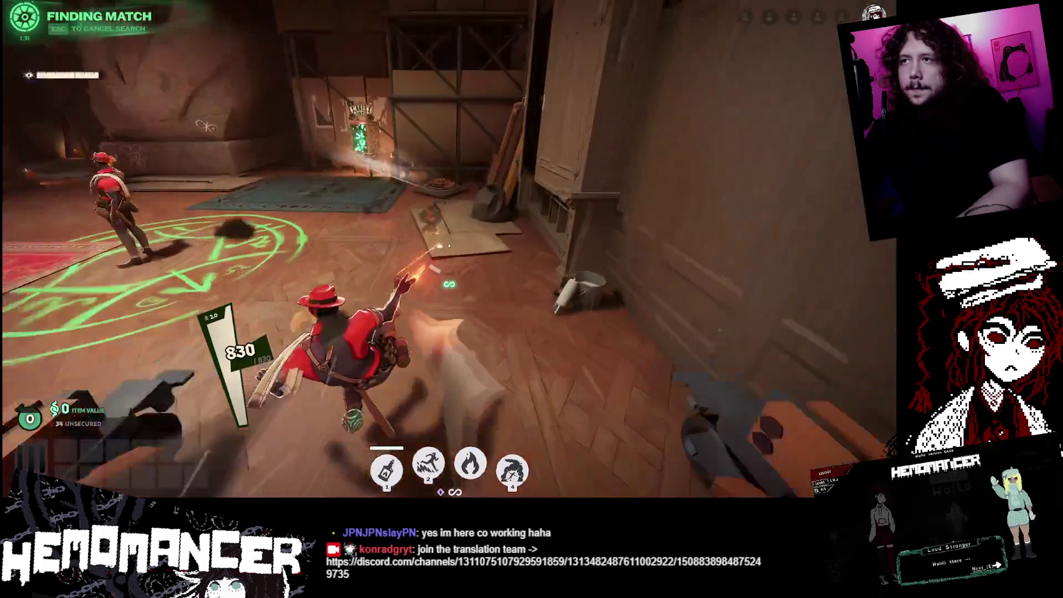
left_click(449, 246)
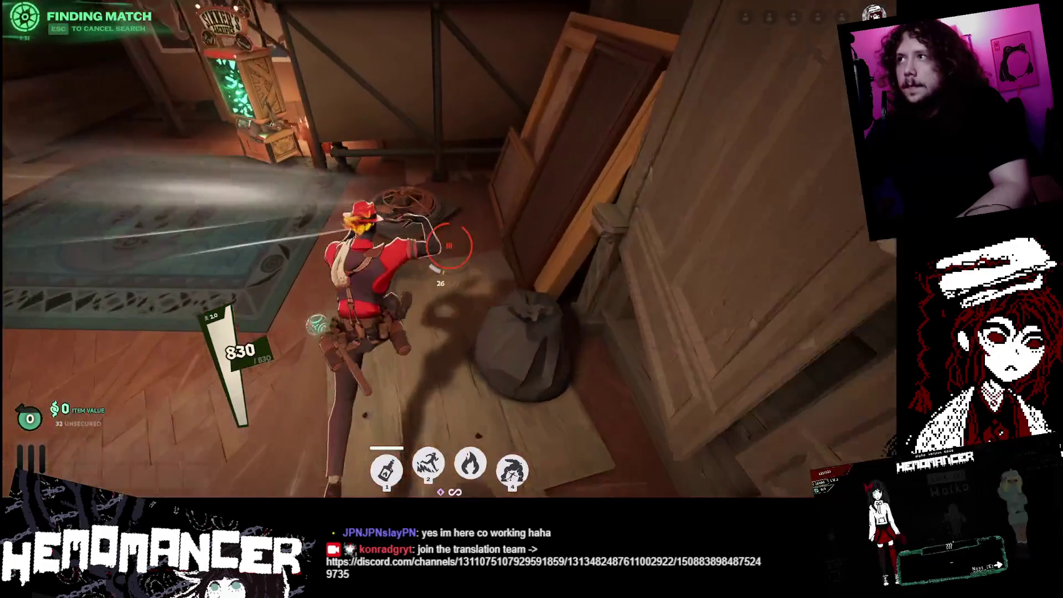
key("w")
key("space")
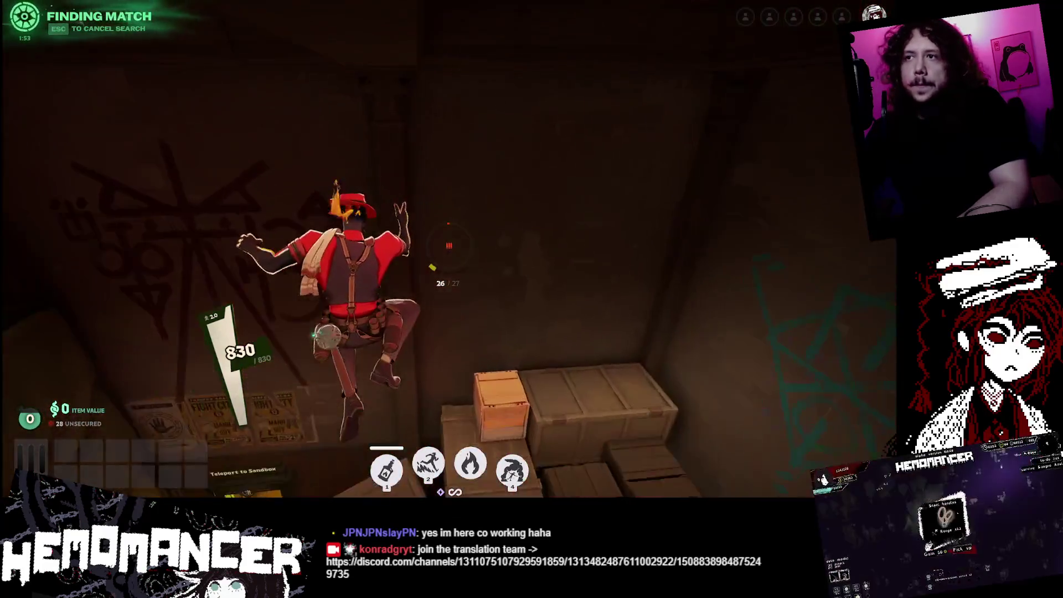
key("w")
key("space")
key("space")
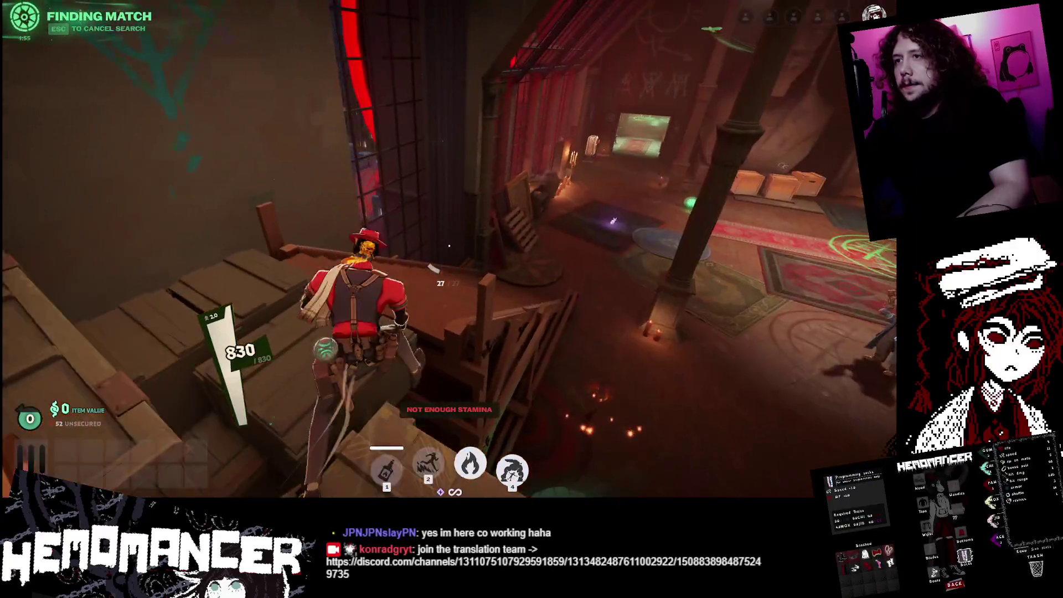
- Shoot the enemy near the staircase, climb to the metal landing, and fire again
key("w")
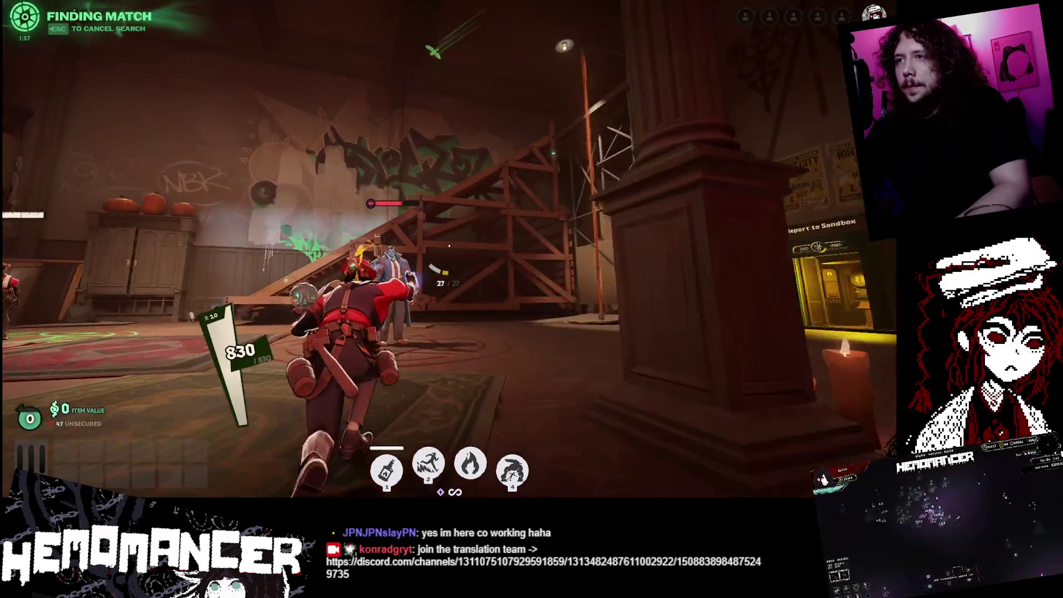
key("w")
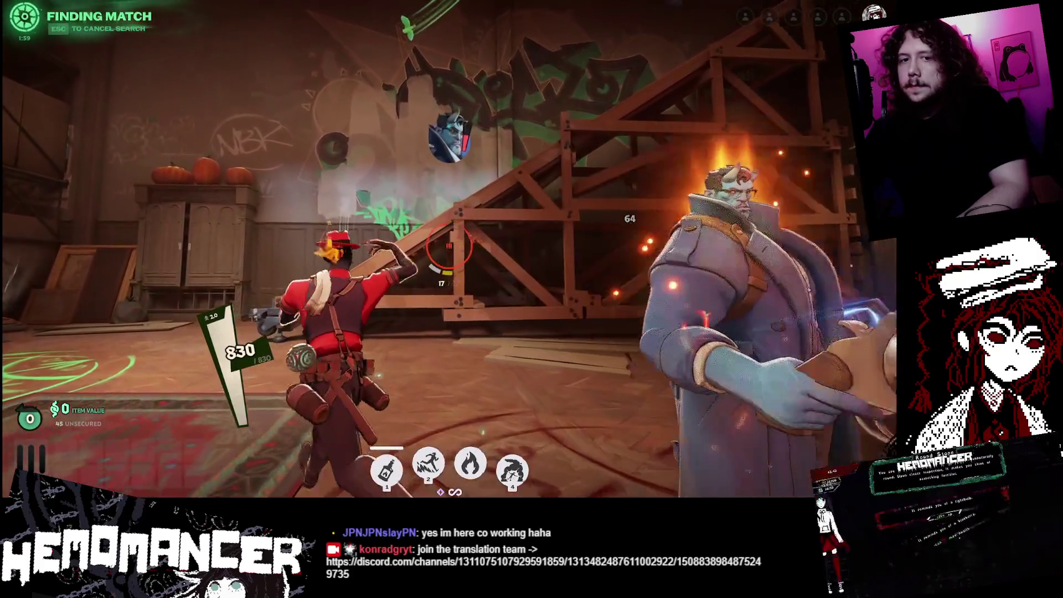
left_click(449, 246)
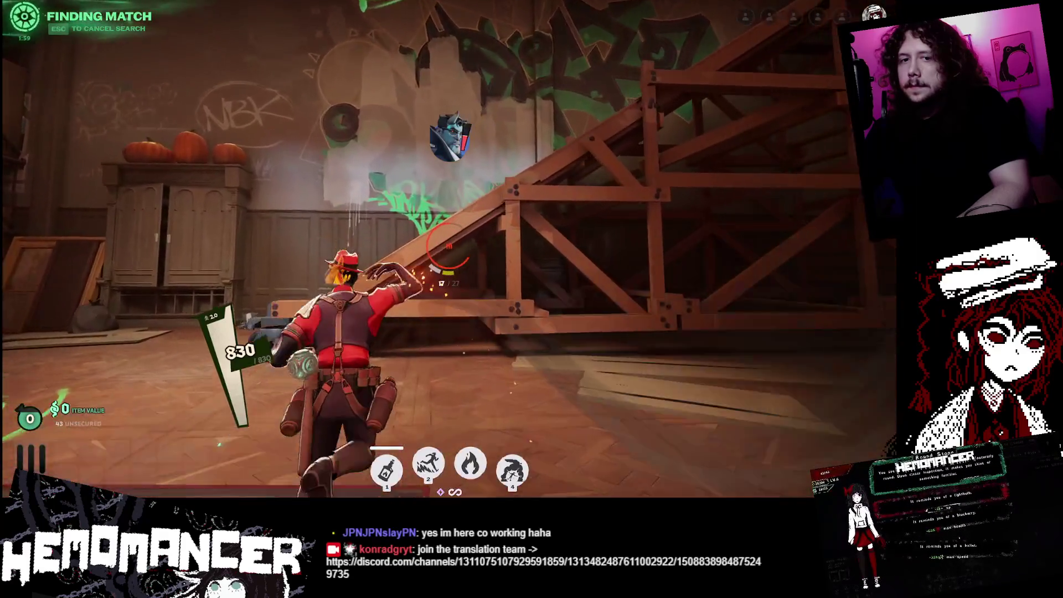
key("w")
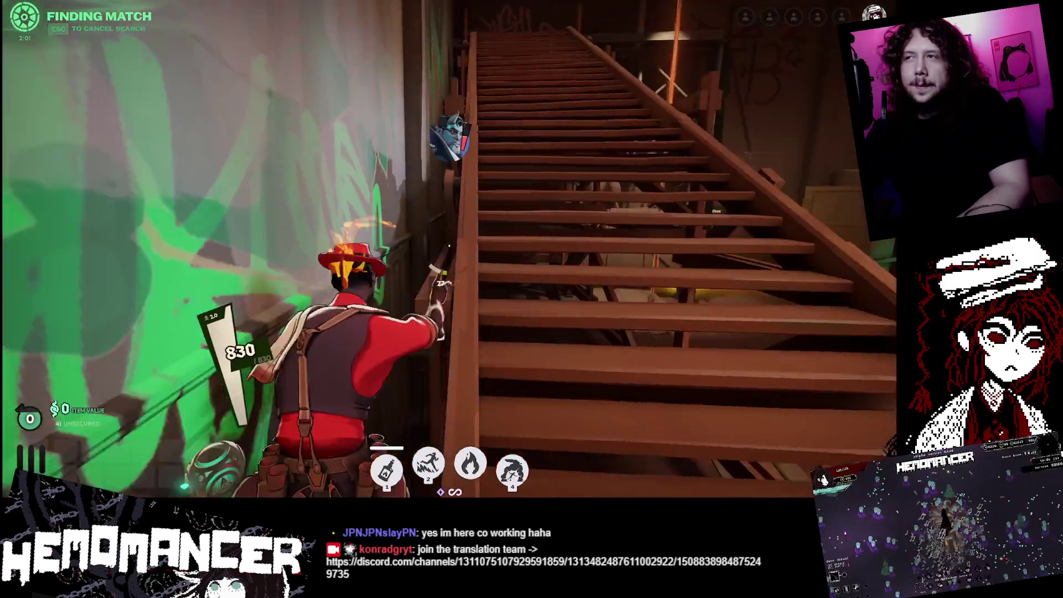
key("w")
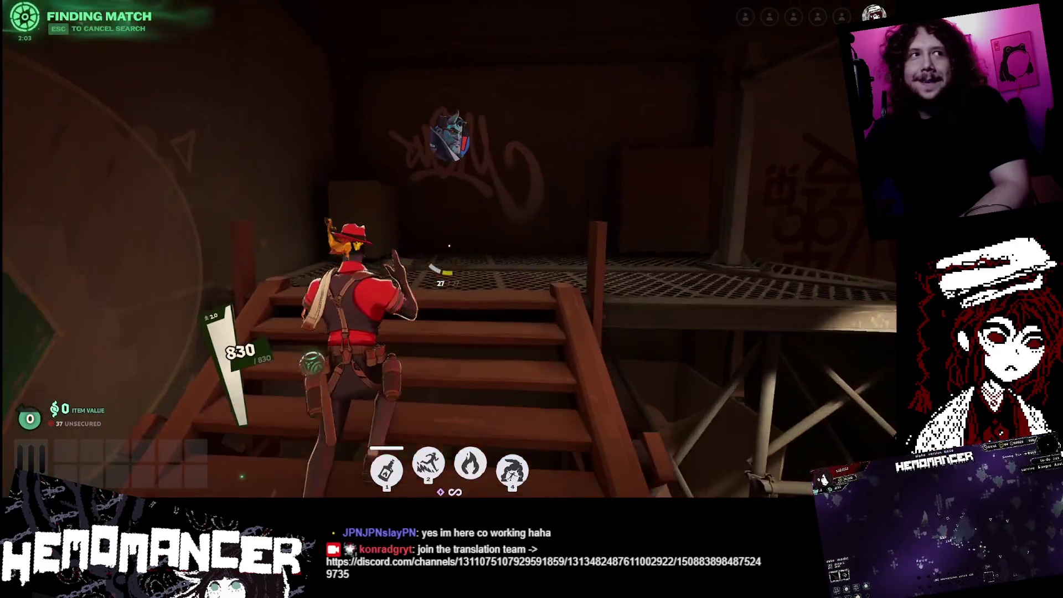
key("w")
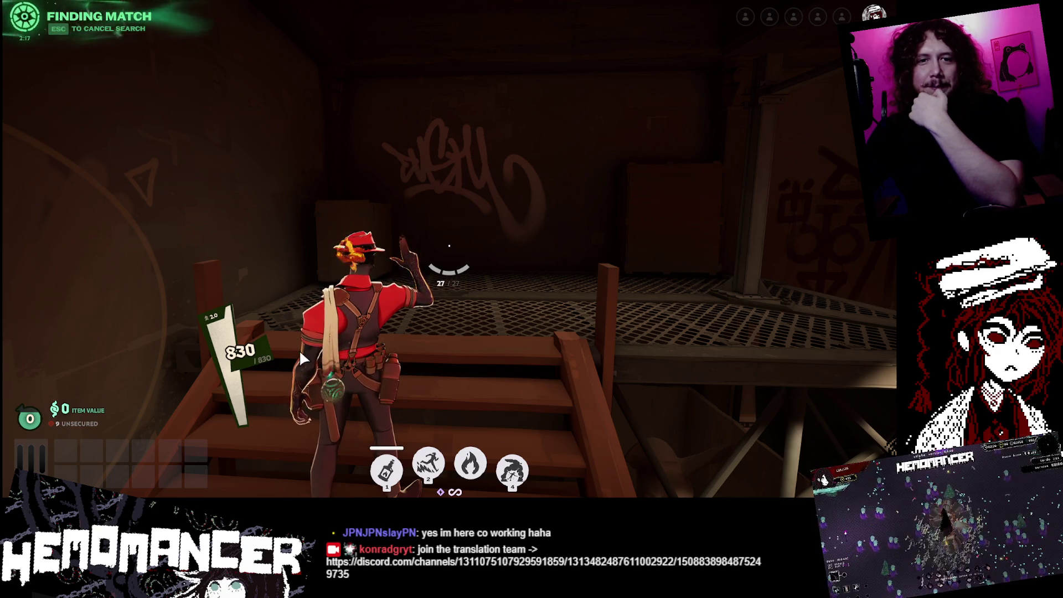
left_click(449, 245)
left_click(449, 246)
- Visit the Sinner's Sacrifice machine, then shoot a crate in the red-lit hall for souls
key("w")
key("w")
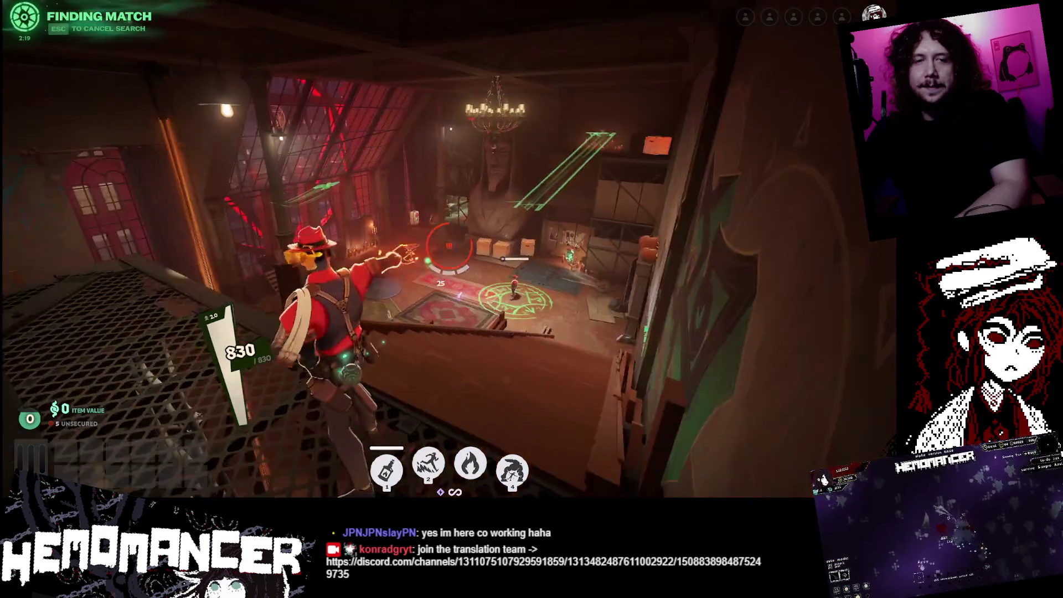
key("w")
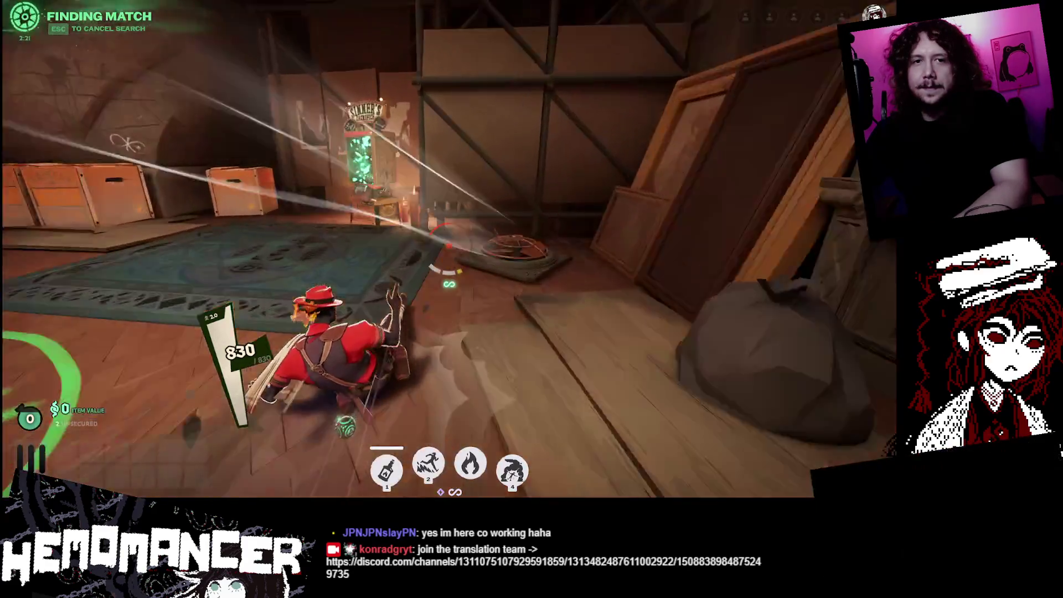
key("w")
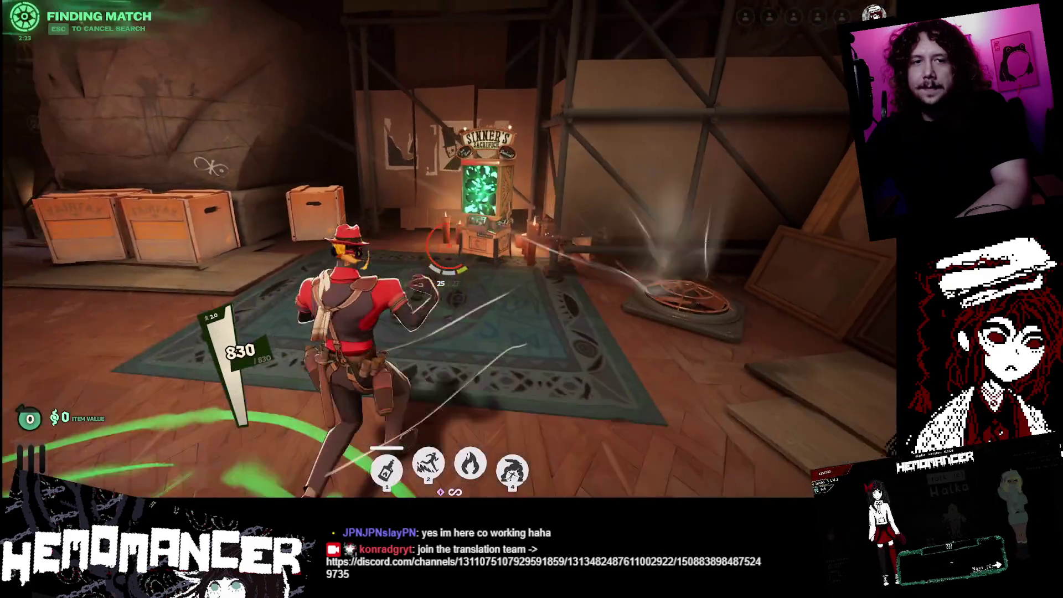
key("r")
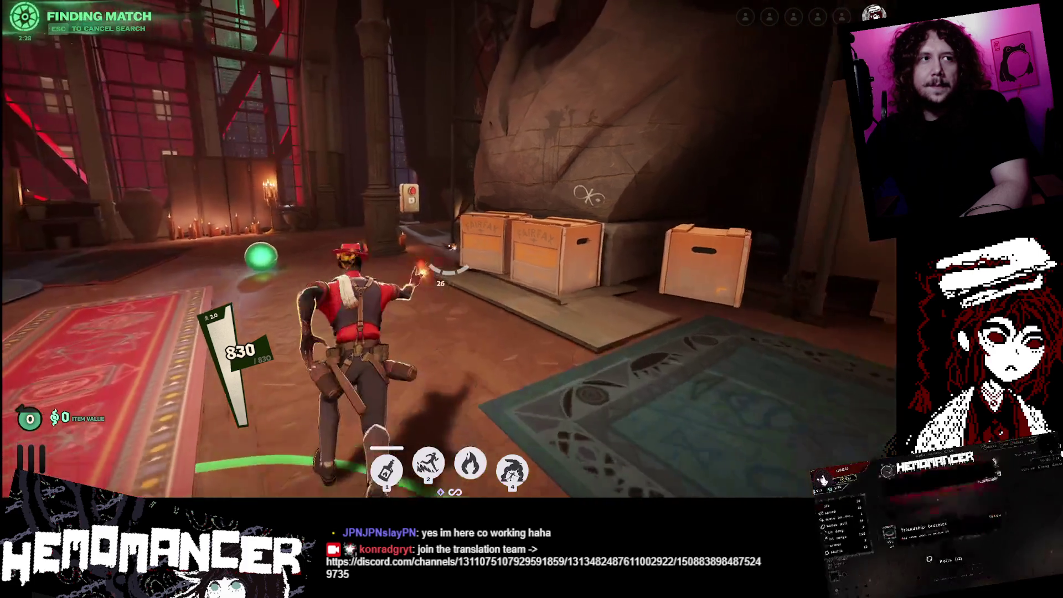
left_click(448, 260)
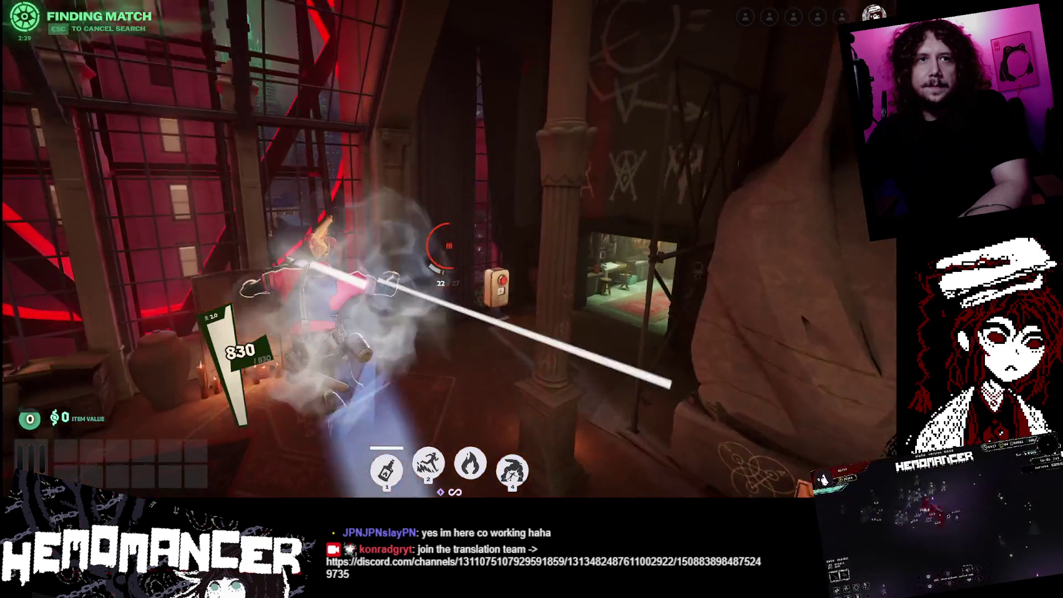
key("space")
key("space")
key("space")
key("r")
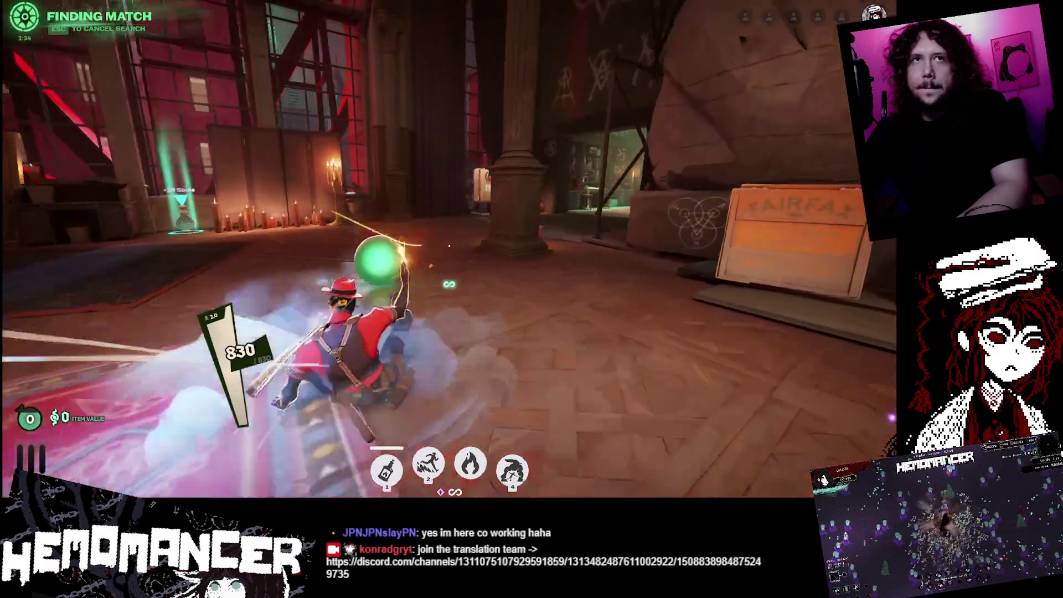
left_click(434, 263)
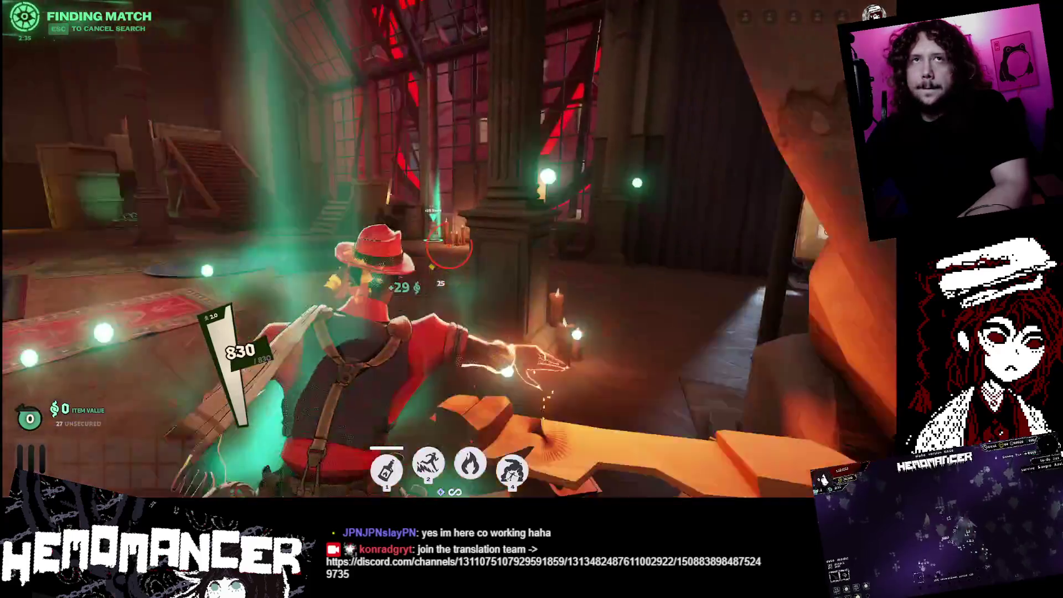
key("space")
key("r")
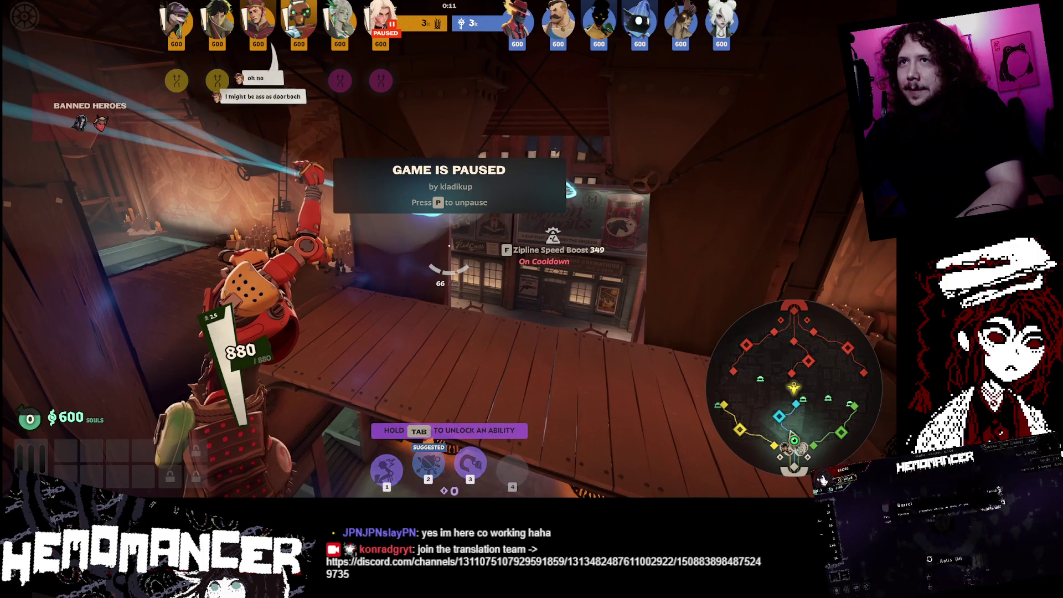
- Send 'we ball door man' in allies chat, then hold Tab to view the ability panel
key("Return")
type("we ball m")
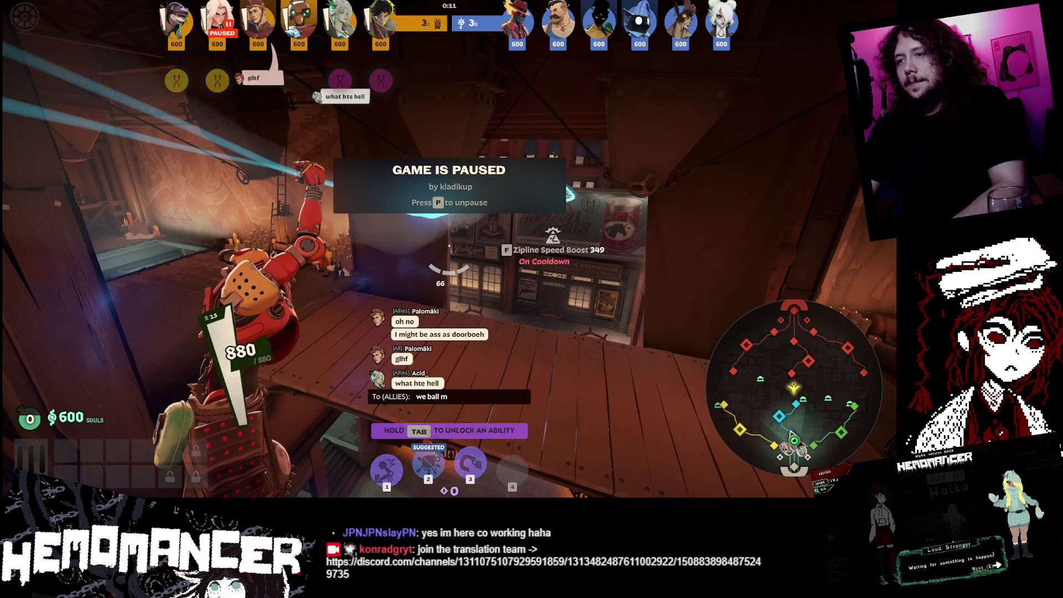
key("BackSpace")
type("door man")
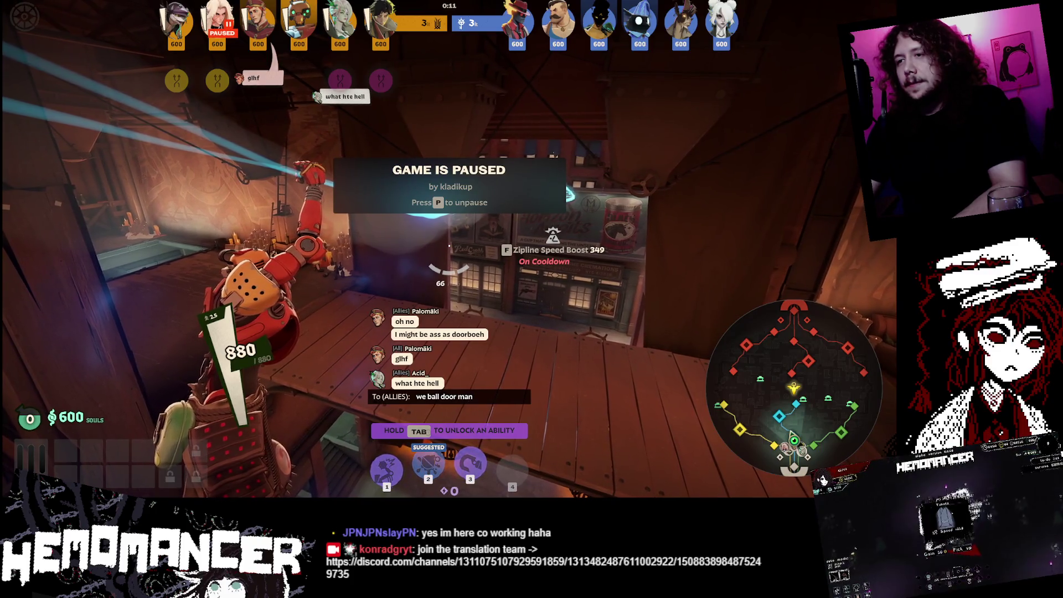
key("Return")
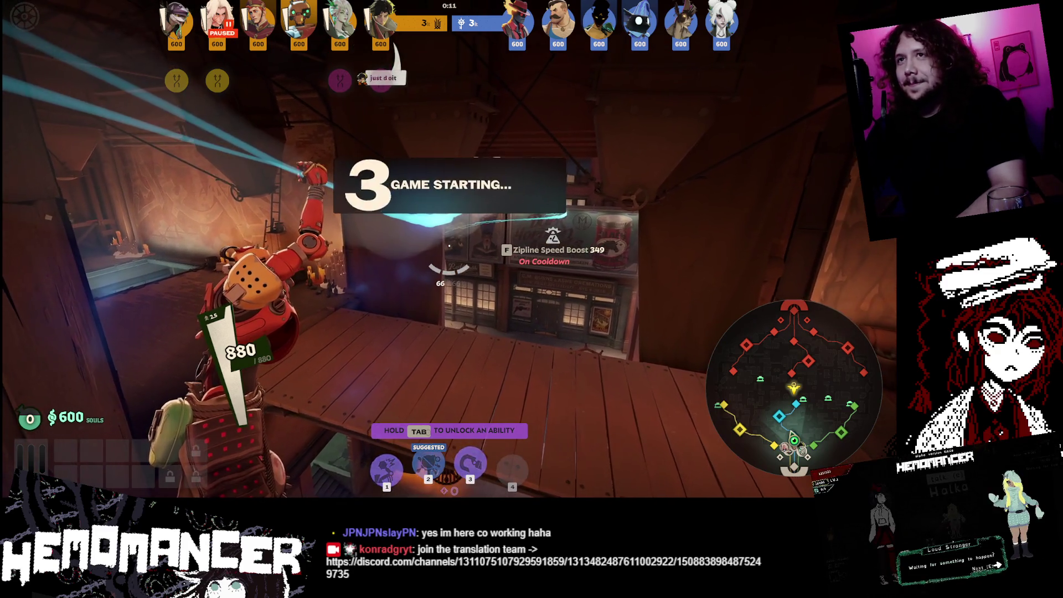
key("Tab")
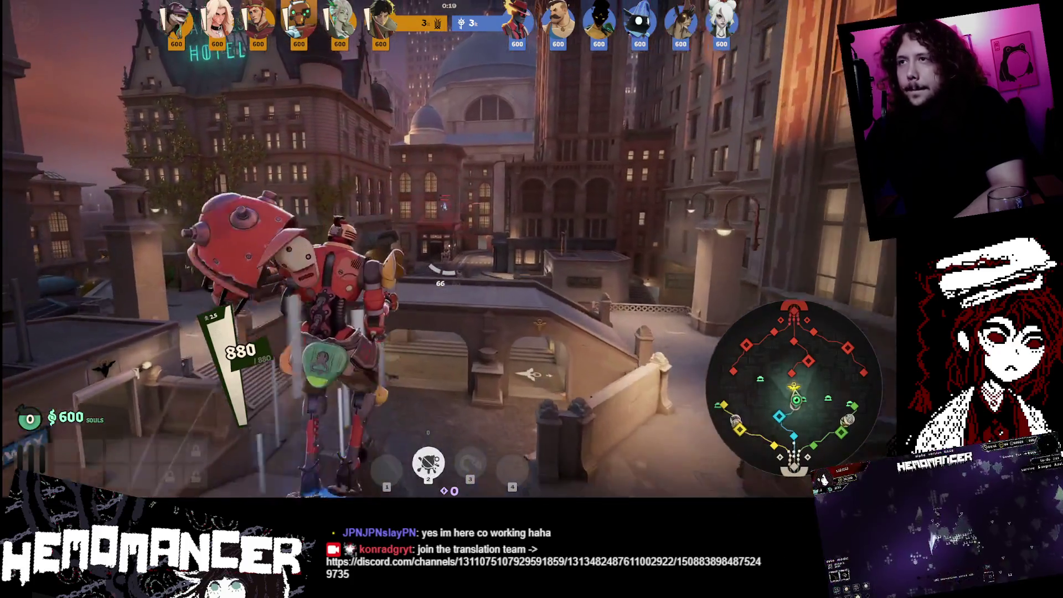
- Fire on enemies across the bridge and down the street, using the second ability
left_click(449, 245)
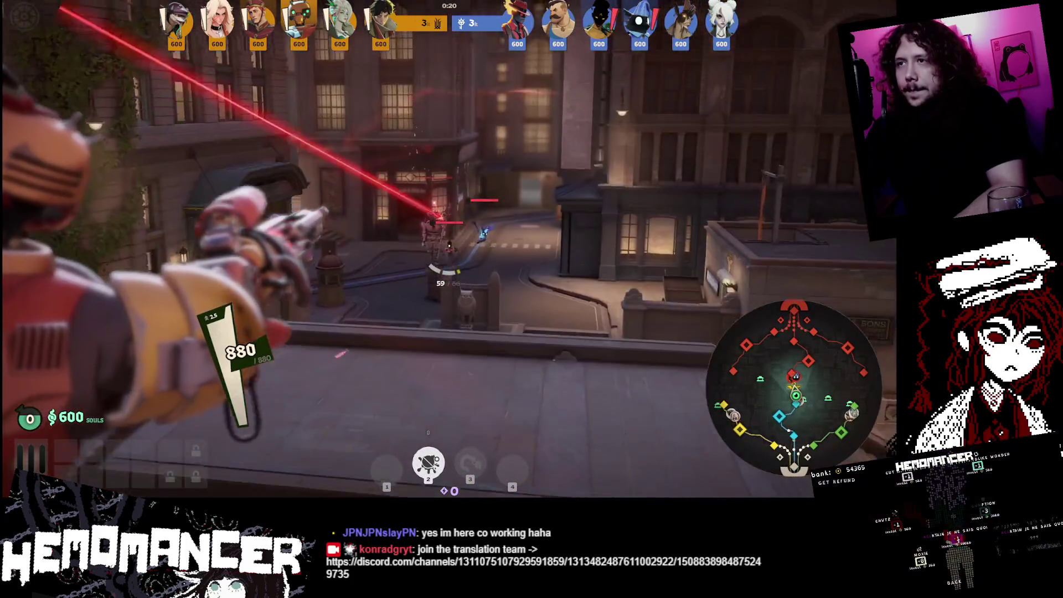
key("r")
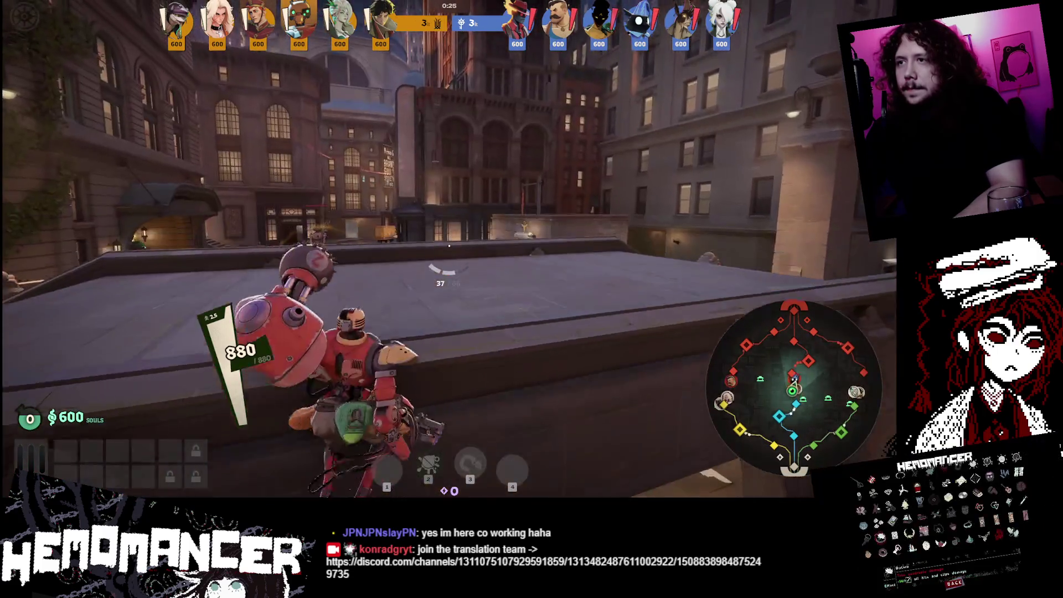
left_click(449, 246)
key("2")
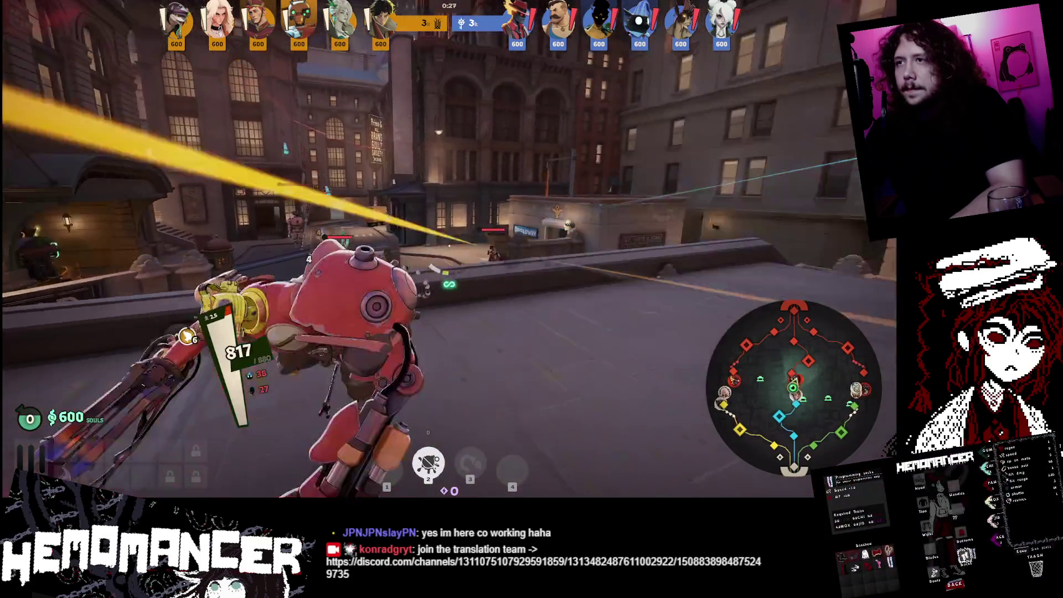
left_click(449, 246)
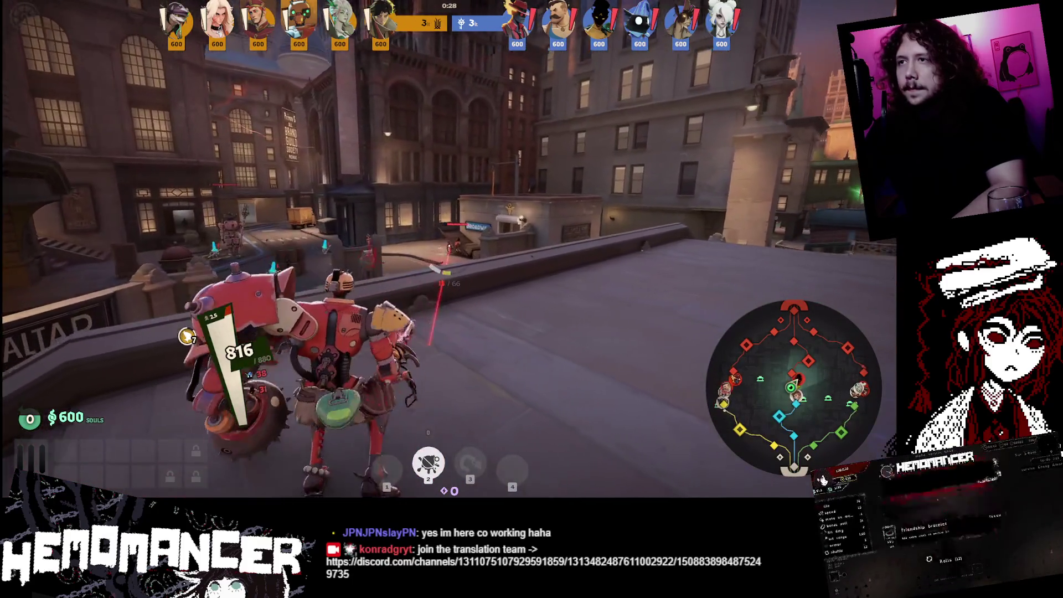
left_click(447, 272)
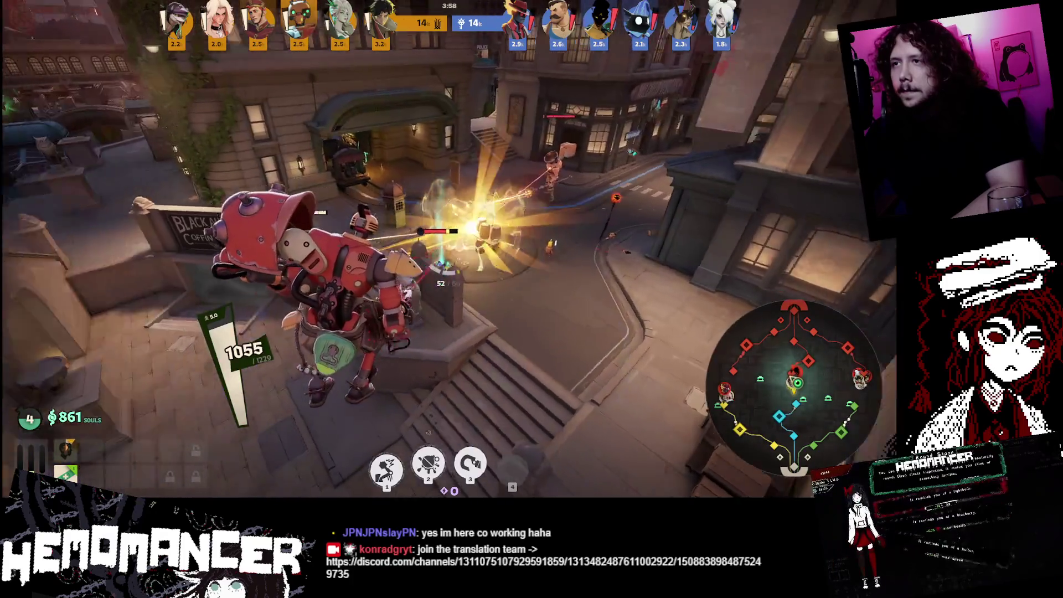
- Cast abilities 1 and 3 on enemies, then buy Stalker at the Curiosity shop
key("1")
key("3")
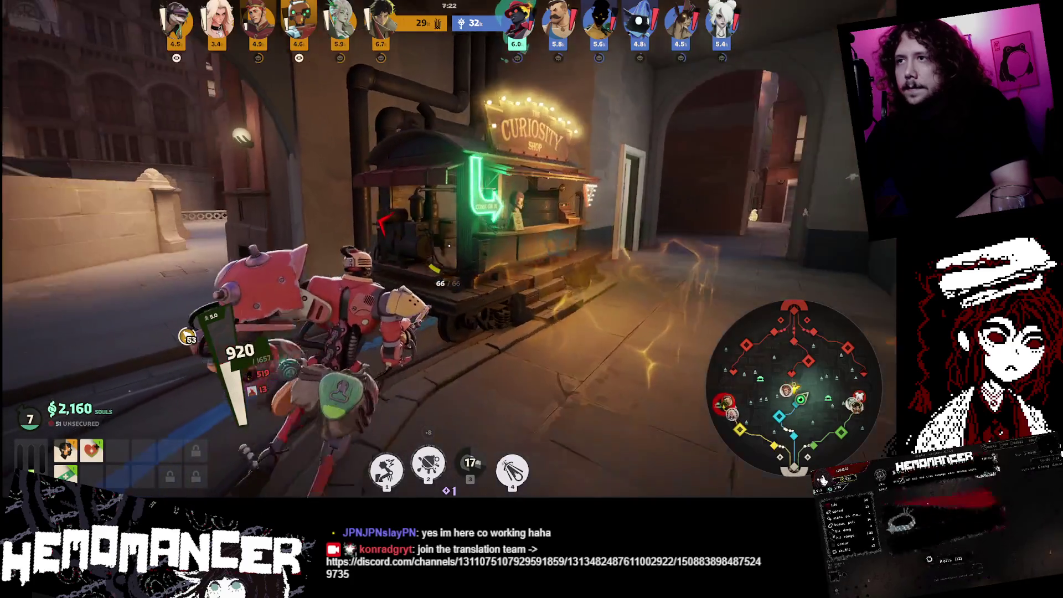
key("b")
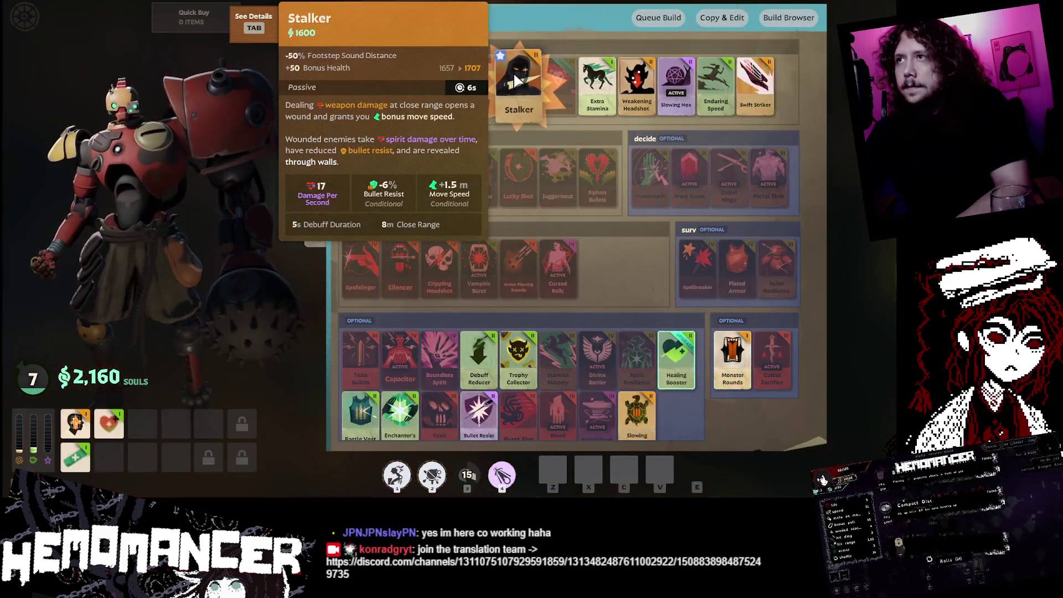
left_click(514, 72)
key("b")
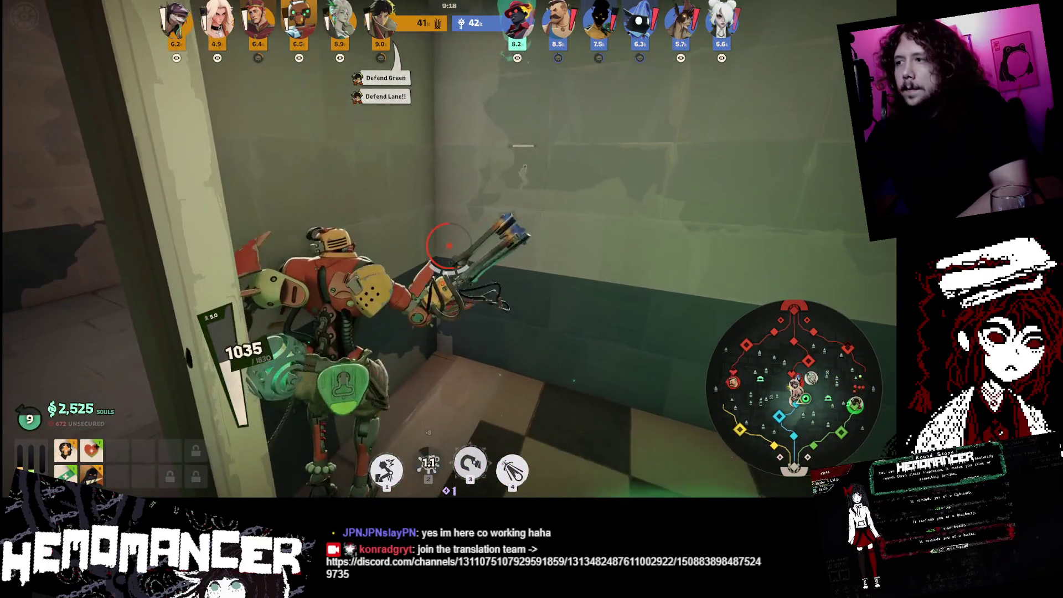
- Buy Headhunter in the shop, dropping to 150 souls, and close it
key("b")
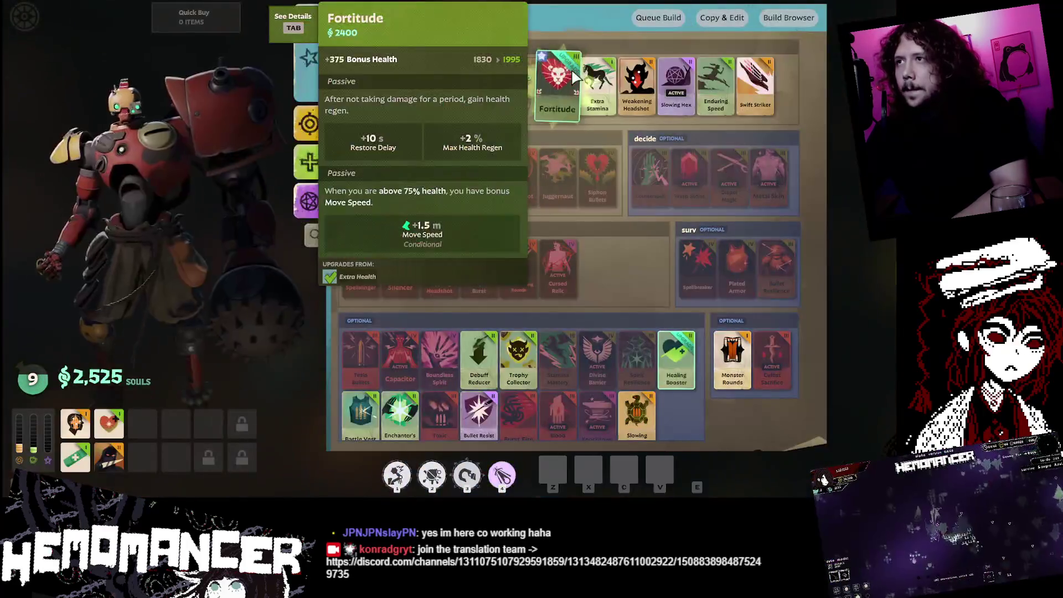
left_click(491, 87)
key("b")
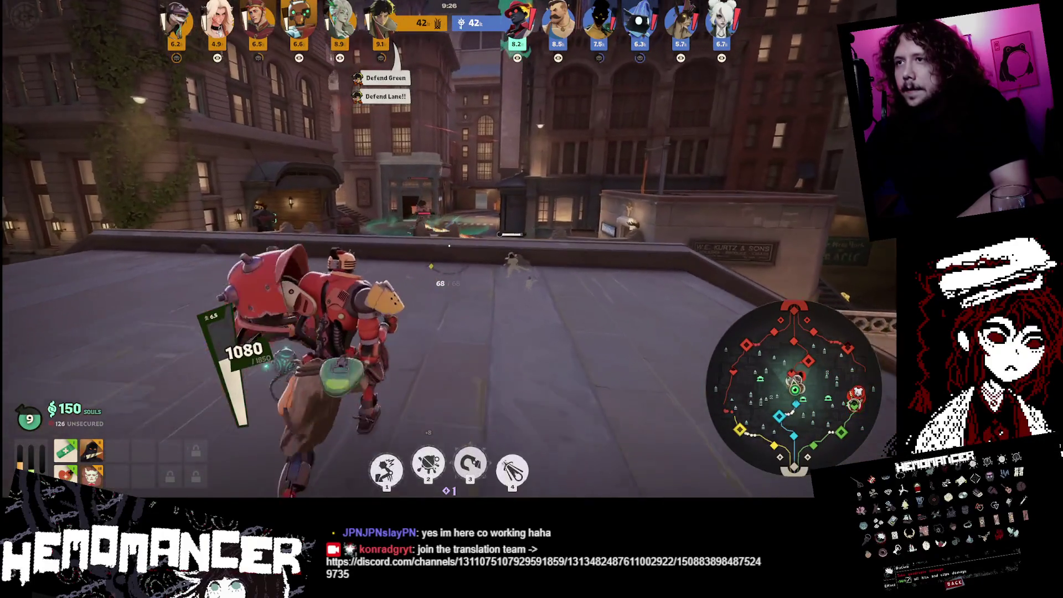
- Walk off the rooftop and down the stairs, then shoot enemies near the T2 Walker until killed
key("w")
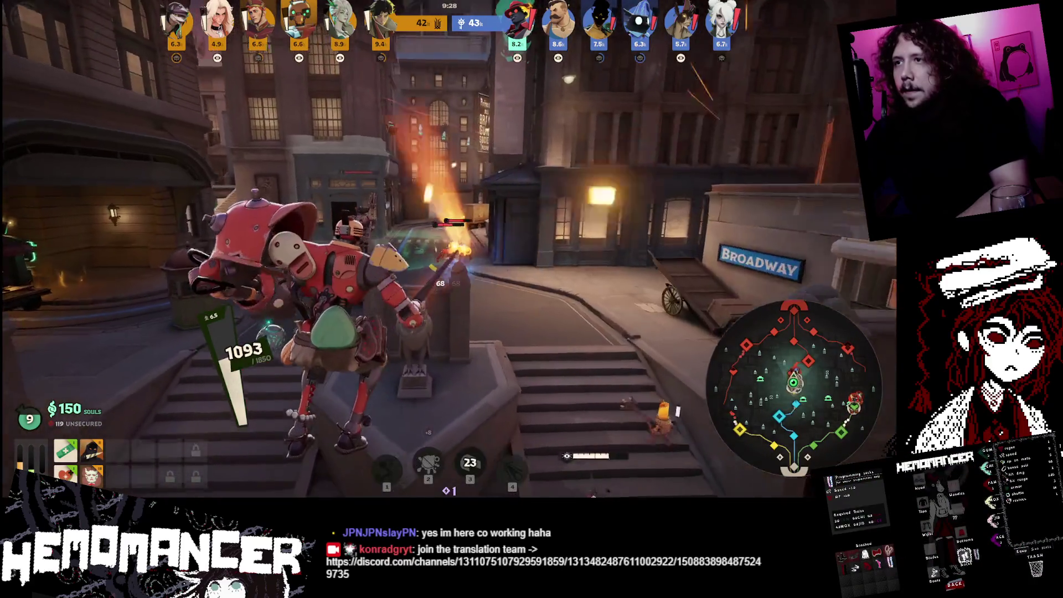
key("w")
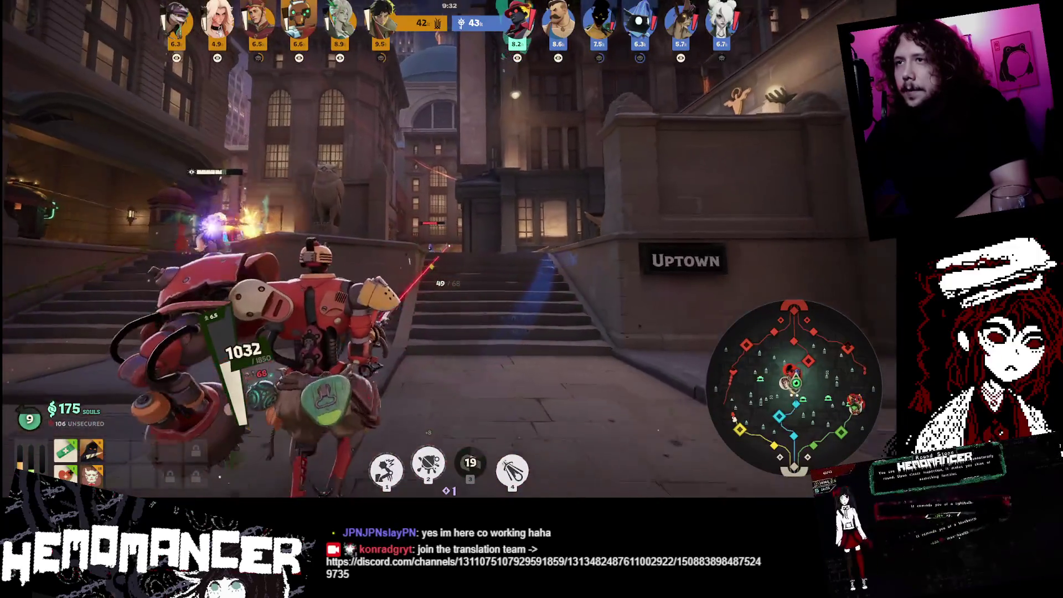
left_click(429, 268)
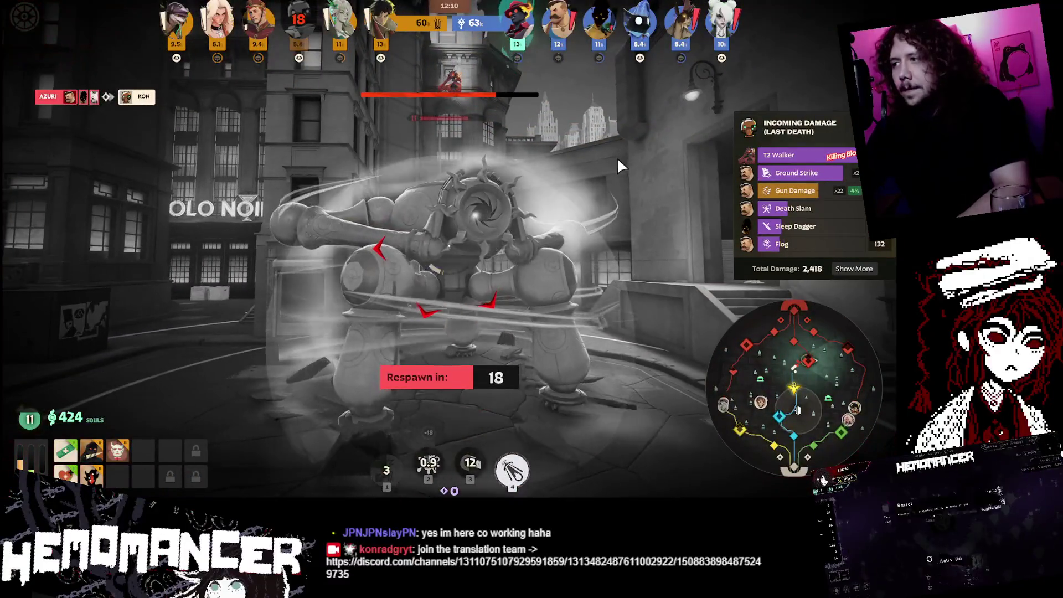
- Open the shop and spectate two teammates while dead, then zipline back toward the lane after respawning
key("b")
key("b")
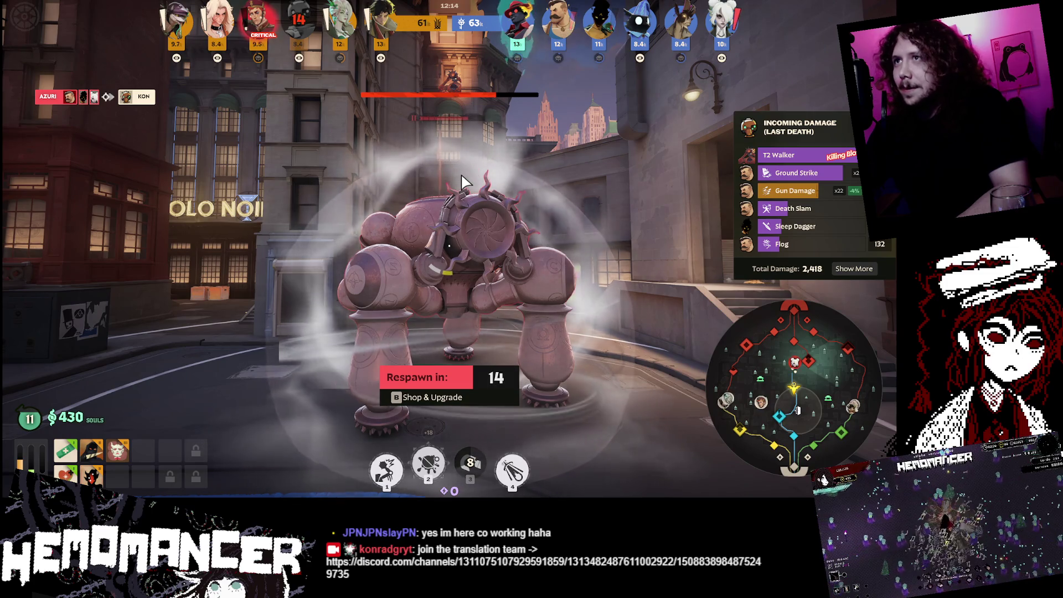
left_click(411, 210)
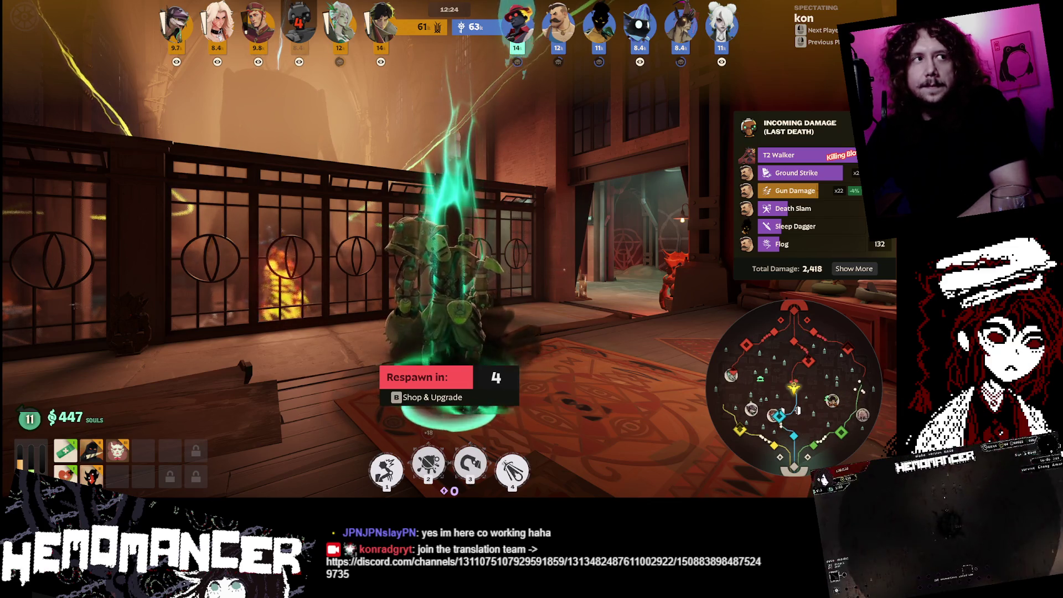
left_click(527, 225)
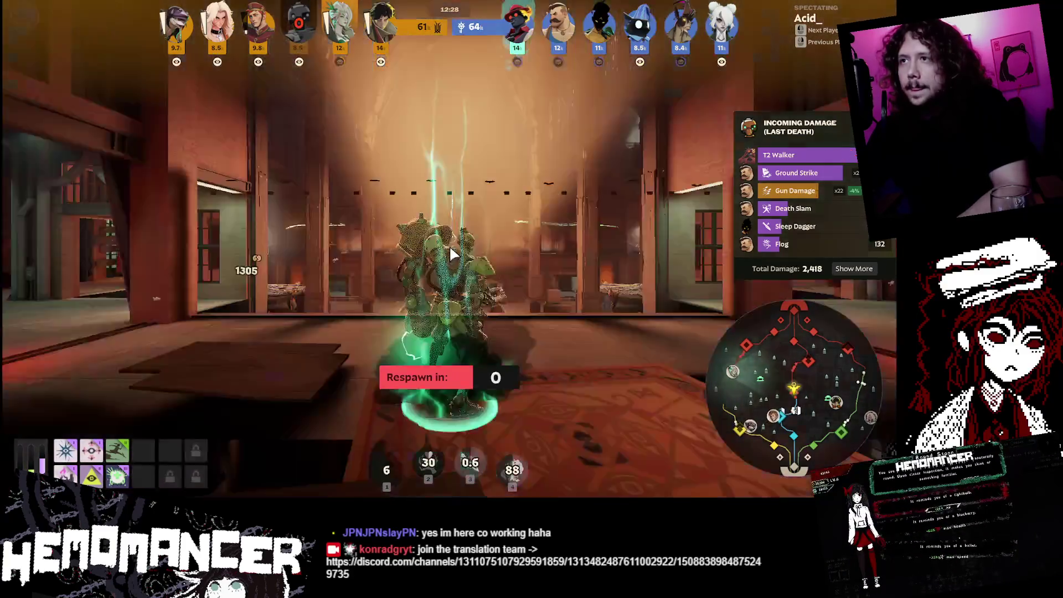
key("space")
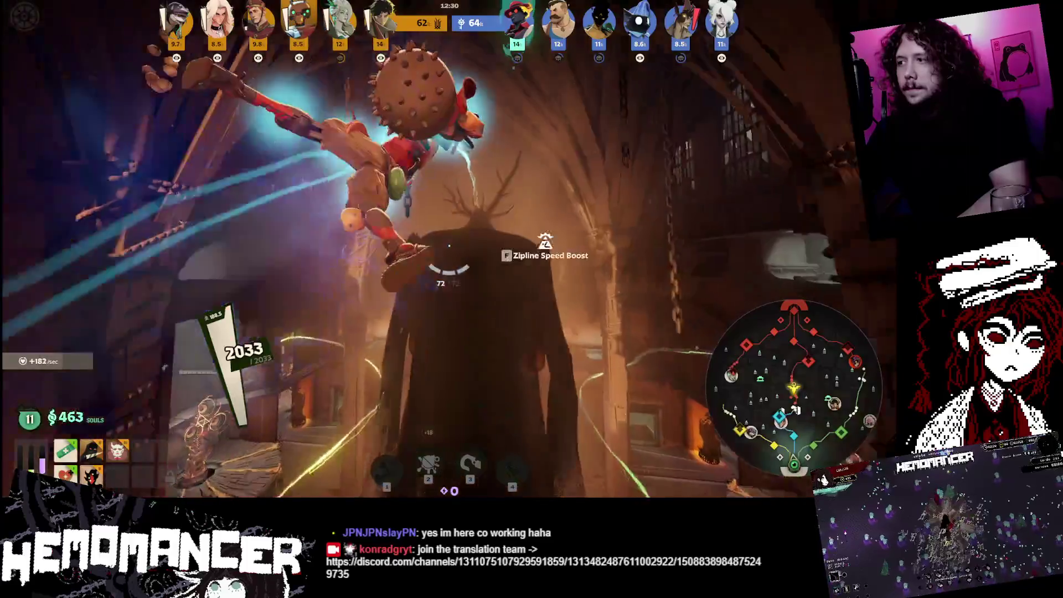